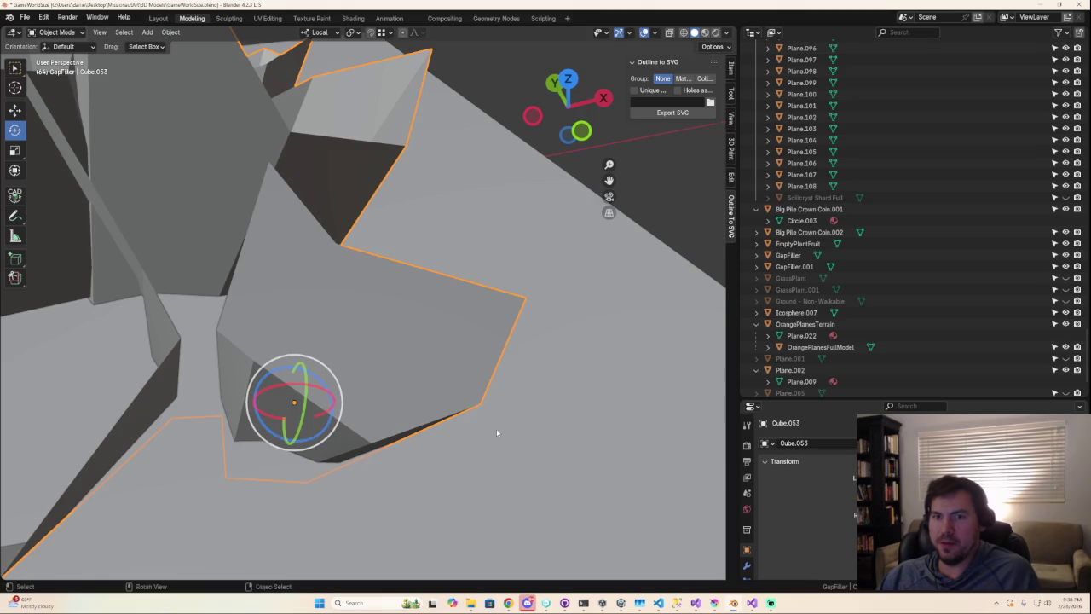
# - Delete only the large hole face and fill the first triangles between its rim vertices
pyautogui.press('Tab')
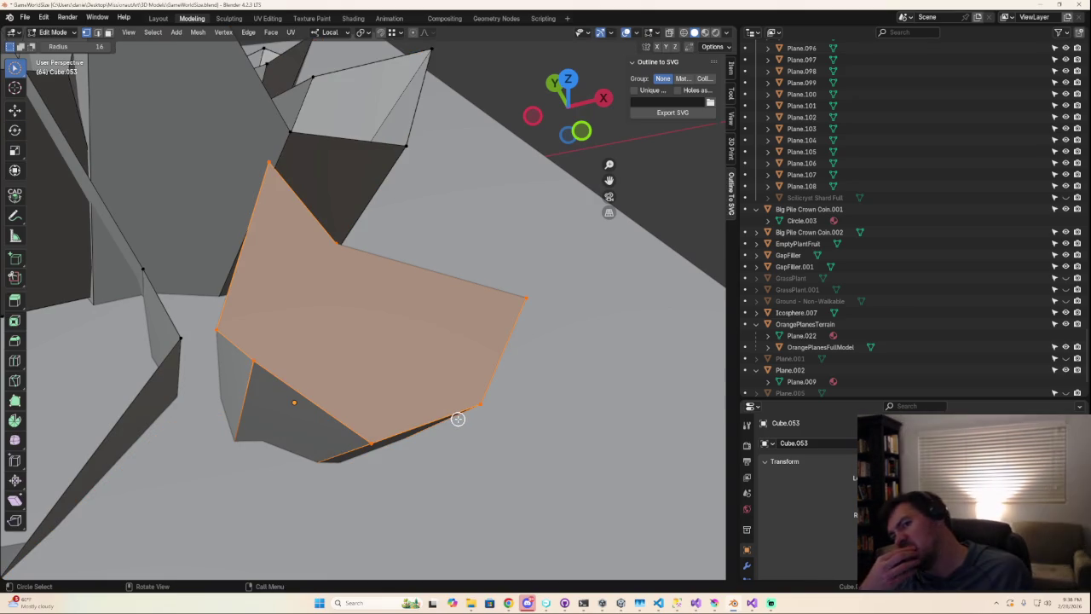
pyautogui.press('x')
pyautogui.press('f')
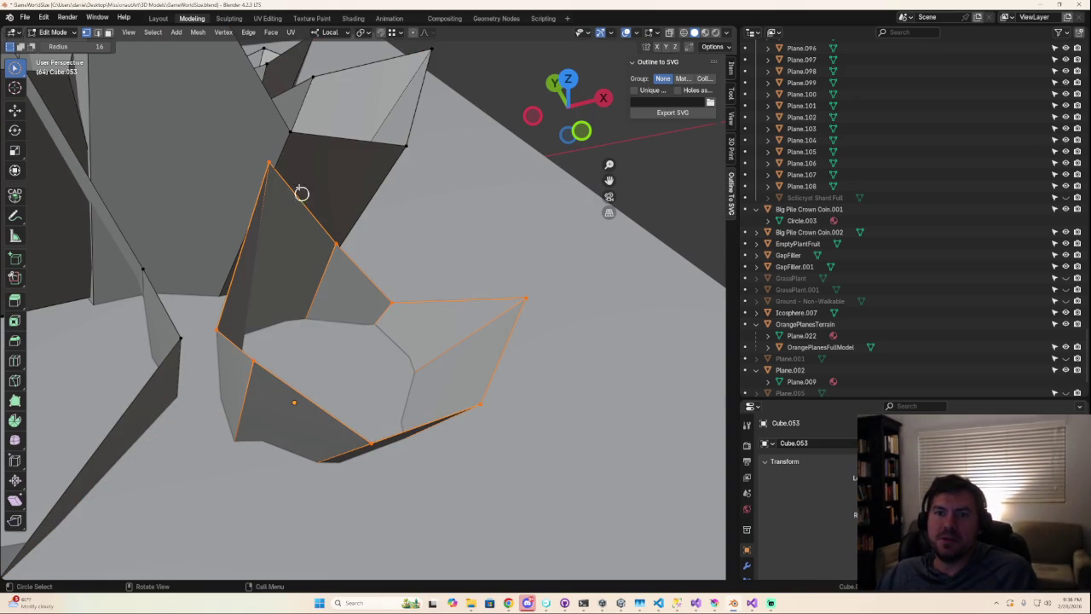
pyautogui.click(265, 164)
pyautogui.keyDown('shift'); pyautogui.click(219, 324); pyautogui.keyUp('shift')
pyautogui.press('f')
pyautogui.hotkey('ctrl', 'z')
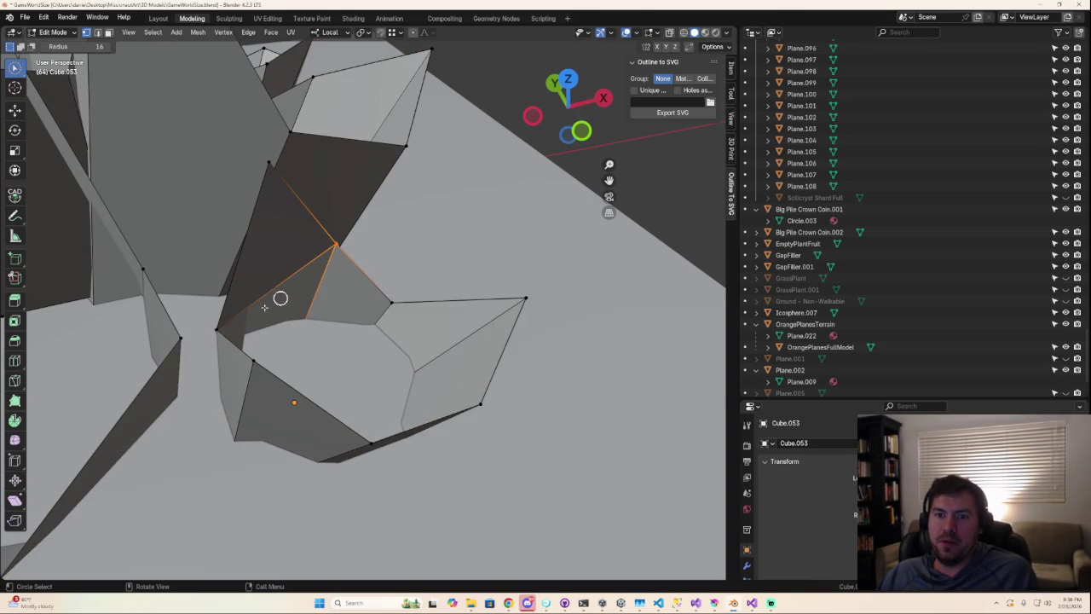
pyautogui.hotkey('ctrl', 'shift', 'z')
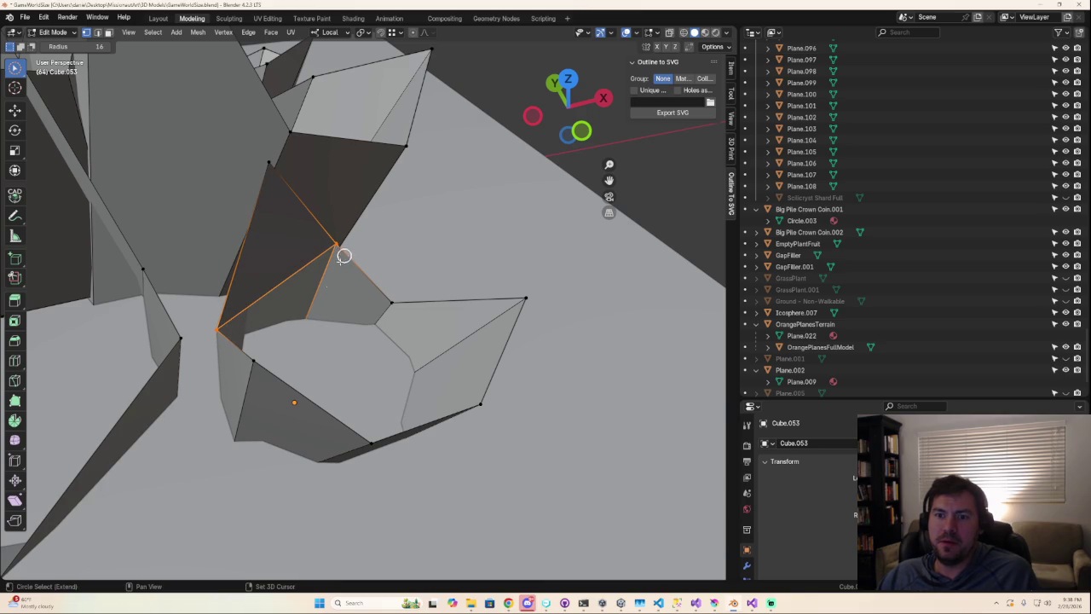
pyautogui.keyDown('shift'); pyautogui.click(257, 362); pyautogui.keyUp('shift')
pyautogui.press('f')
# - Connect rim vertices across the hole with new edges using J
pyautogui.click(391, 300)
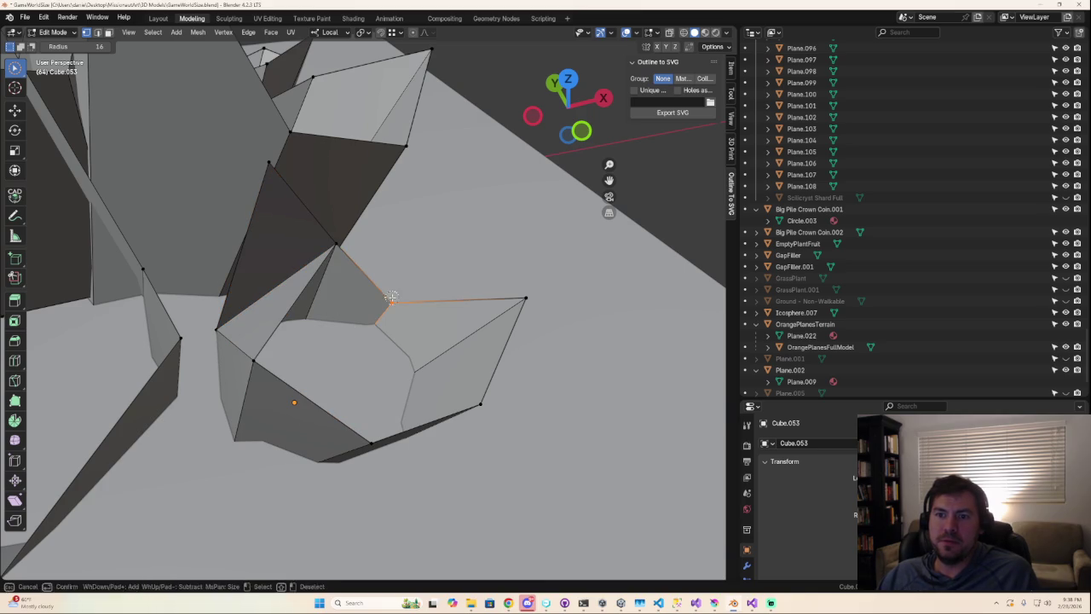
pyautogui.keyDown('shift'); pyautogui.click(255, 360); pyautogui.keyUp('shift')
pyautogui.click(530, 299)
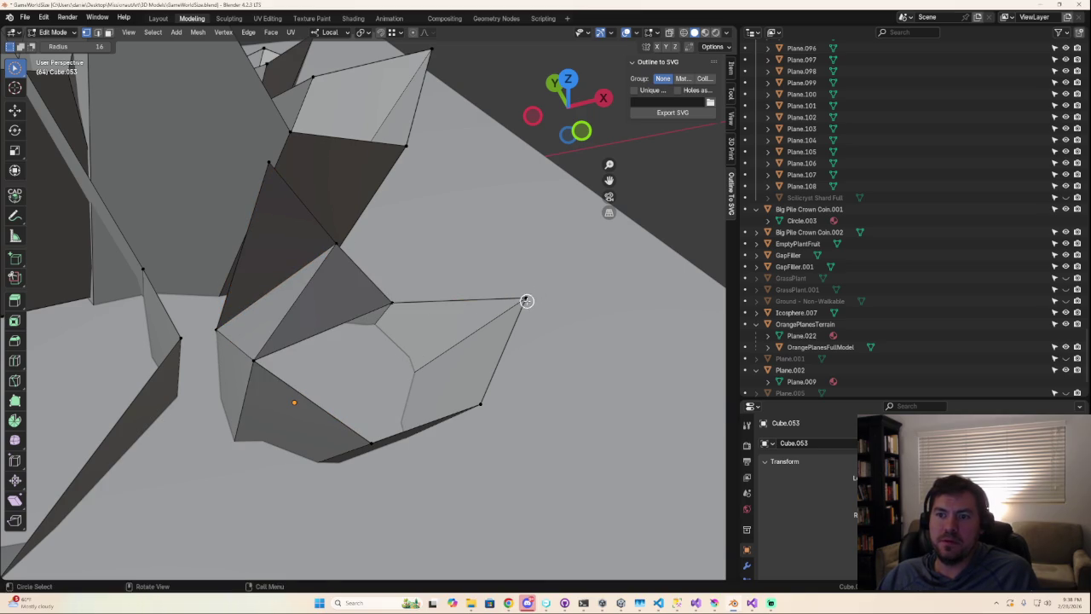
pyautogui.press('j')
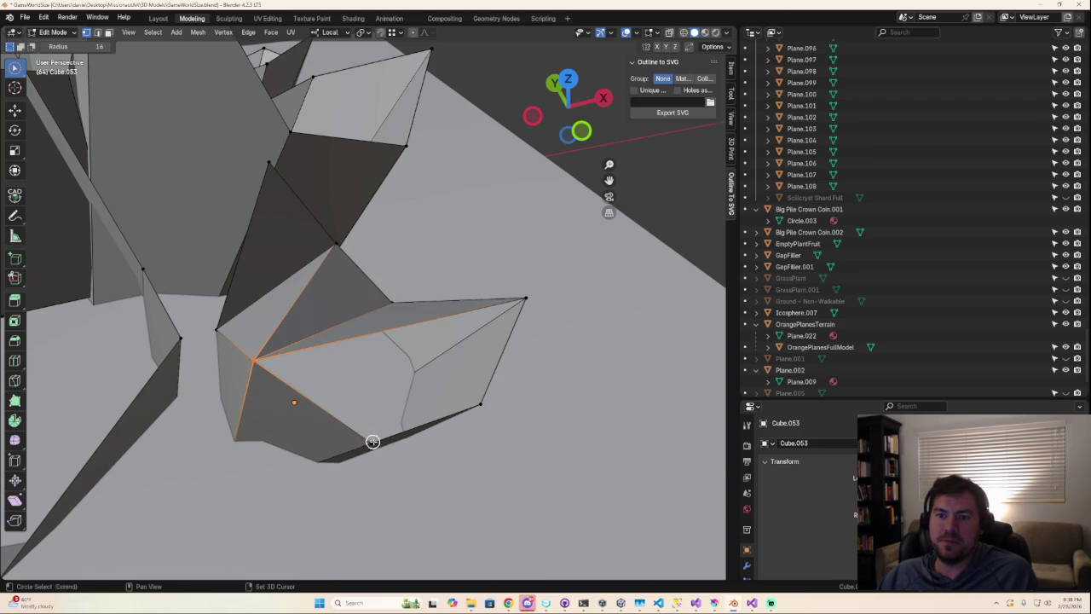
pyautogui.keyDown('shift'); pyautogui.click(481, 407); pyautogui.keyUp('shift')
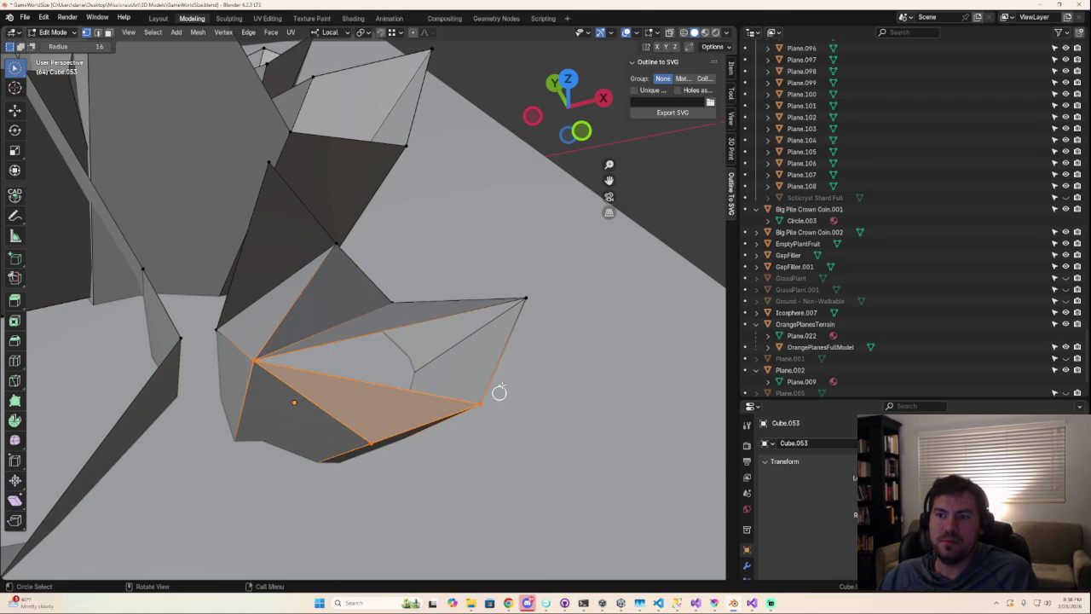
pyautogui.click(477, 402)
pyautogui.keyDown('shift'); pyautogui.click(524, 300); pyautogui.keyUp('shift')
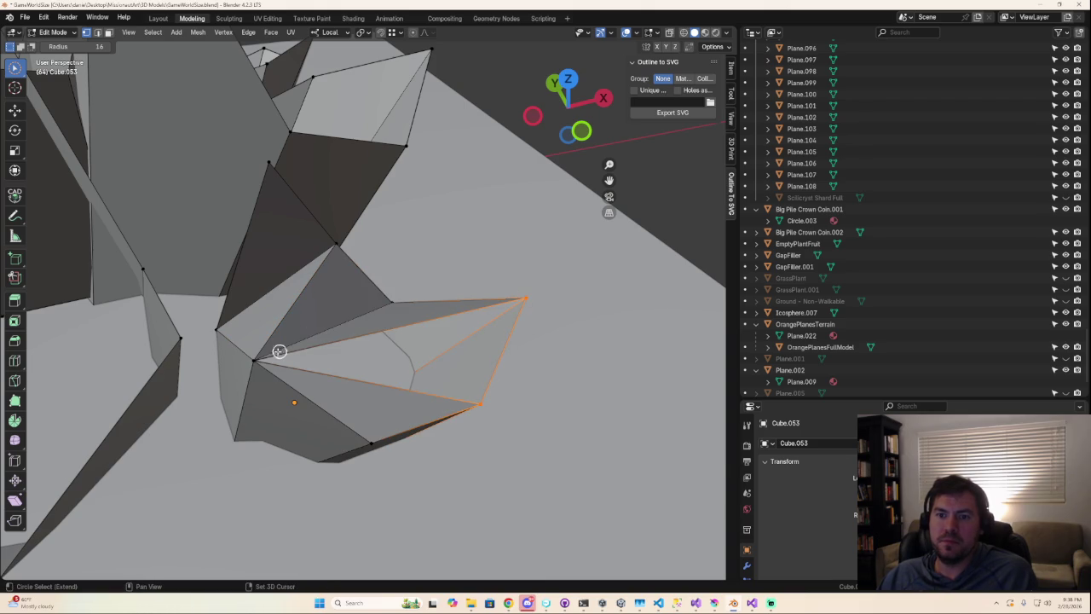
pyautogui.keyDown('shift'); pyautogui.click(263, 361); pyautogui.keyUp('shift')
pyautogui.click(556, 401)
# - Orbit and zoom around the crystal cluster to inspect the patched area
pyautogui.moveTo(557, 397)
pyautogui.mouseDown(button='middle')
pyautogui.moveTo(324, 387)
pyautogui.moveTo(329, 439)
pyautogui.moveTo(403, 413)
pyautogui.moveTo(404, 397)
pyautogui.mouseUp(button='middle')
pyautogui.scroll(-3, 384, 388)
pyautogui.scroll(3, 383, 426)
pyautogui.moveTo(363, 455); pyautogui.dragTo(434, 370, button='middle')
pyautogui.scroll(2, 433, 350)
pyautogui.moveTo(431, 331)
pyautogui.mouseDown(button='middle')
pyautogui.moveTo(456, 282)
pyautogui.moveTo(383, 295)
pyautogui.moveTo(422, 294)
pyautogui.moveTo(438, 382)
pyautogui.moveTo(499, 372)
pyautogui.mouseUp(button='middle')
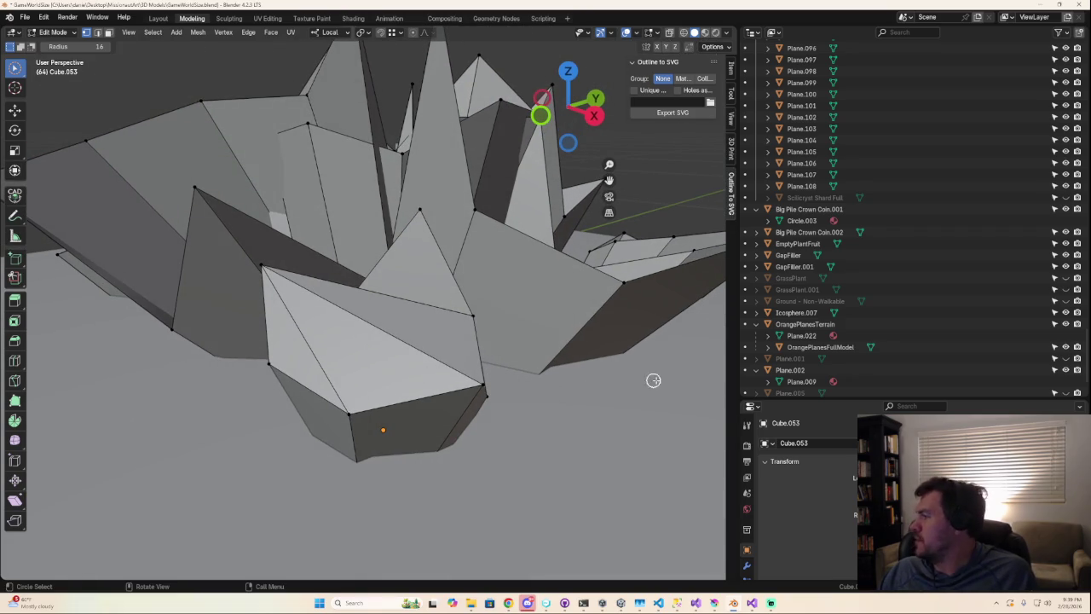
pyautogui.scroll(3, 565, 366)
pyautogui.moveTo(628, 349); pyautogui.dragTo(341, 460, button='middle')
# - Select the edges, faces and bottom vertex around the centre spike's gap
pyautogui.scroll(2, 509, 383)
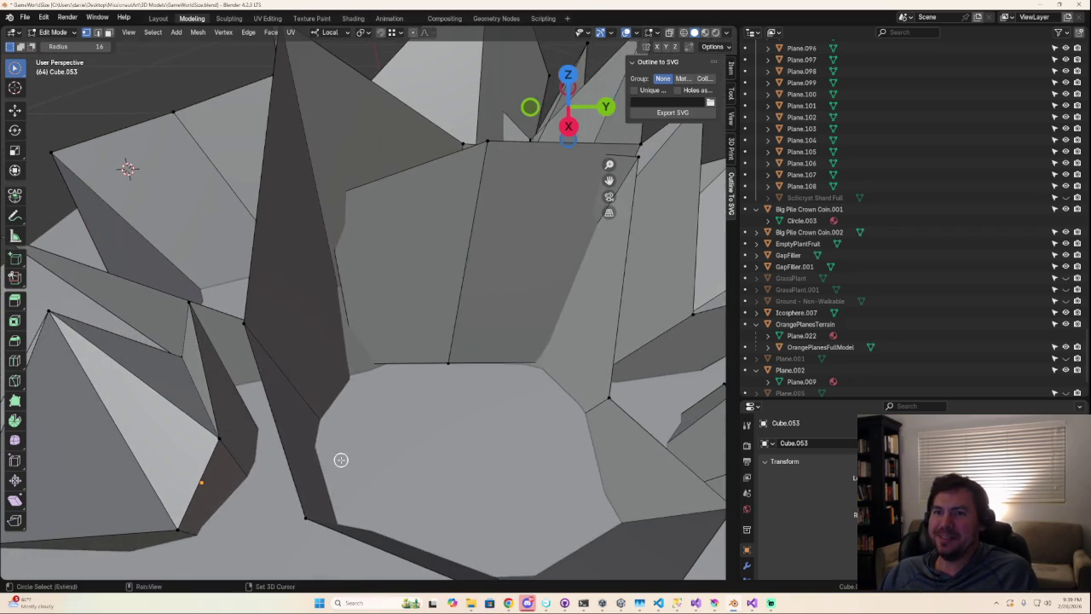
pyautogui.scroll(-4, 427, 383)
pyautogui.scroll(-1, 423, 377)
pyautogui.moveTo(424, 377)
pyautogui.mouseDown(button='middle')
pyautogui.moveTo(372, 401)
pyautogui.moveTo(320, 383)
pyautogui.moveTo(376, 407)
pyautogui.mouseUp(button='middle')
pyautogui.keyDown('shift'); pyautogui.click(468, 368); pyautogui.keyUp('shift')
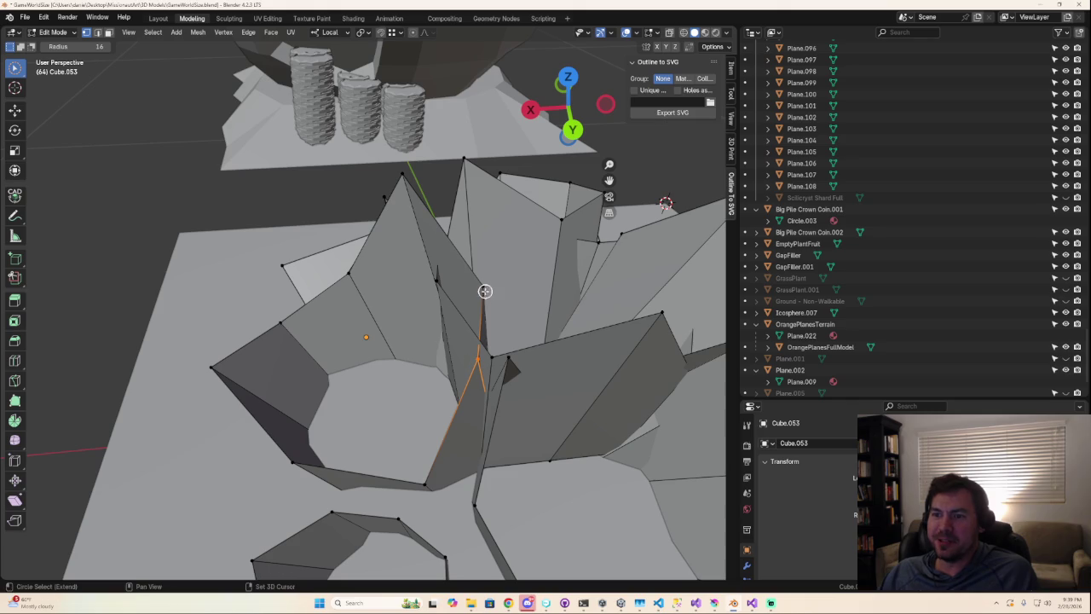
pyautogui.keyDown('shift'); pyautogui.click(434, 284); pyautogui.keyUp('shift')
pyautogui.moveTo(423, 298)
pyautogui.mouseDown(button='middle')
pyautogui.moveTo(465, 305)
pyautogui.moveTo(429, 324)
pyautogui.moveTo(378, 324)
pyautogui.moveTo(404, 264)
pyautogui.mouseUp(button='middle')
pyautogui.keyDown('shift'); pyautogui.click(390, 177); pyautogui.keyUp('shift')
pyautogui.moveTo(465, 333); pyautogui.dragTo(433, 340, button='middle')
pyautogui.keyDown('shift'); pyautogui.click(415, 435); pyautogui.keyUp('shift')
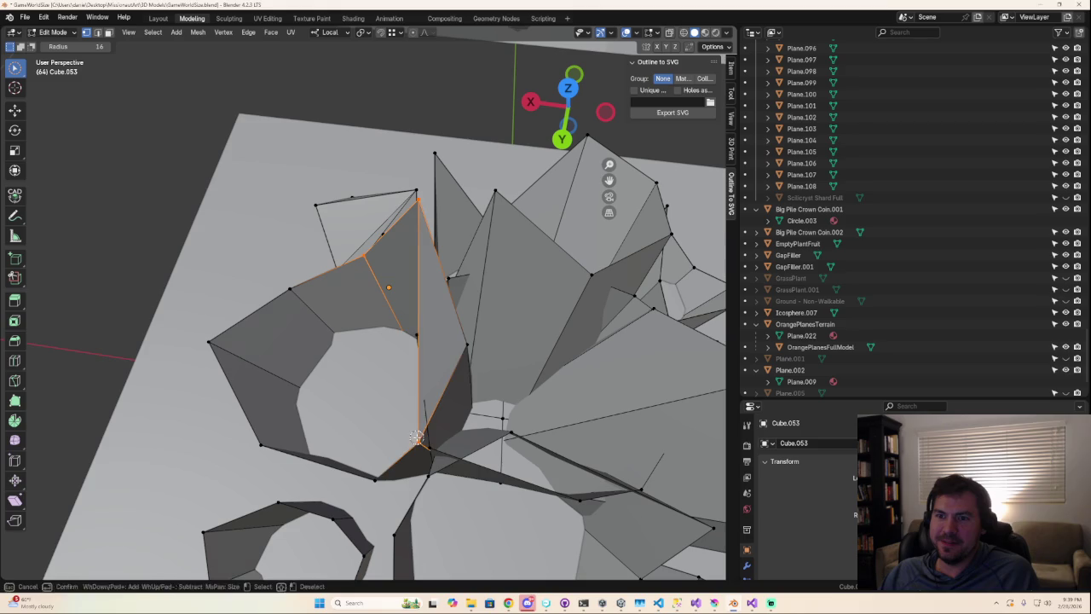
pyautogui.moveTo(375, 406)
pyautogui.mouseDown(button='middle')
pyautogui.moveTo(407, 364)
pyautogui.moveTo(507, 336)
pyautogui.mouseUp(button='middle')
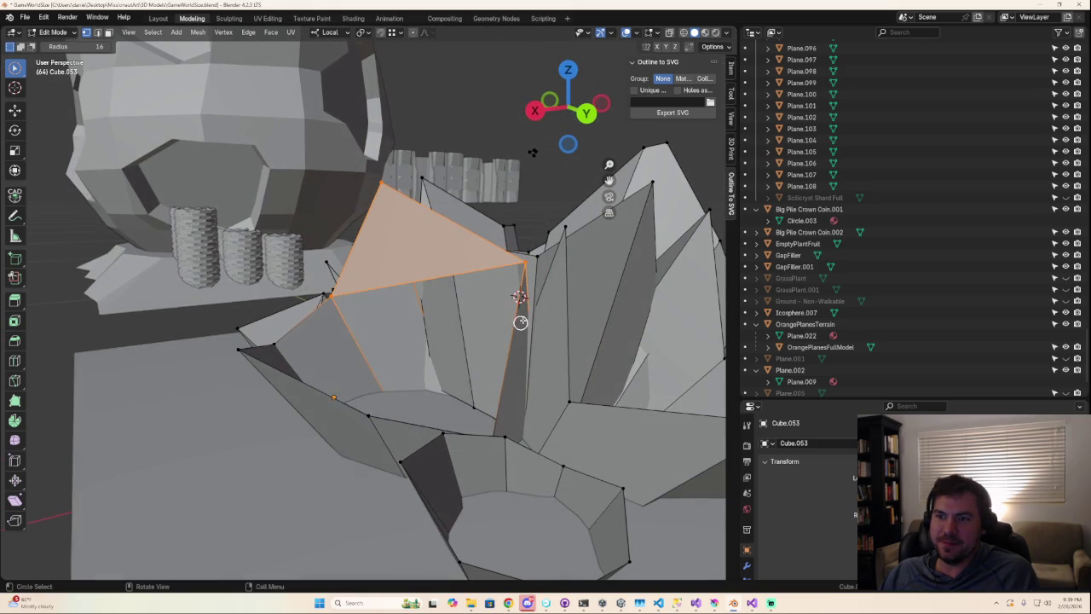
# - Select vertices and faces around the neighbouring gaps, orbiting to reach each side
pyautogui.click(332, 292)
pyautogui.moveTo(346, 310)
pyautogui.mouseDown(button='middle')
pyautogui.moveTo(381, 332)
pyautogui.moveTo(331, 307)
pyautogui.mouseUp(button='middle')
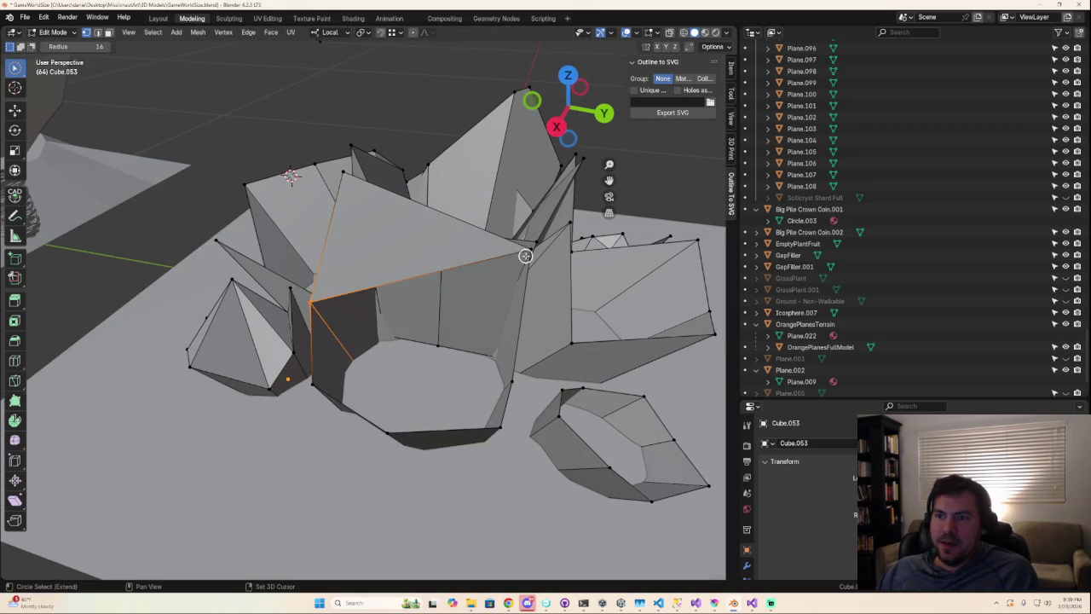
pyautogui.keyDown('shift'); pyautogui.click(513, 381); pyautogui.keyUp('shift')
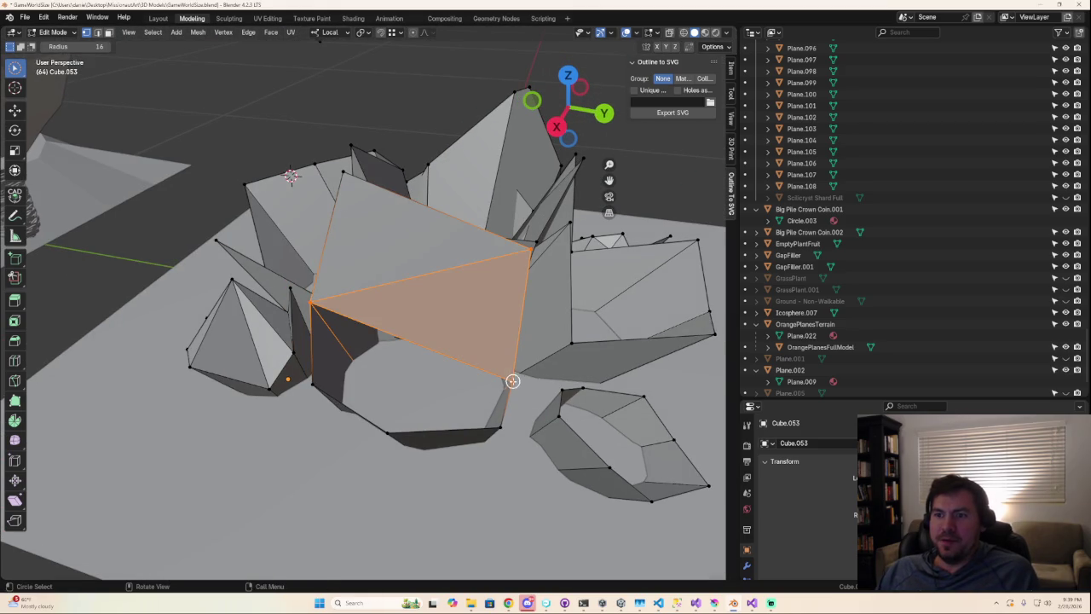
pyautogui.moveTo(511, 387); pyautogui.dragTo(437, 381, button='middle')
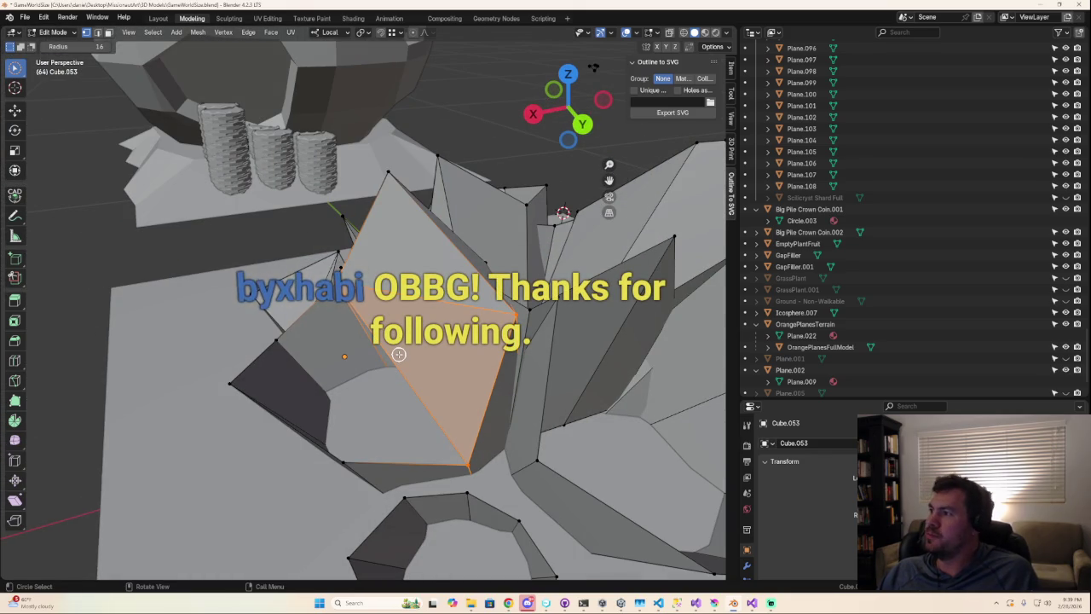
pyautogui.moveTo(439, 433)
pyautogui.mouseDown(button='middle')
pyautogui.moveTo(474, 430)
pyautogui.moveTo(336, 322)
pyautogui.mouseUp(button='middle')
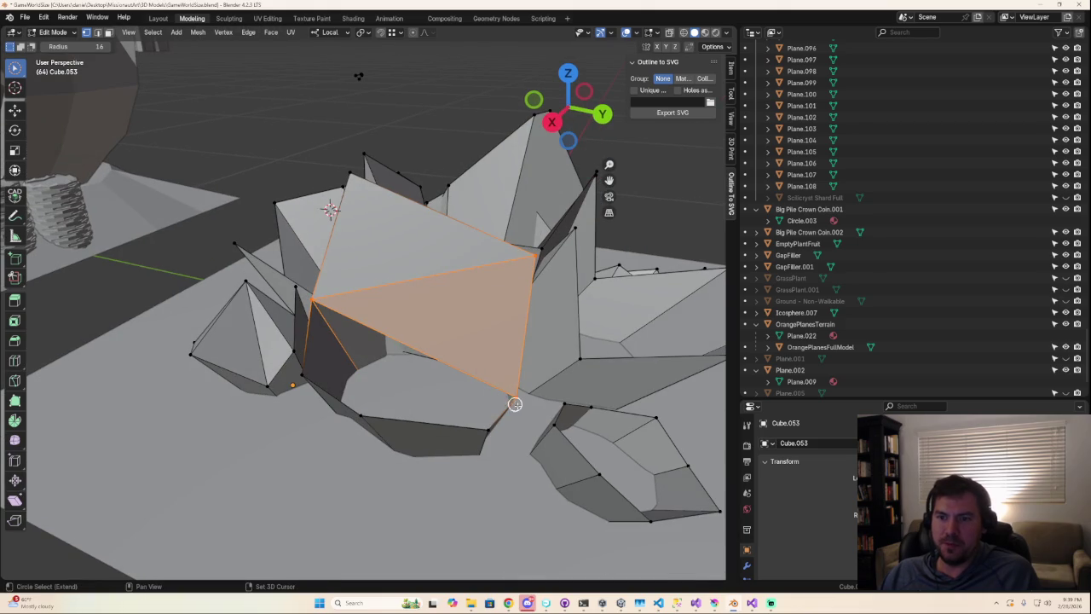
pyautogui.moveTo(518, 414); pyautogui.dragTo(512, 408)
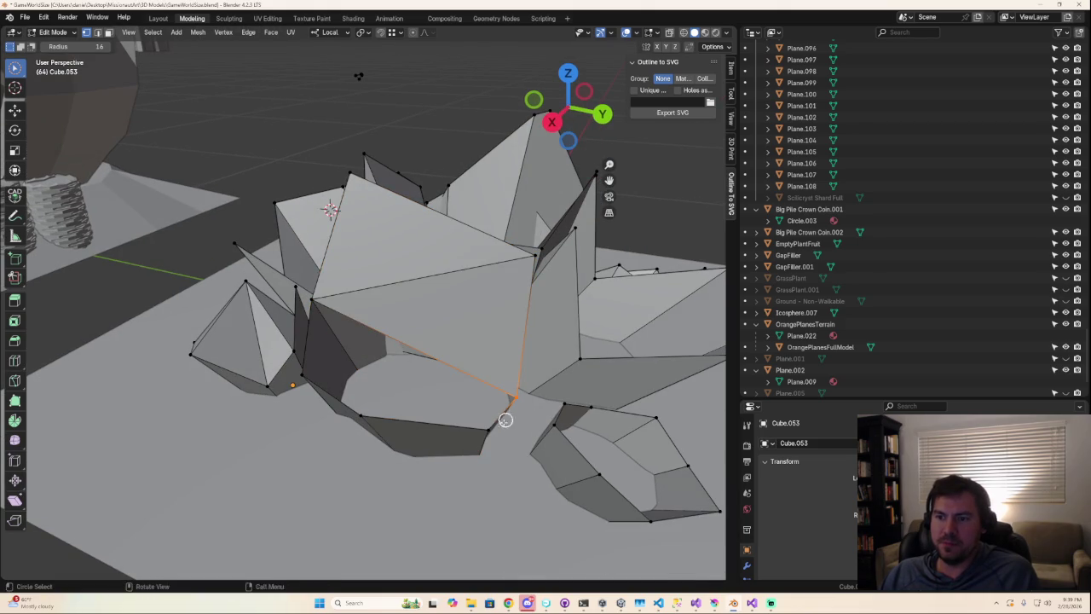
pyautogui.keyDown('shift'); pyautogui.moveTo(327, 295); pyautogui.dragTo(353, 341); pyautogui.keyUp('shift')
pyautogui.moveTo(353, 341)
pyautogui.mouseDown(button='middle')
pyautogui.moveTo(426, 395)
pyautogui.moveTo(523, 389)
pyautogui.mouseUp(button='middle')
# - Select the vertices bordering the last gap, then return to Object Mode and exit local view
pyautogui.click(526, 375)
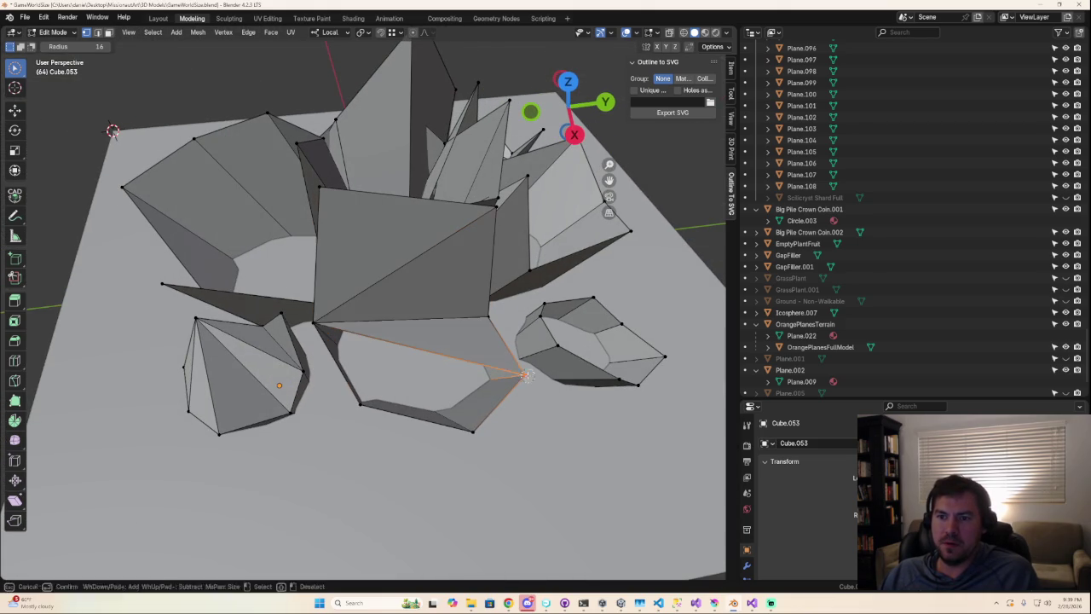
pyautogui.keyDown('shift'); pyautogui.click(471, 433); pyautogui.keyUp('shift')
pyautogui.click(360, 402)
pyautogui.keyDown('shift'); pyautogui.click(315, 324); pyautogui.keyUp('shift')
pyautogui.keyDown('shift'); pyautogui.click(475, 442); pyautogui.keyUp('shift')
pyautogui.press('Tab')
pyautogui.press('KP_Divide')
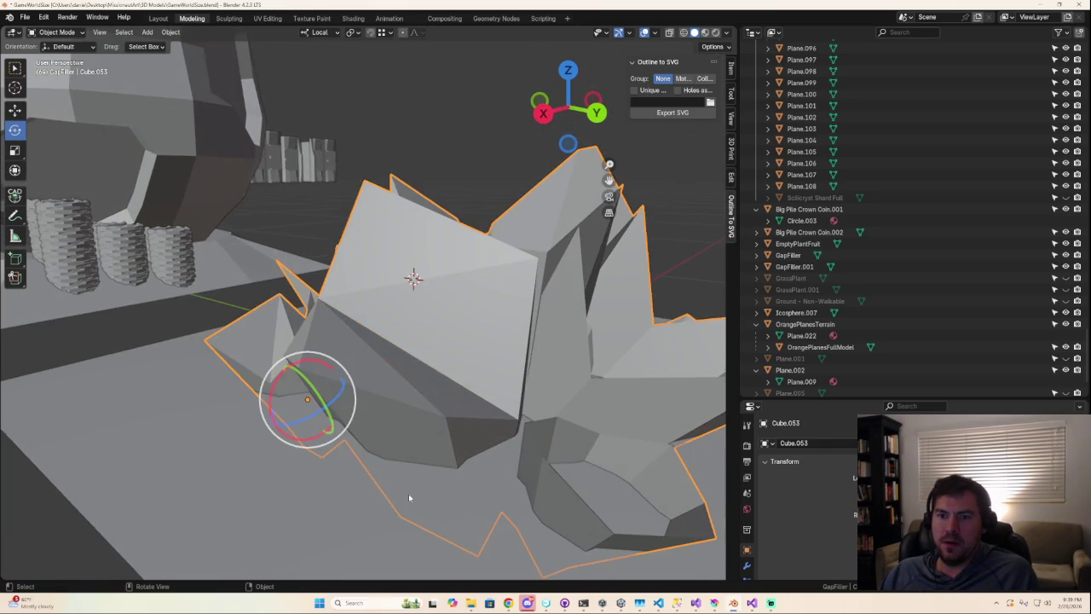
# - Back in Edit Mode, select the open ring's upper rim loop and fill it with a face
pyautogui.moveTo(414, 496); pyautogui.dragTo(434, 477, button='middle')
pyautogui.scroll(3, 430, 482)
pyautogui.scroll(3, 422, 486)
pyautogui.press('Tab')
pyautogui.click(383, 483)
pyautogui.keyDown('shift'); pyautogui.click(358, 483); pyautogui.keyUp('shift')
pyautogui.keyDown('shift'); pyautogui.moveTo(414, 506); pyautogui.dragTo(491, 540); pyautogui.keyUp('shift')
pyautogui.moveTo(492, 540)
pyautogui.mouseDown(button='middle')
pyautogui.moveTo(506, 495)
pyautogui.moveTo(492, 423)
pyautogui.mouseUp(button='middle')
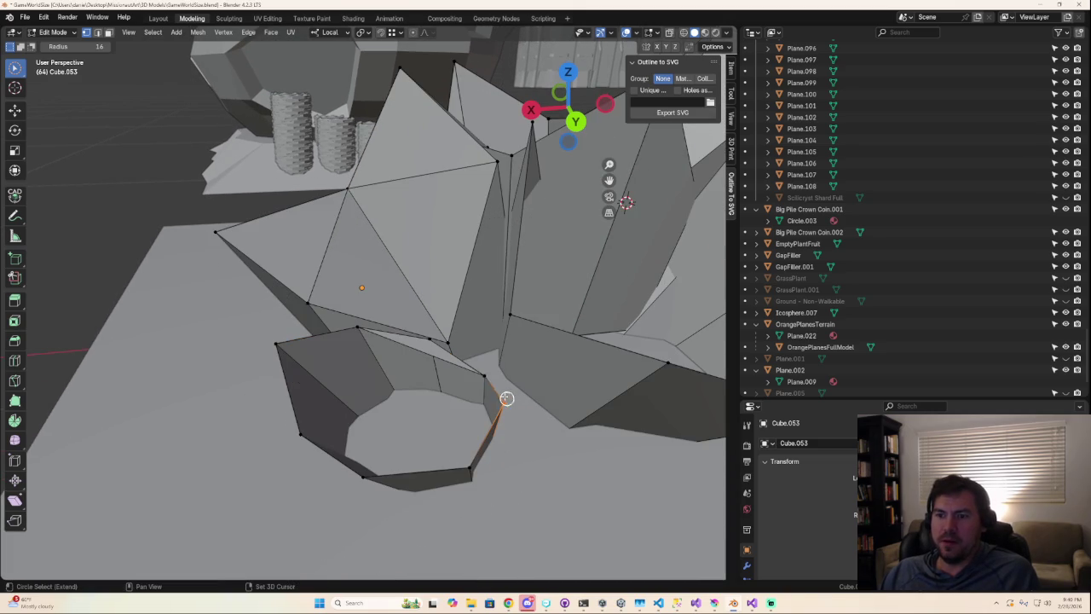
pyautogui.keyDown('alt'); pyautogui.keyDown('shift'); pyautogui.click(385, 339); pyautogui.keyUp('shift'); pyautogui.keyUp('alt')
pyautogui.keyDown('shift'); pyautogui.click(508, 409); pyautogui.keyUp('shift')
pyautogui.keyDown('shift'); pyautogui.click(360, 331); pyautogui.keyUp('shift')
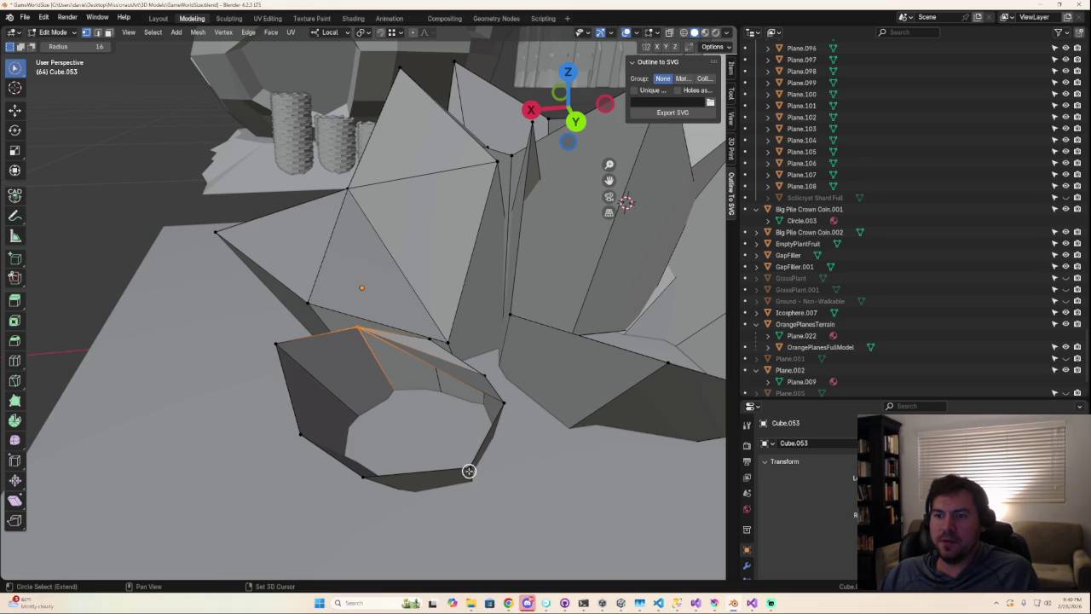
pyautogui.press('f')
# - Select the cap's bottom, top and side vertices to form the pyramid faces, then clear selection
pyautogui.moveTo(475, 456)
pyautogui.mouseDown(button='middle')
pyautogui.moveTo(470, 482)
pyautogui.moveTo(438, 480)
pyautogui.moveTo(488, 463)
pyautogui.moveTo(499, 475)
pyautogui.moveTo(532, 468)
pyautogui.mouseUp(button='middle')
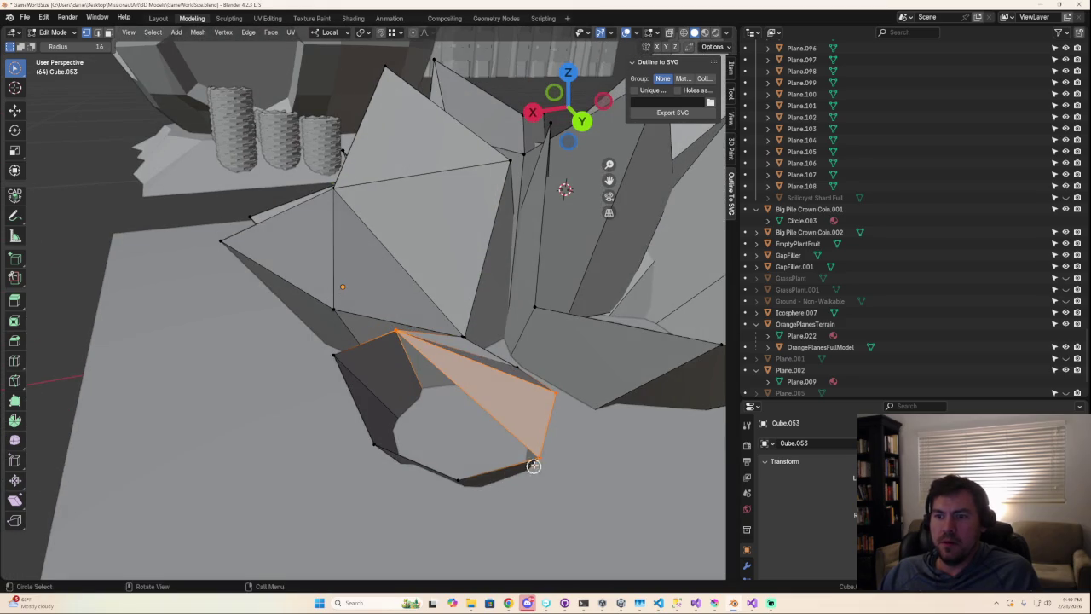
pyautogui.click(463, 477)
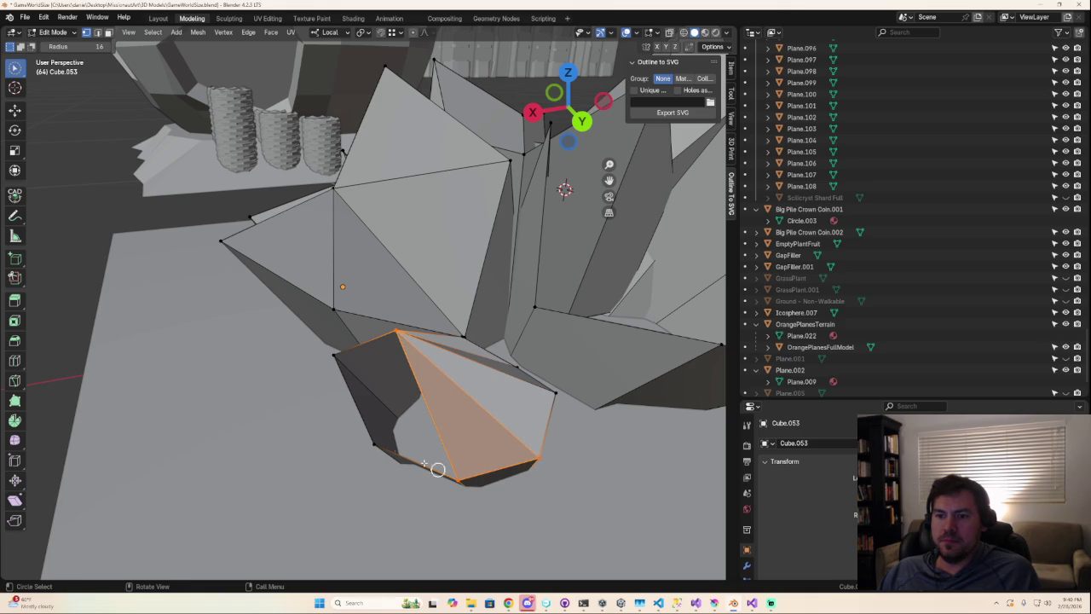
pyautogui.click(397, 335)
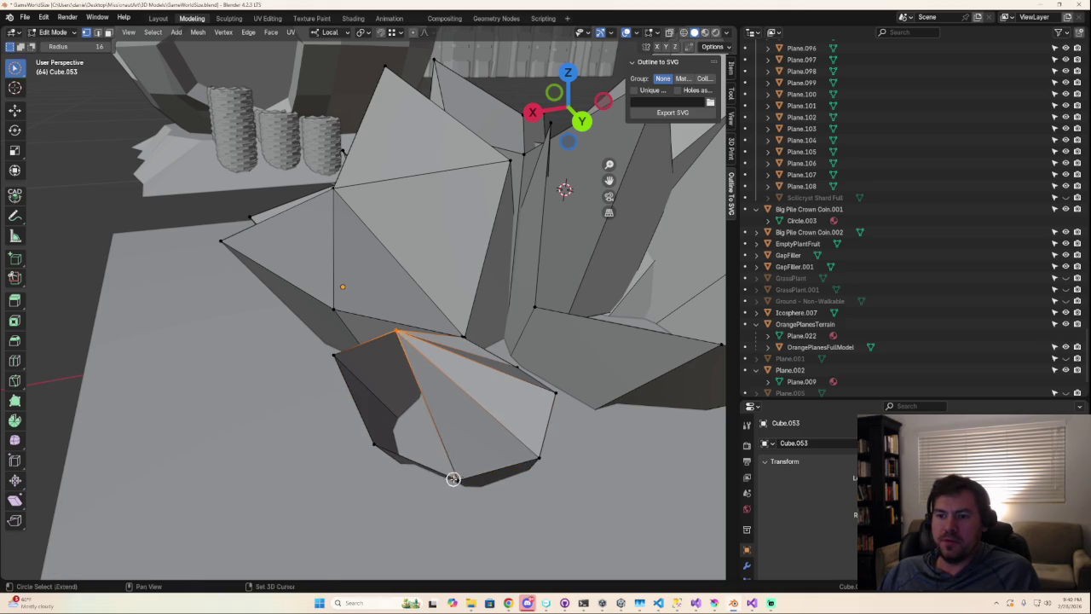
pyautogui.keyDown('shift'); pyautogui.click(379, 450); pyautogui.keyUp('shift')
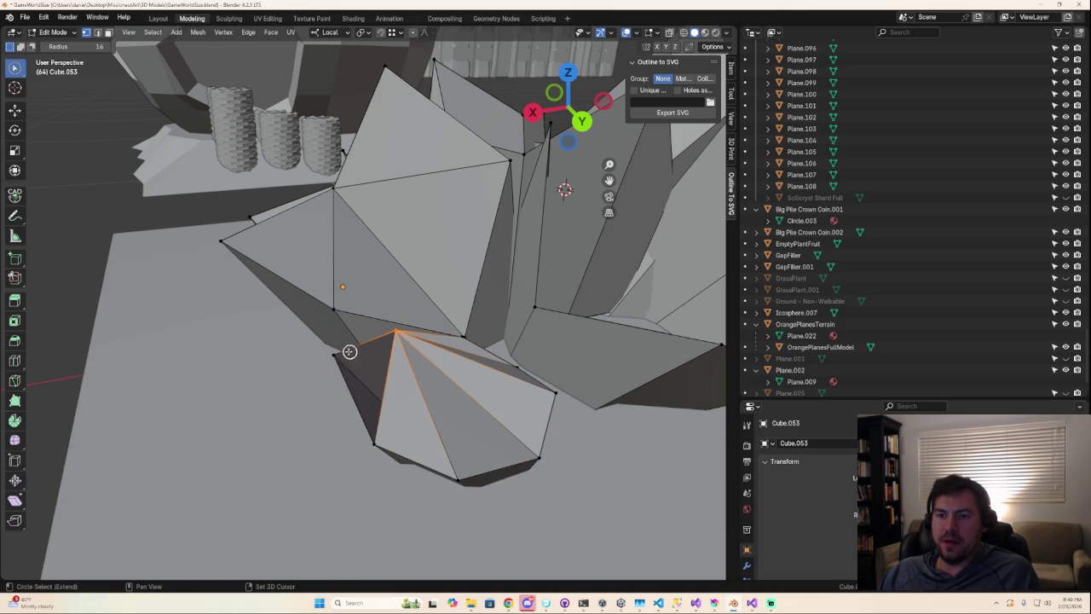
pyautogui.keyDown('shift'); pyautogui.click(375, 445); pyautogui.keyUp('shift')
pyautogui.moveTo(492, 455); pyautogui.dragTo(445, 463, button='middle')
pyautogui.click(501, 136)
pyautogui.moveTo(502, 273)
pyautogui.mouseDown(button='middle')
pyautogui.moveTo(397, 299)
pyautogui.moveTo(441, 324)
pyautogui.moveTo(388, 328)
pyautogui.moveTo(404, 290)
pyautogui.moveTo(502, 285)
pyautogui.moveTo(497, 251)
pyautogui.moveTo(382, 281)
pyautogui.moveTo(440, 299)
pyautogui.moveTo(485, 288)
pyautogui.moveTo(445, 299)
pyautogui.moveTo(397, 282)
pyautogui.moveTo(375, 343)
pyautogui.moveTo(385, 321)
pyautogui.mouseUp(button='middle')
# - Zoom and orbit around the pyramids and switch the viewport to wireframe
pyautogui.scroll(3, 384, 284)
pyautogui.scroll(-2, 406, 289)
pyautogui.scroll(3, 372, 298)
pyautogui.scroll(3, 383, 329)
pyautogui.scroll(3, 384, 322)
pyautogui.scroll(-3, 384, 318)
pyautogui.scroll(3, 367, 350)
pyautogui.scroll(-4, 350, 384)
pyautogui.moveTo(350, 384)
pyautogui.mouseDown(button='middle')
pyautogui.moveTo(377, 375)
pyautogui.moveTo(377, 360)
pyautogui.moveTo(350, 407)
pyautogui.moveTo(248, 394)
pyautogui.moveTo(238, 336)
pyautogui.moveTo(273, 305)
pyautogui.moveTo(557, 209)
pyautogui.mouseUp(button='middle')
pyautogui.click(684, 32)
pyautogui.scroll(-4, 358, 179)
pyautogui.moveTo(319, 227); pyautogui.dragTo(434, 229, button='middle')
pyautogui.scroll(3, 343, 289)
pyautogui.scroll(3, 328, 283)
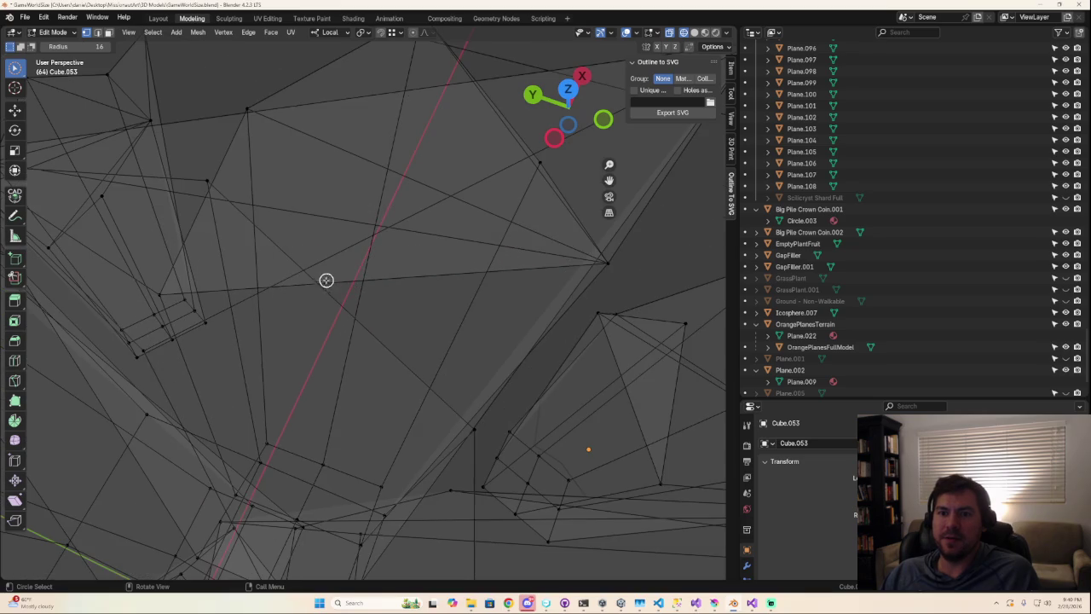
# - Fill a face between three chosen vertices and check it in solid shading
pyautogui.moveTo(222, 196)
pyautogui.mouseDown(button='middle')
pyautogui.moveTo(270, 205)
pyautogui.moveTo(295, 193)
pyautogui.moveTo(304, 165)
pyautogui.mouseUp(button='middle')
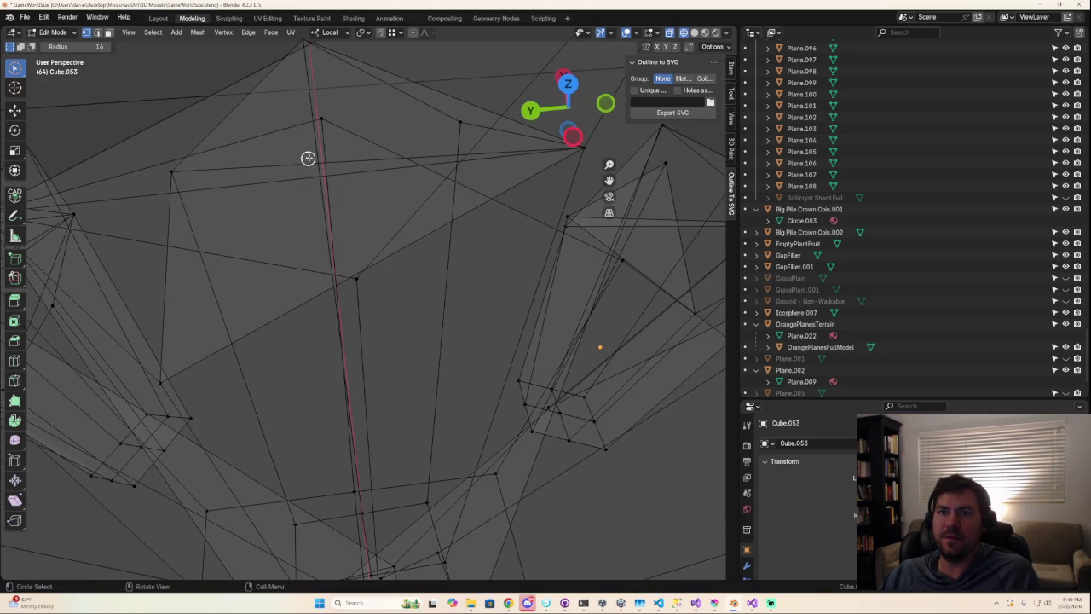
pyautogui.scroll(-5, 373, 169)
pyautogui.moveTo(396, 289)
pyautogui.mouseDown(button='middle')
pyautogui.moveTo(377, 324)
pyautogui.moveTo(423, 371)
pyautogui.mouseUp(button='middle')
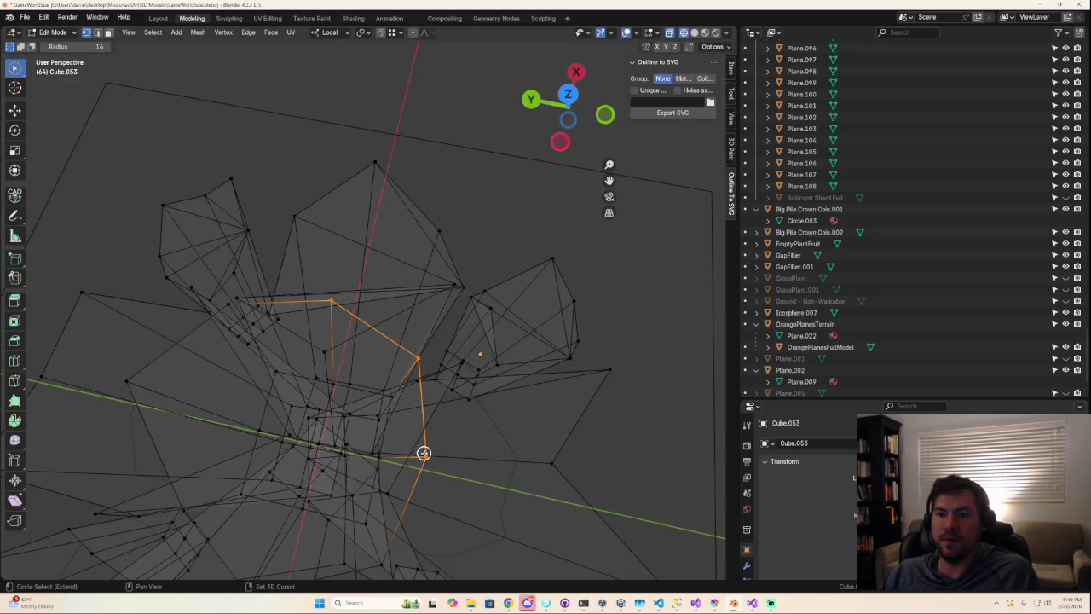
pyautogui.press('f')
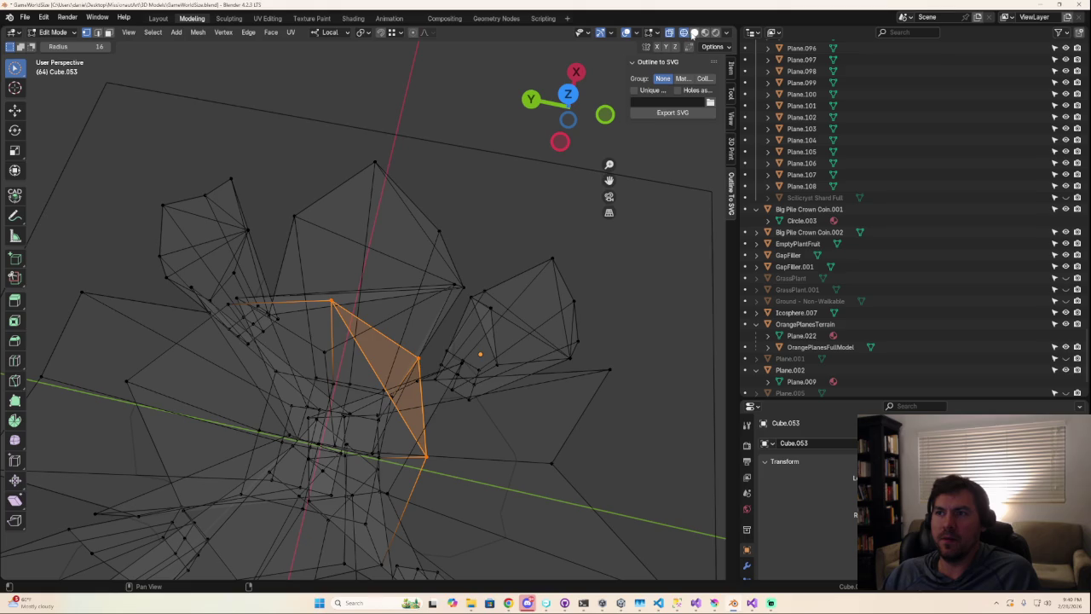
pyautogui.click(693, 33)
pyautogui.moveTo(501, 261)
pyautogui.mouseDown(button='middle')
pyautogui.moveTo(329, 365)
pyautogui.moveTo(346, 343)
pyautogui.mouseUp(button='middle')
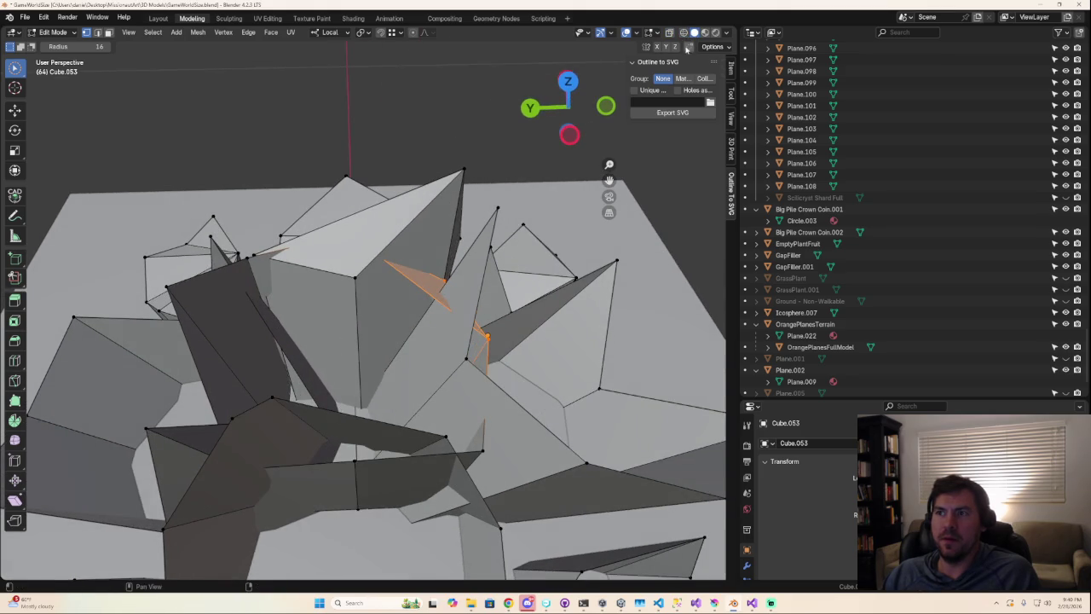
pyautogui.click(685, 34)
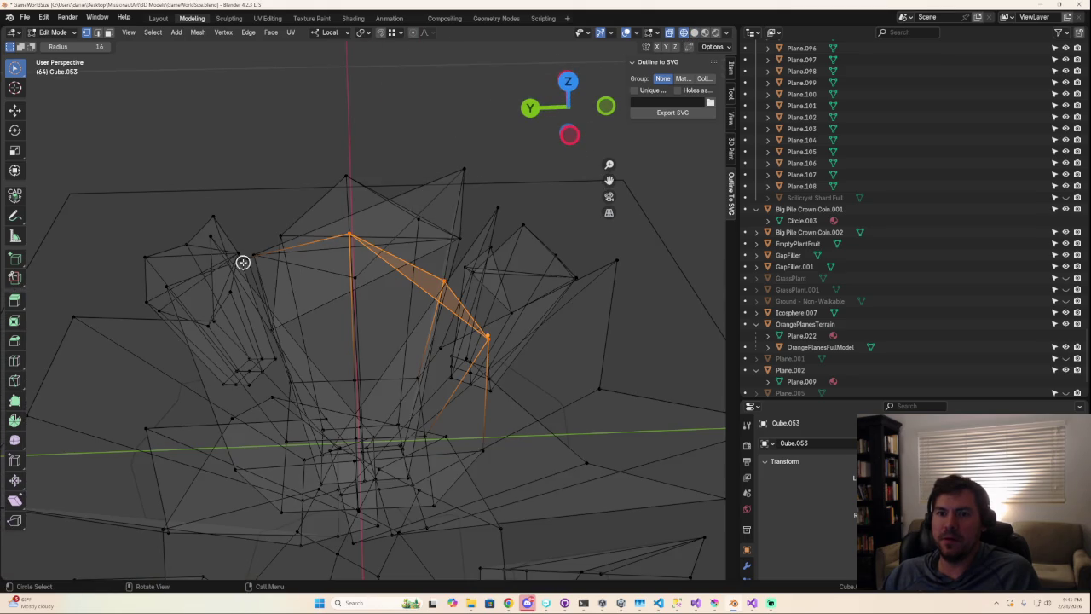
# - Fill the next gap with a face from its three corner vertices and inspect it solid
pyautogui.moveTo(282, 256)
pyautogui.mouseDown(button='middle')
pyautogui.moveTo(292, 305)
pyautogui.moveTo(385, 313)
pyautogui.moveTo(475, 353)
pyautogui.moveTo(466, 340)
pyautogui.moveTo(464, 362)
pyautogui.mouseUp(button='middle')
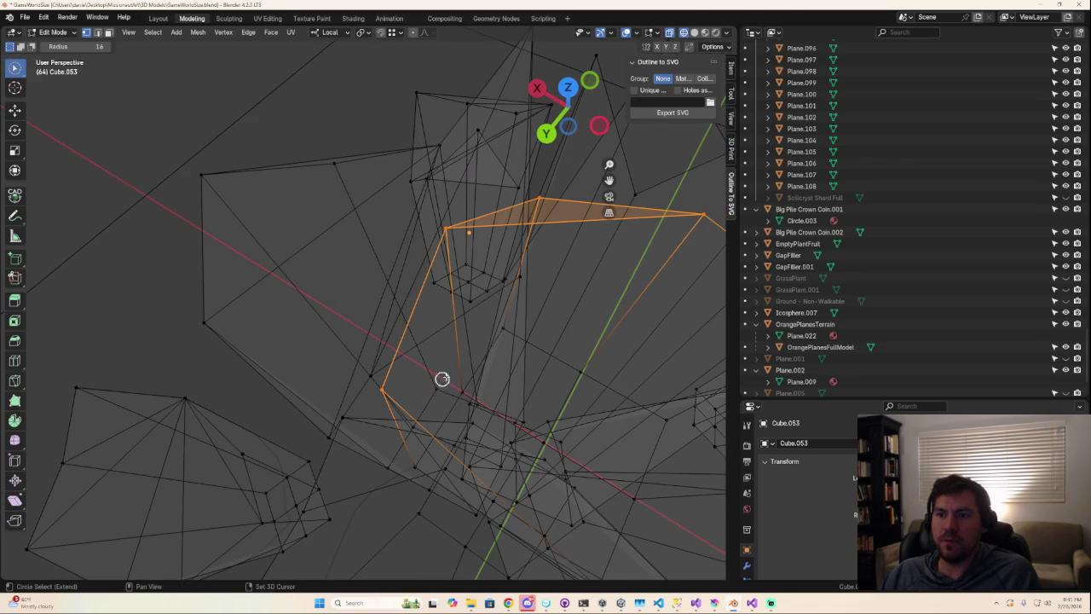
pyautogui.hotkey('alt', 'a')
pyautogui.keyDown('shift'); pyautogui.click(445, 230); pyautogui.keyUp('shift')
pyautogui.keyDown('shift'); pyautogui.click(382, 388); pyautogui.keyUp('shift')
pyautogui.keyDown('shift'); pyautogui.moveTo(556, 365); pyautogui.dragTo(486, 365, button='middle'); pyautogui.keyUp('shift')
pyautogui.keyDown('shift'); pyautogui.click(592, 219); pyautogui.keyUp('shift')
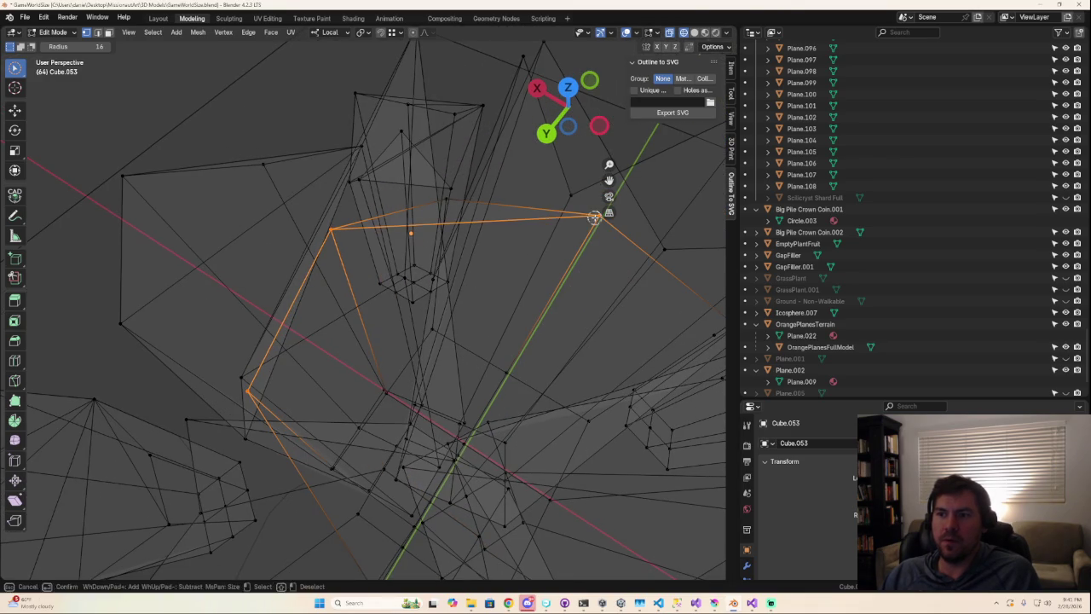
pyautogui.press('f')
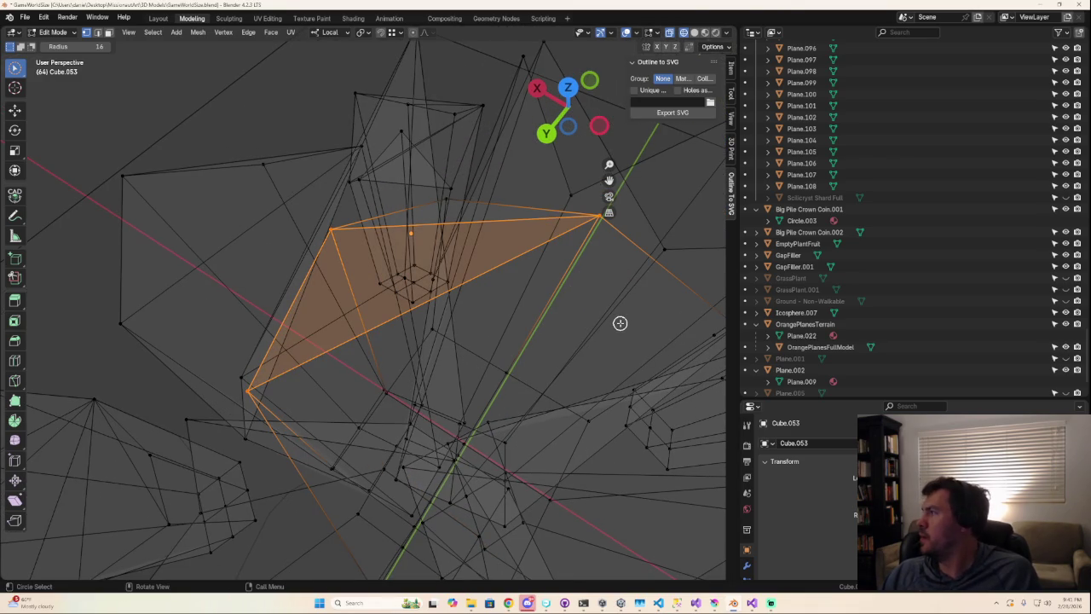
pyautogui.click(694, 33)
pyautogui.moveTo(475, 316)
pyautogui.mouseDown(button='middle')
pyautogui.moveTo(366, 289)
pyautogui.moveTo(390, 272)
pyautogui.moveTo(463, 309)
pyautogui.moveTo(486, 302)
pyautogui.moveTo(463, 316)
pyautogui.moveTo(426, 307)
pyautogui.mouseUp(button='middle')
# - Select the edges bordering the gap between the left shard and central spike, then switch to Unity
pyautogui.click(426, 431)
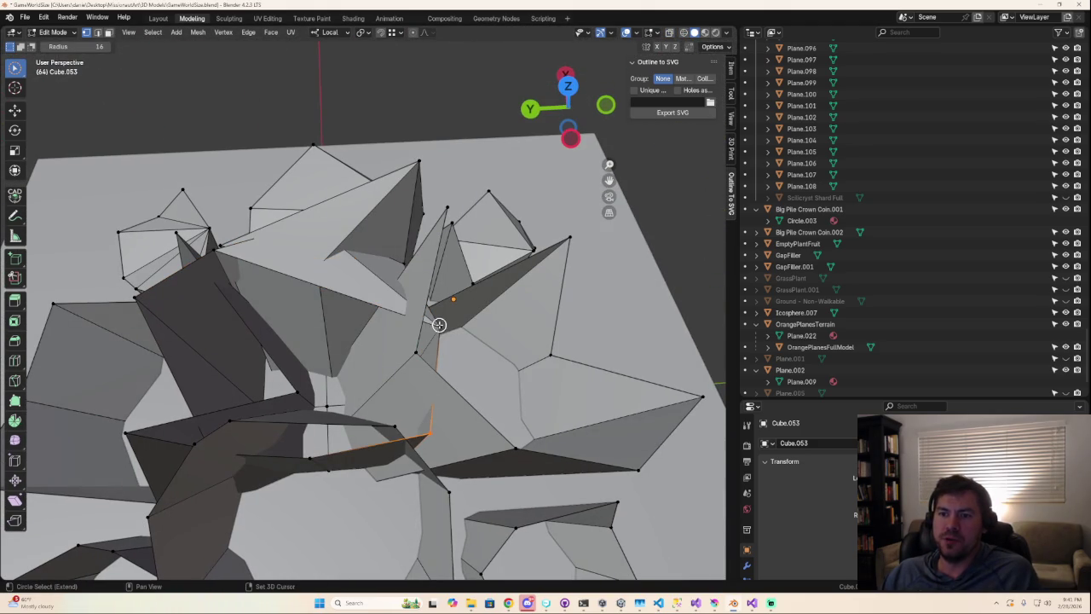
pyautogui.keyDown('shift'); pyautogui.moveTo(245, 275); pyautogui.dragTo(338, 312); pyautogui.keyUp('shift')
pyautogui.moveTo(359, 315); pyautogui.dragTo(482, 366, button='middle')
pyautogui.hotkey('ctrl', 'z')
pyautogui.hotkey('ctrl', 'z')
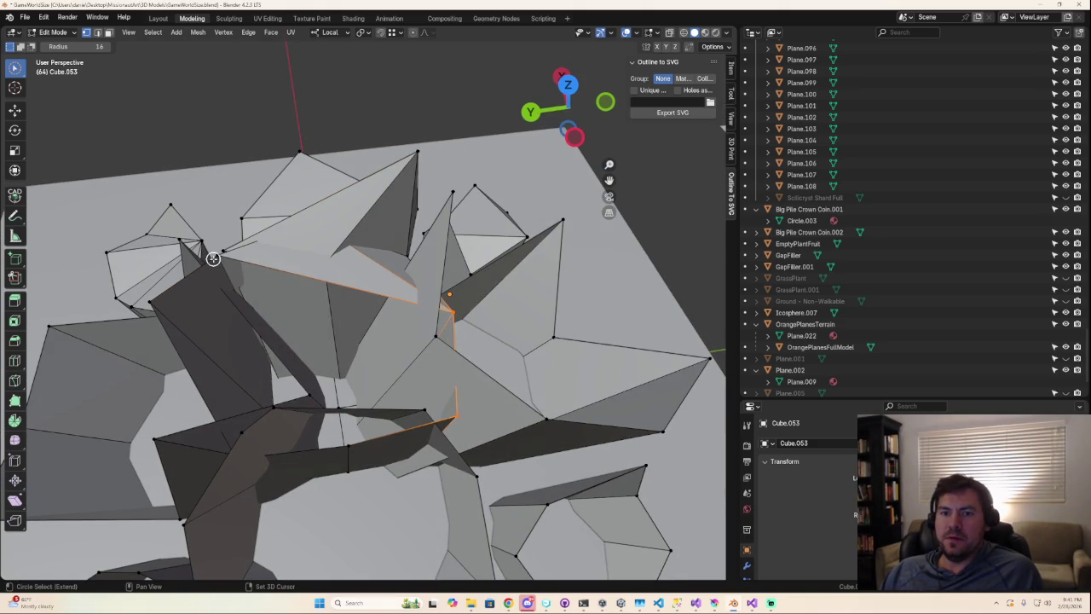
pyautogui.keyDown('shift'); pyautogui.moveTo(215, 261); pyautogui.dragTo(244, 290); pyautogui.keyUp('shift')
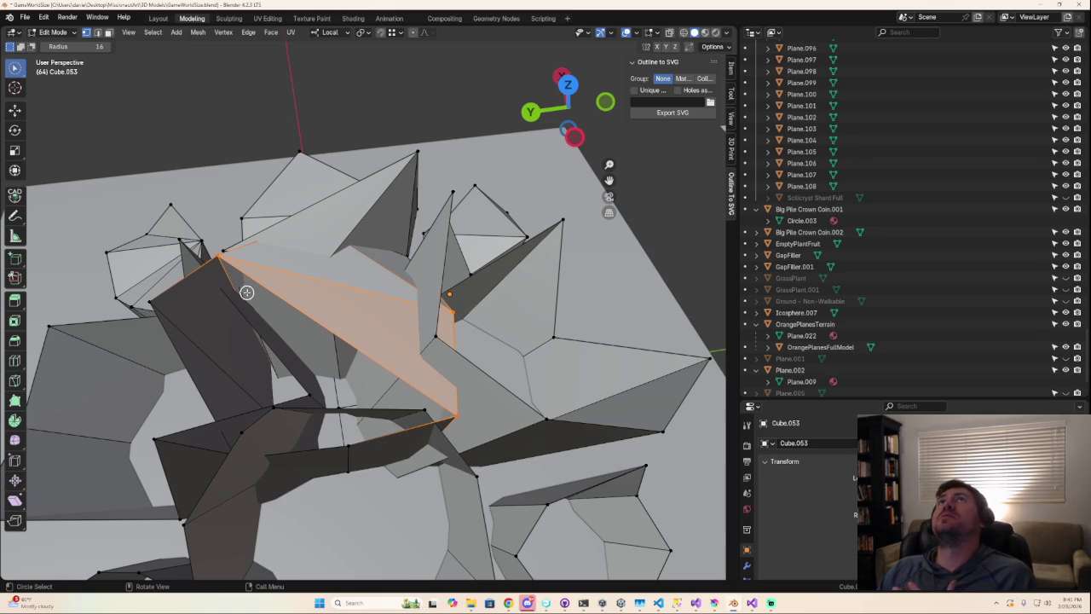
pyautogui.click(620, 603)
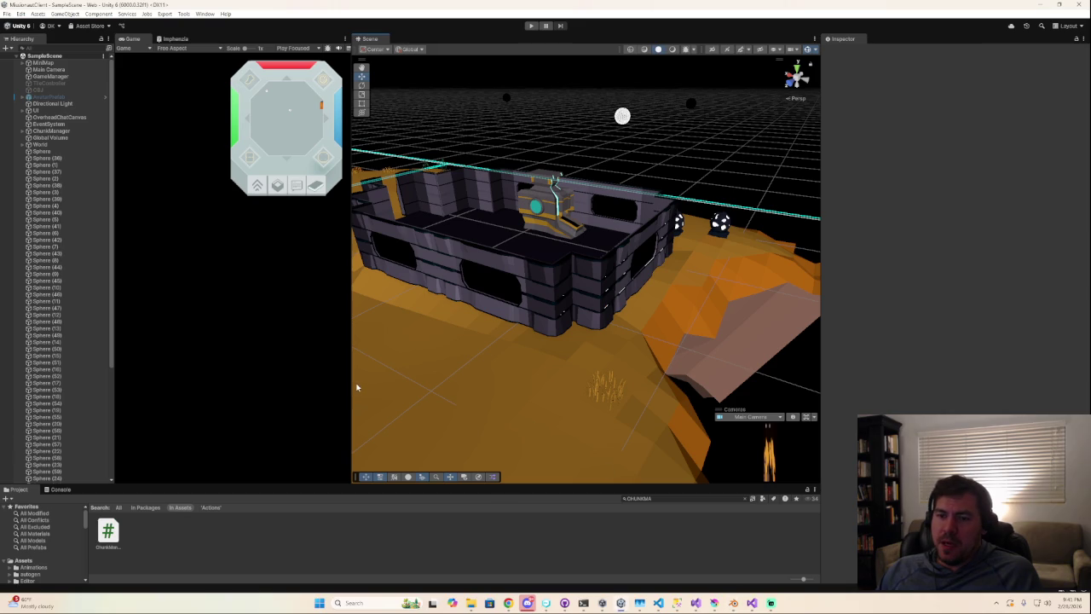
# - Widen the Scene view panel and turn off Gizmos
pyautogui.moveTo(349, 385); pyautogui.dragTo(191, 361)
pyautogui.moveTo(306, 359)
pyautogui.mouseDown(button='right')
pyautogui.moveTo(317, 340)
pyautogui.moveTo(209, 254)
pyautogui.mouseUp(button='right')
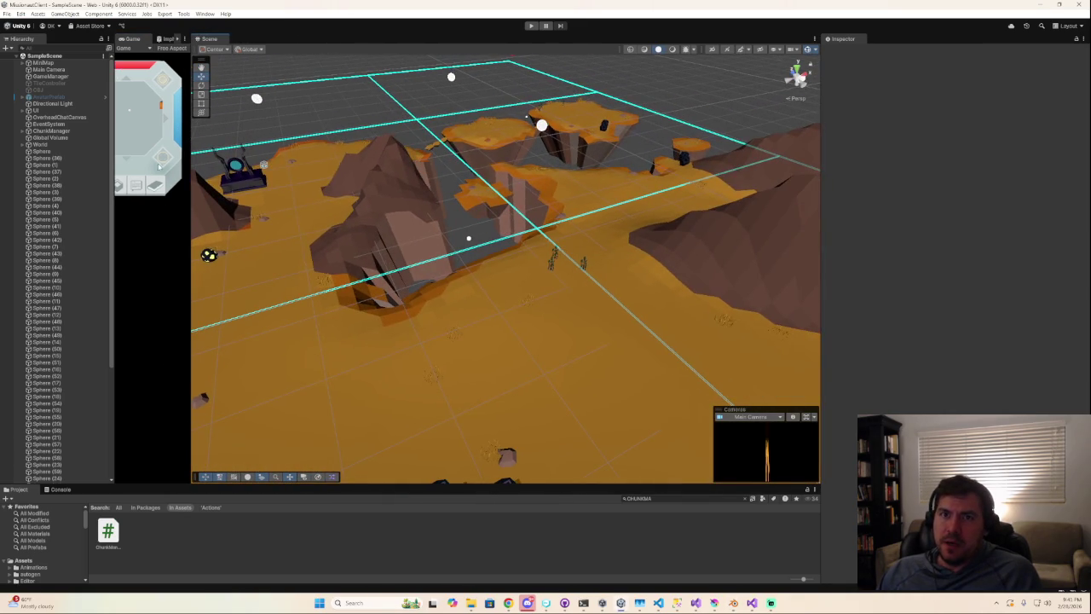
pyautogui.moveTo(347, 246); pyautogui.dragTo(792, 57, button='right')
pyautogui.click(805, 51)
# - Fly the Scene camera around the building, turret and terrain, then dismiss the browser previews
pyautogui.click(797, 66)
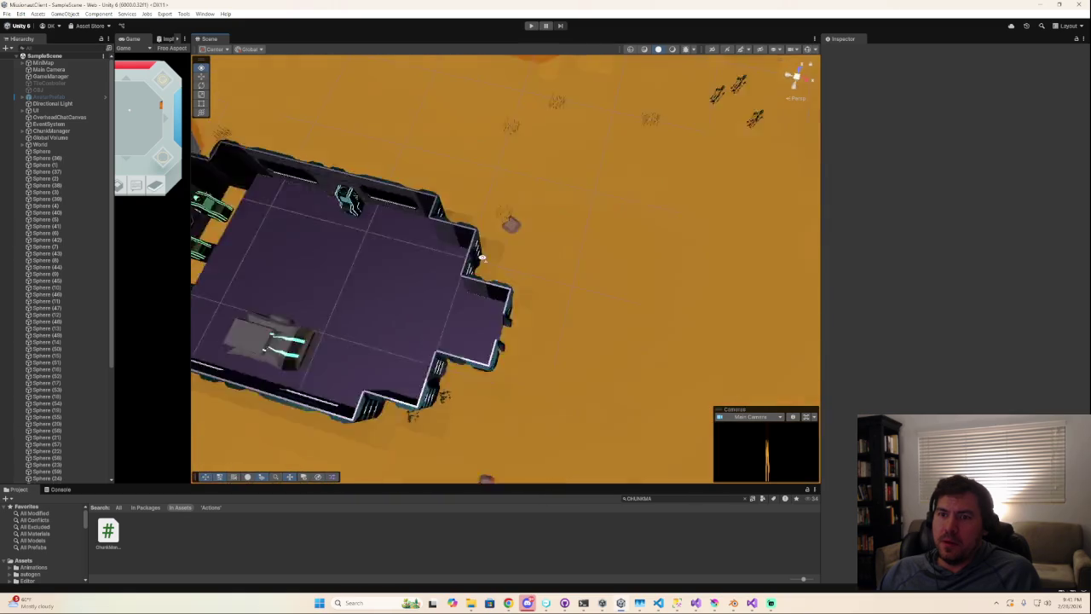
pyautogui.moveTo(512, 256); pyautogui.dragTo(281, 181, button='right')
pyautogui.moveTo(506, 269); pyautogui.dragTo(506, 269, button='right')
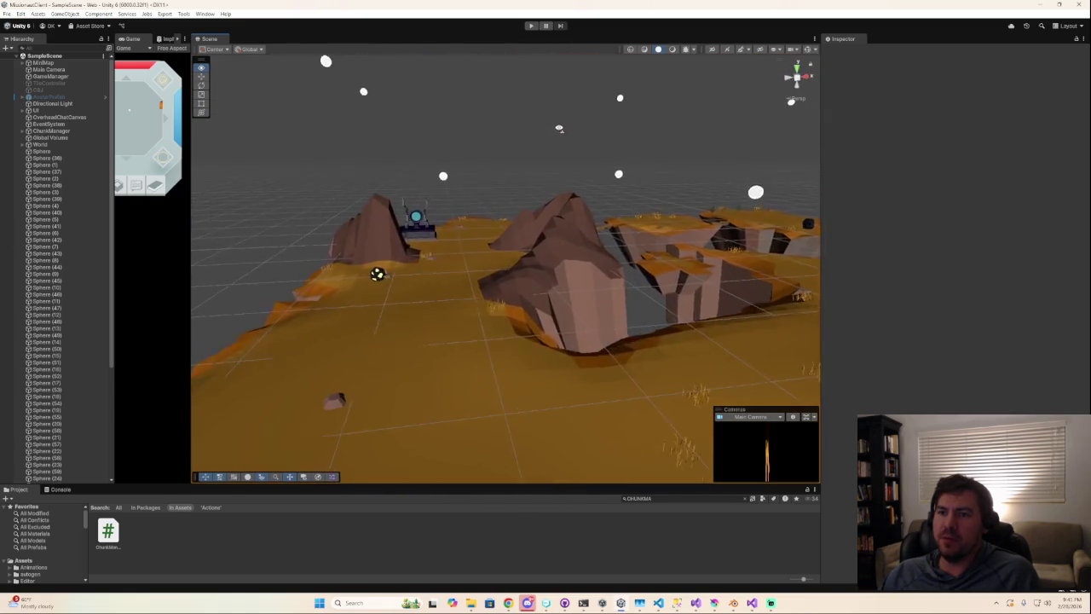
pyautogui.moveTo(555, 174); pyautogui.dragTo(552, 104, button='right')
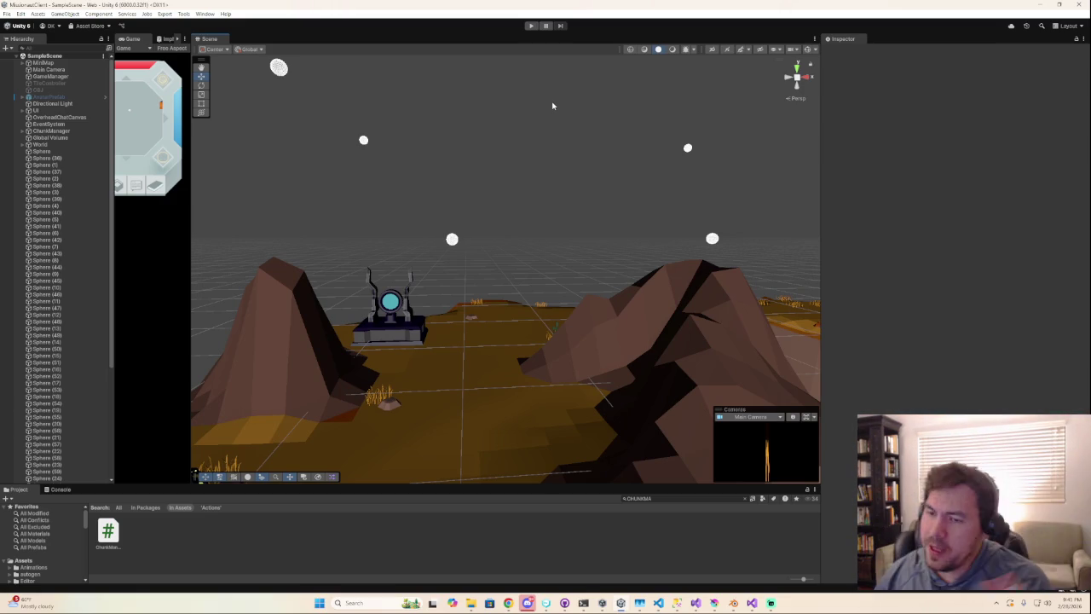
pyautogui.moveTo(478, 294); pyautogui.dragTo(533, 350, button='right')
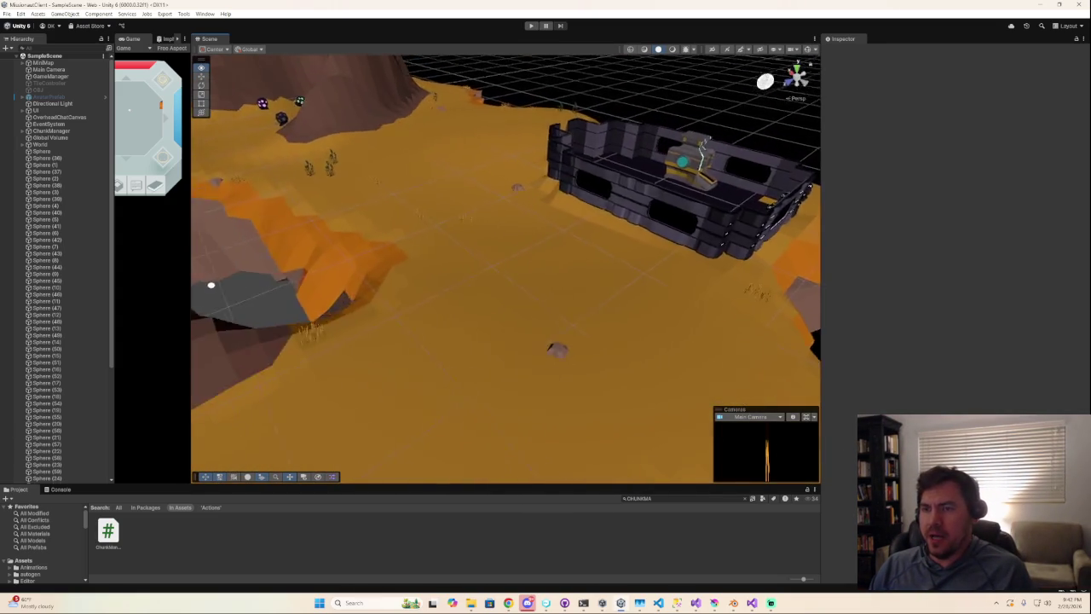
pyautogui.moveTo(532, 349)
pyautogui.mouseDown(button='right')
pyautogui.moveTo(511, 341)
pyautogui.moveTo(823, 488)
pyautogui.mouseUp(button='right')
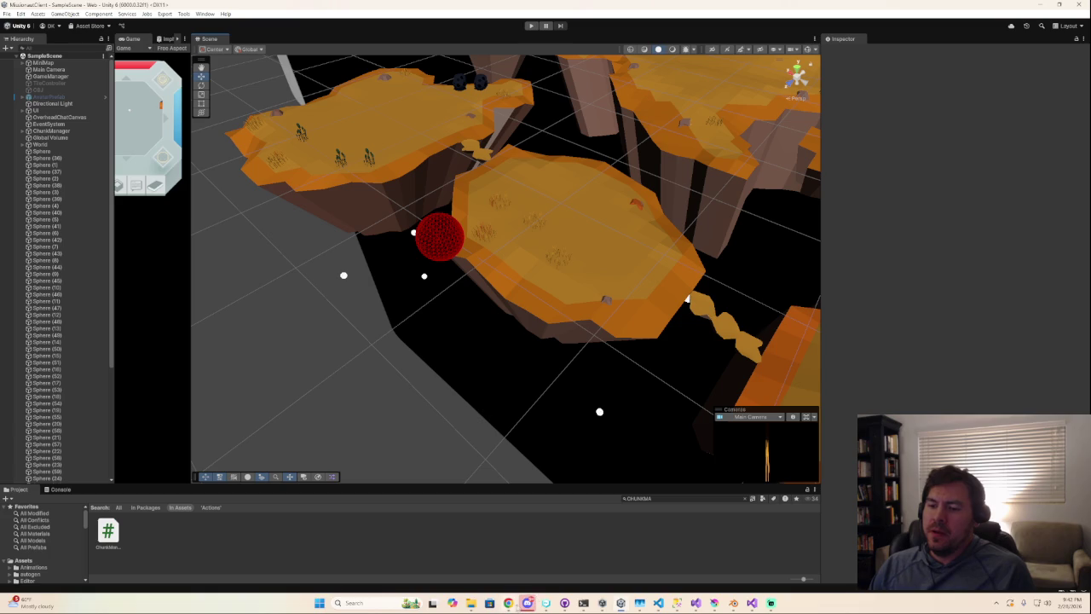
pyautogui.click(512, 606)
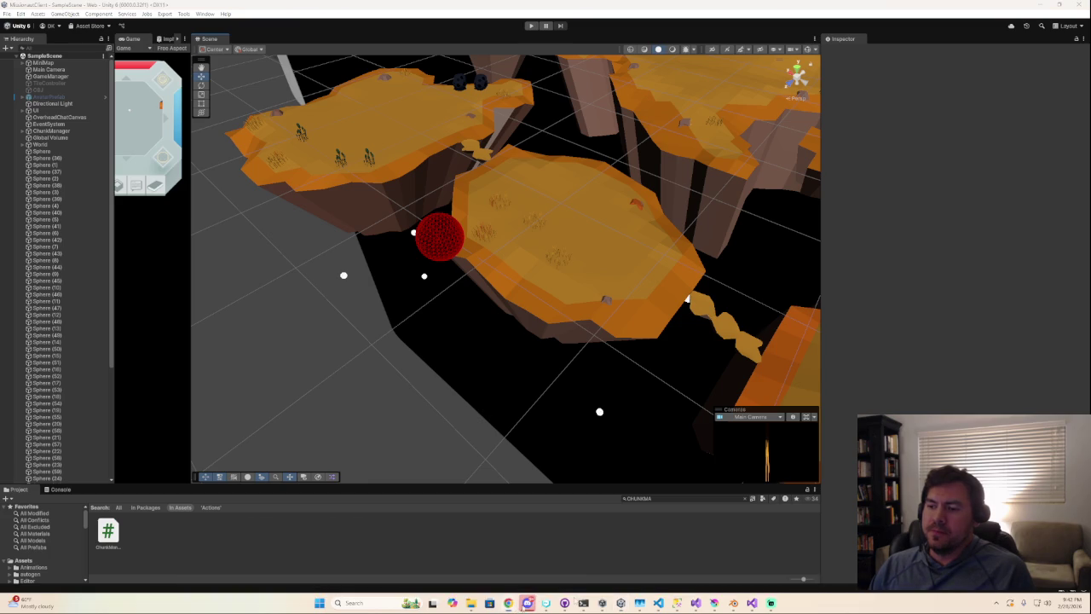
pyautogui.click(668, 584)
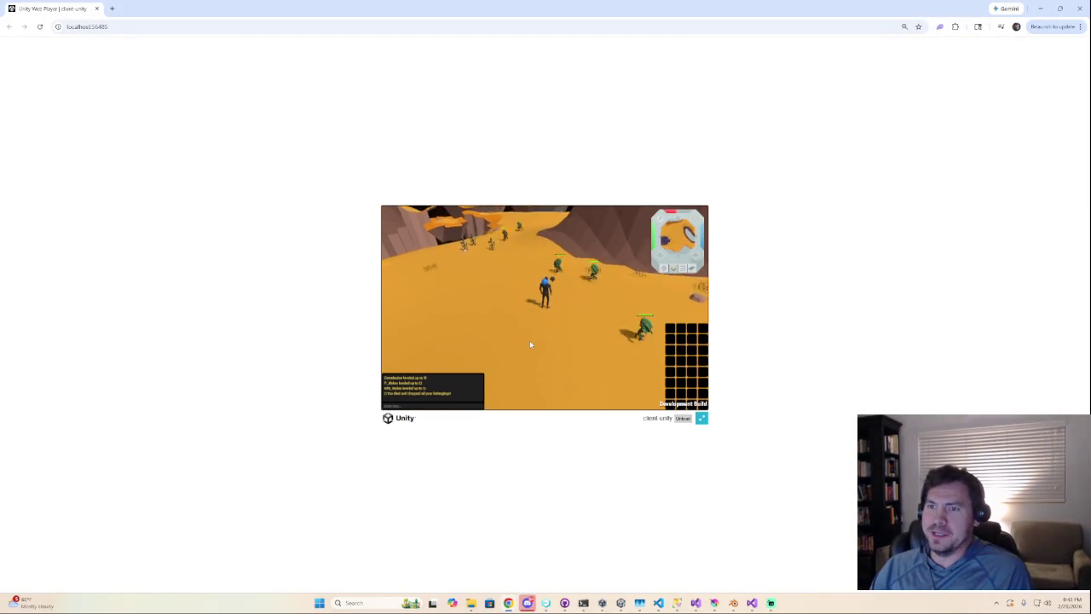
# - Play the web build fullscreen and walk the character across the sand onto the plateau
pyautogui.click(700, 421)
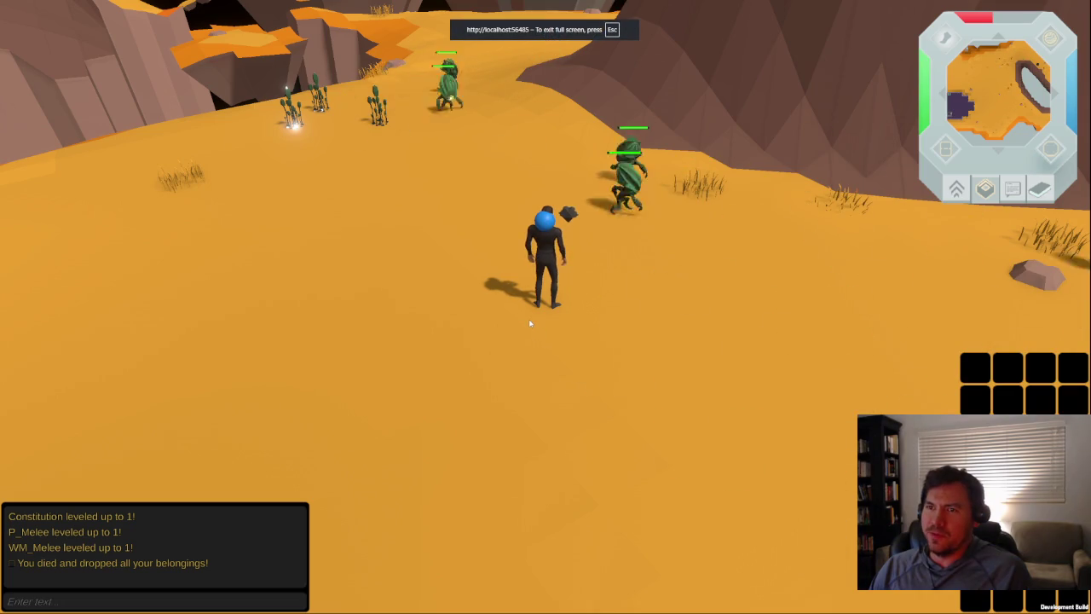
pyautogui.click(426, 331)
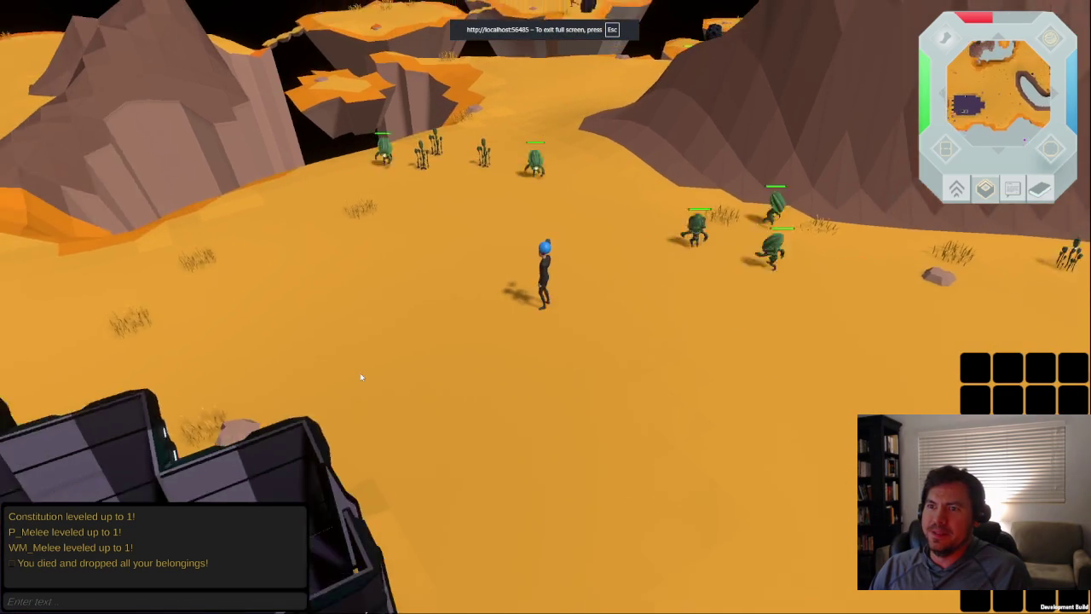
pyautogui.moveTo(331, 332); pyautogui.dragTo(217, 197, button='right')
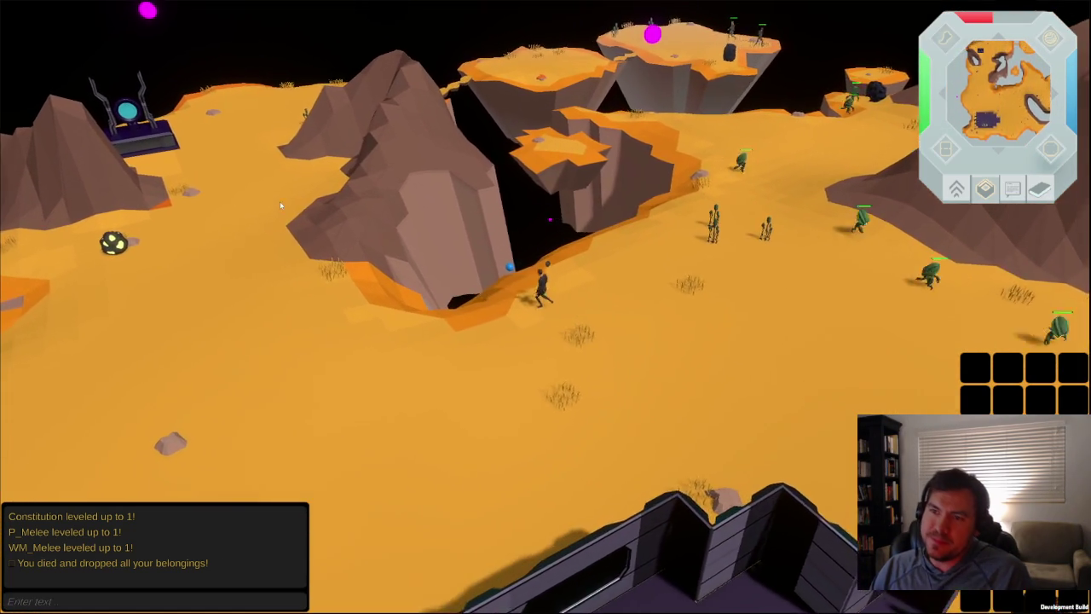
pyautogui.moveTo(283, 199)
pyautogui.mouseDown(button='right')
pyautogui.moveTo(485, 153)
pyautogui.moveTo(412, 314)
pyautogui.moveTo(67, 172)
pyautogui.moveTo(289, 256)
pyautogui.mouseUp(button='right')
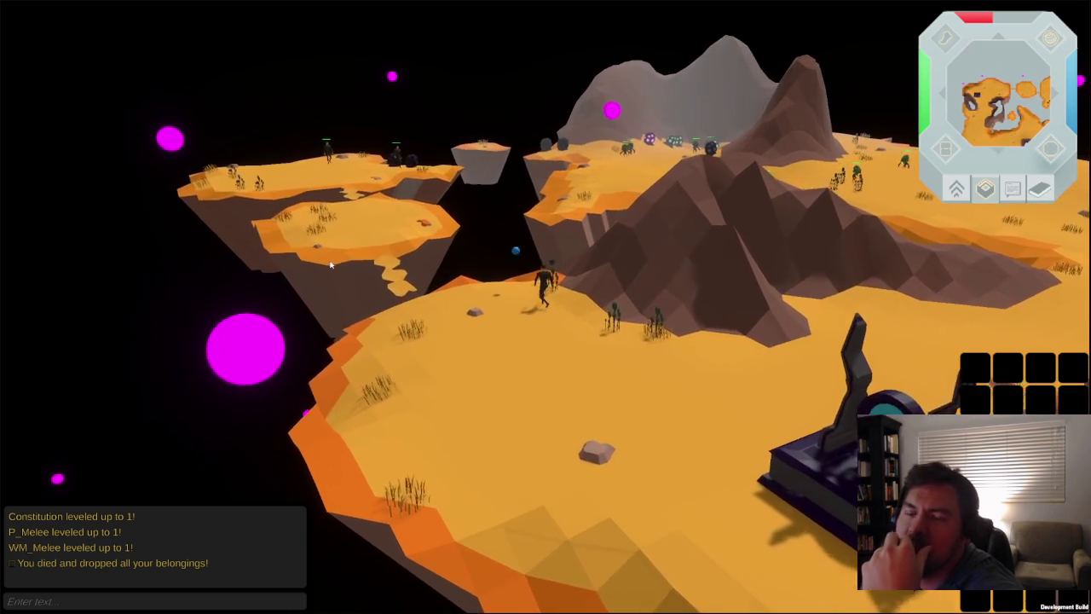
pyautogui.press('w')
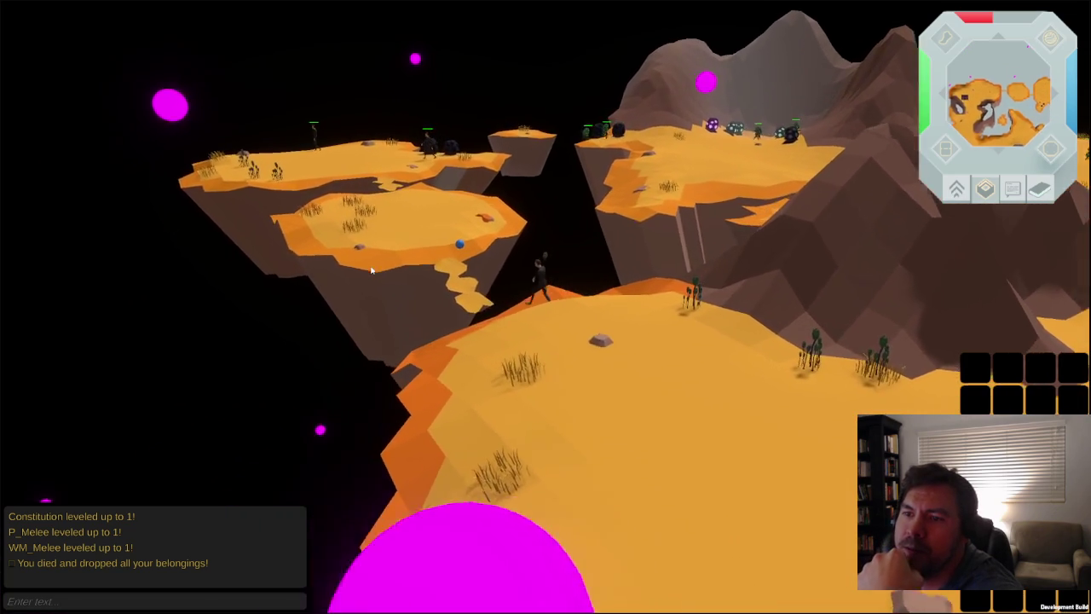
pyautogui.press('w')
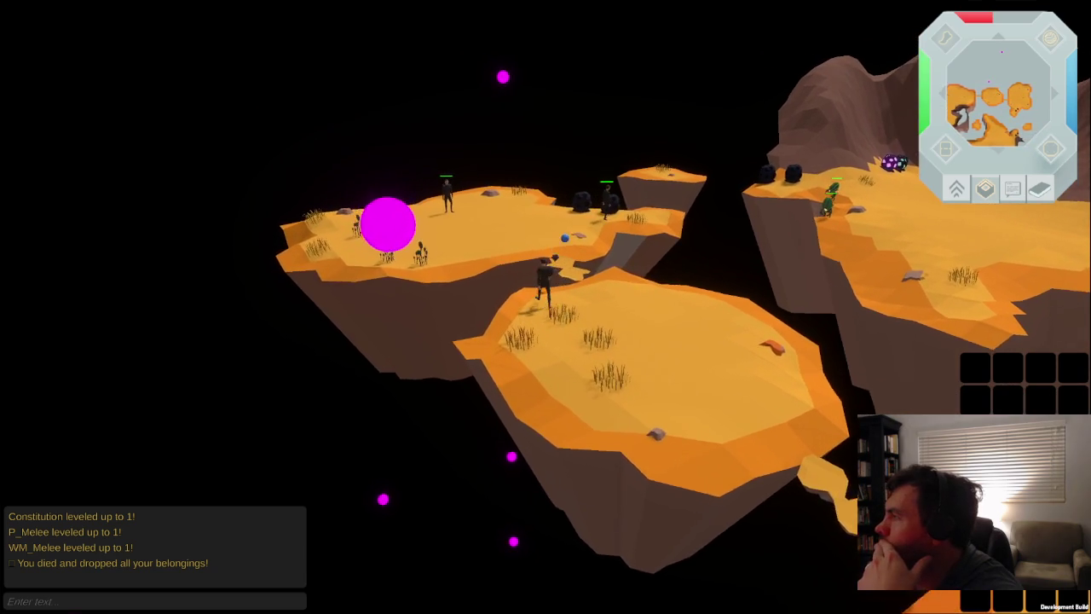
# - Walk the character across the back plateau up to the upper ledge, then cancel a ShareX capture
pyautogui.press('w')
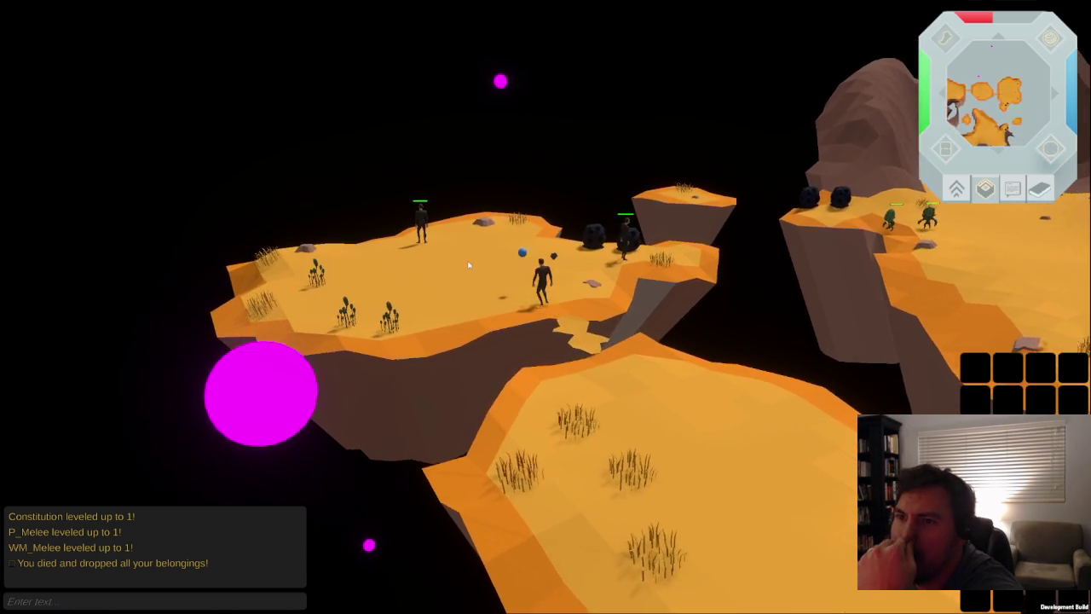
pyautogui.press('w')
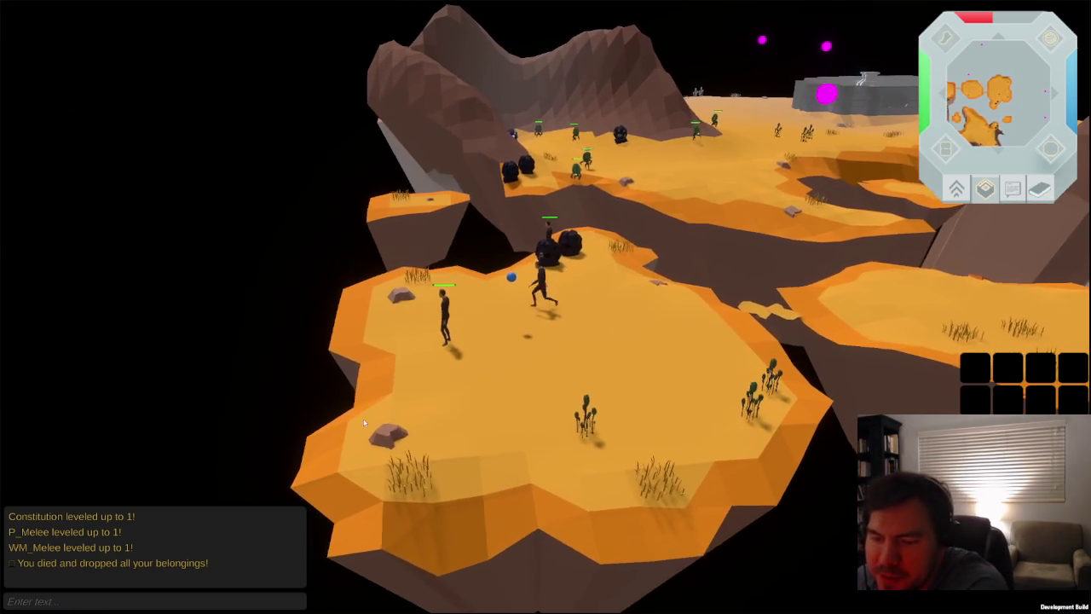
pyautogui.click(461, 407)
pyautogui.moveTo(492, 475); pyautogui.dragTo(622, 371, button='right')
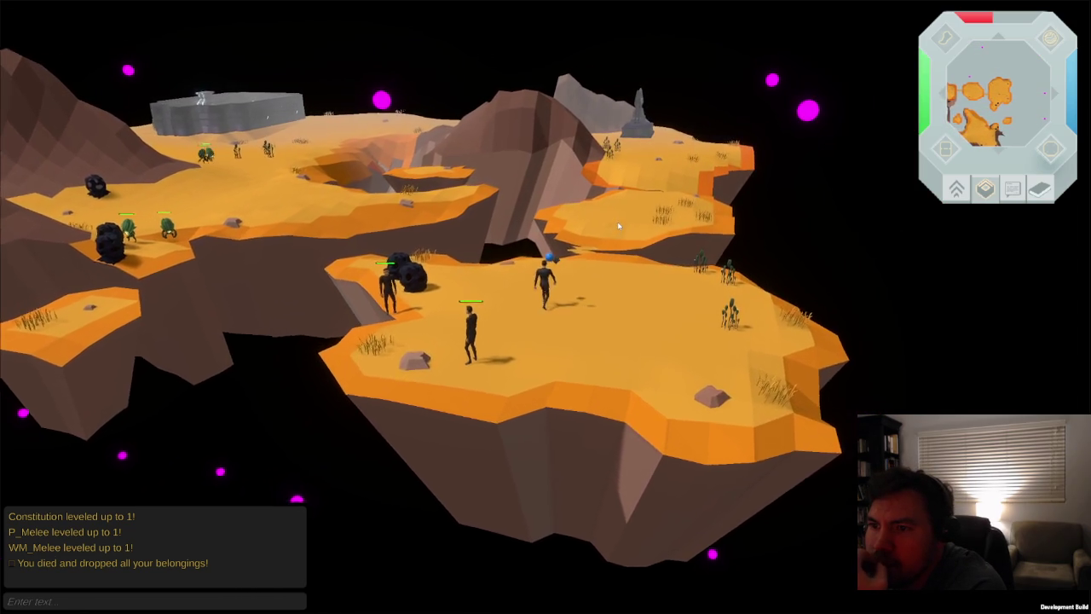
pyautogui.click(605, 231)
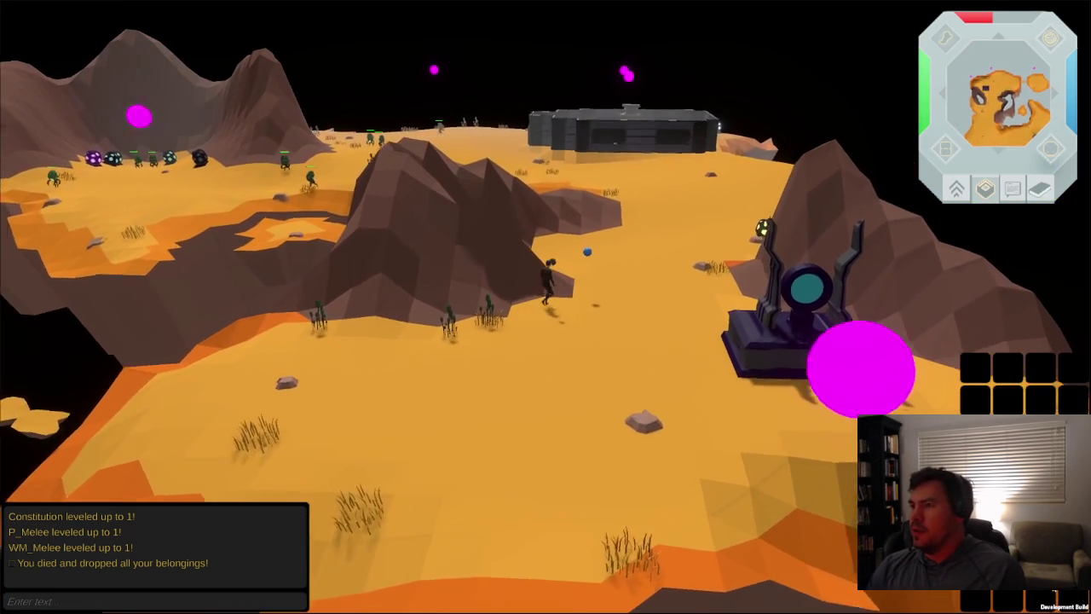
pyautogui.press('ctrl+Print')
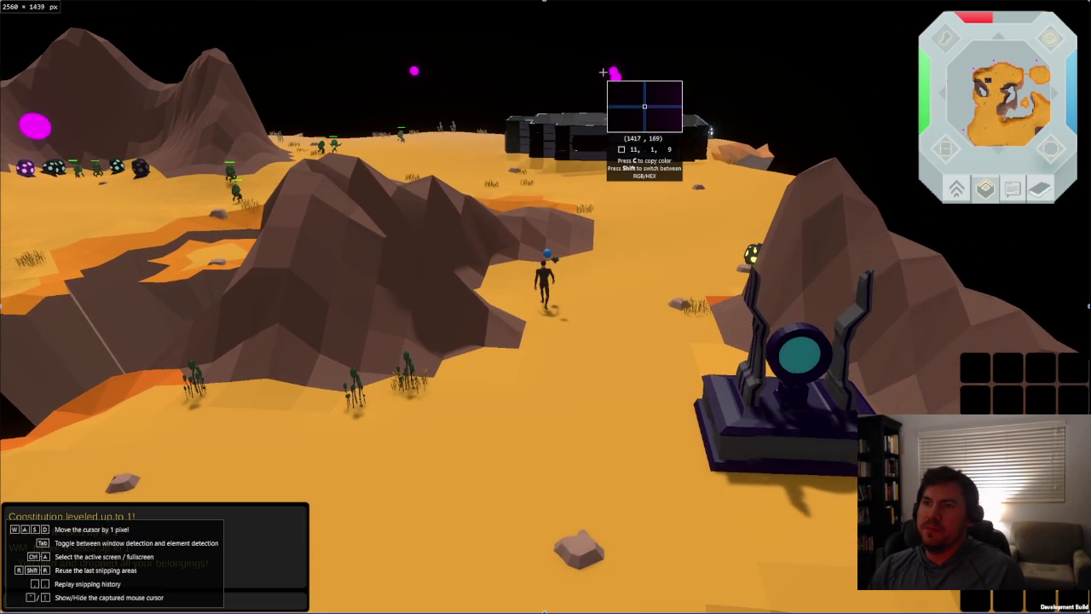
pyautogui.press('Escape')
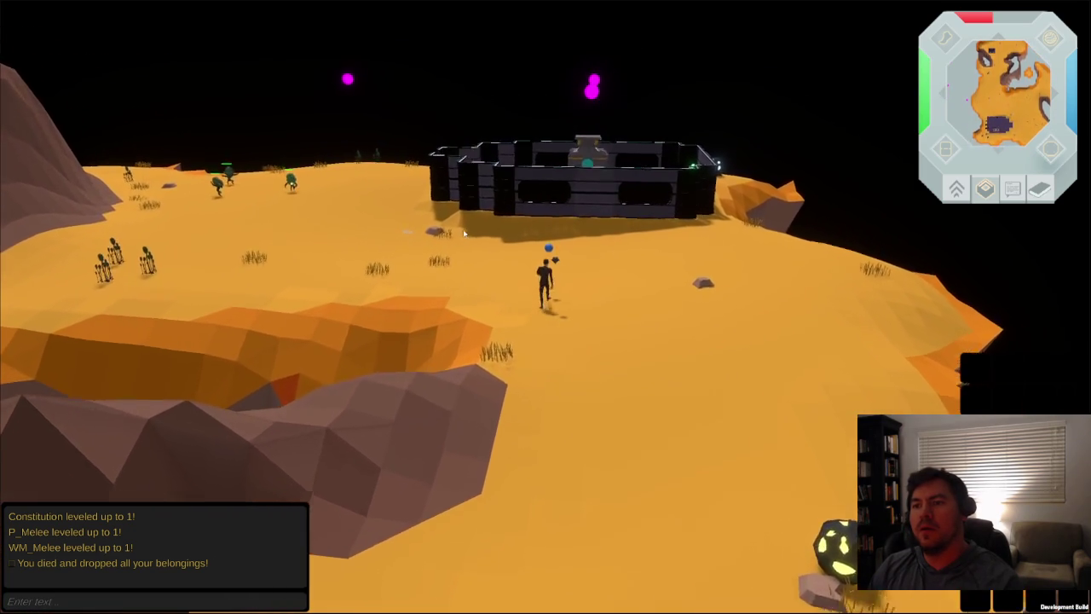
pyautogui.moveTo(466, 231); pyautogui.dragTo(348, 257, button='right')
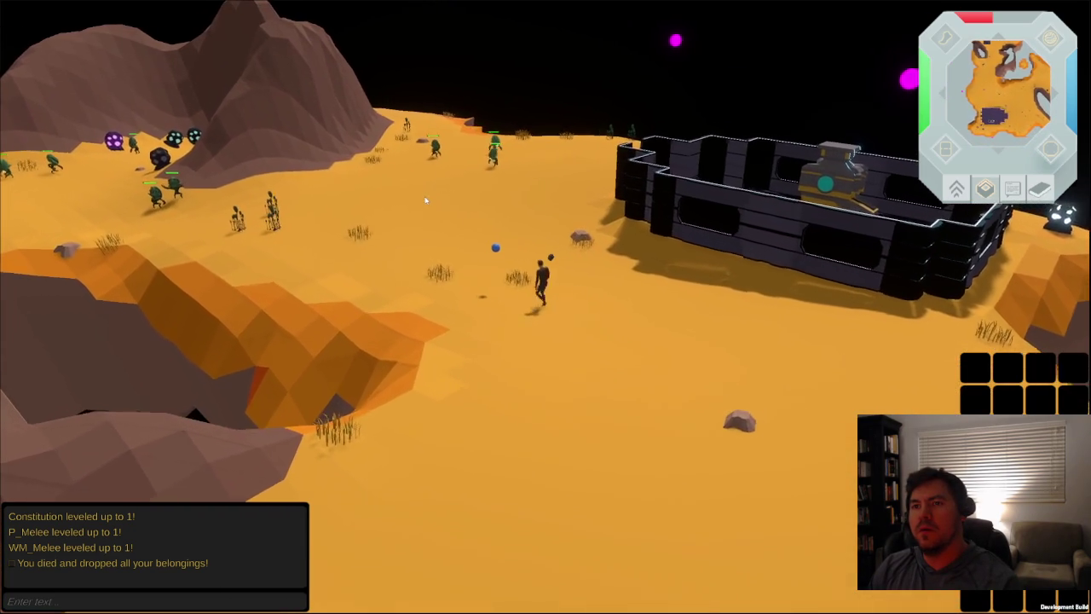
pyautogui.moveTo(123, 228)
pyautogui.mouseDown(button='right')
pyautogui.moveTo(63, 232)
pyautogui.moveTo(512, 215)
pyautogui.mouseUp(button='right')
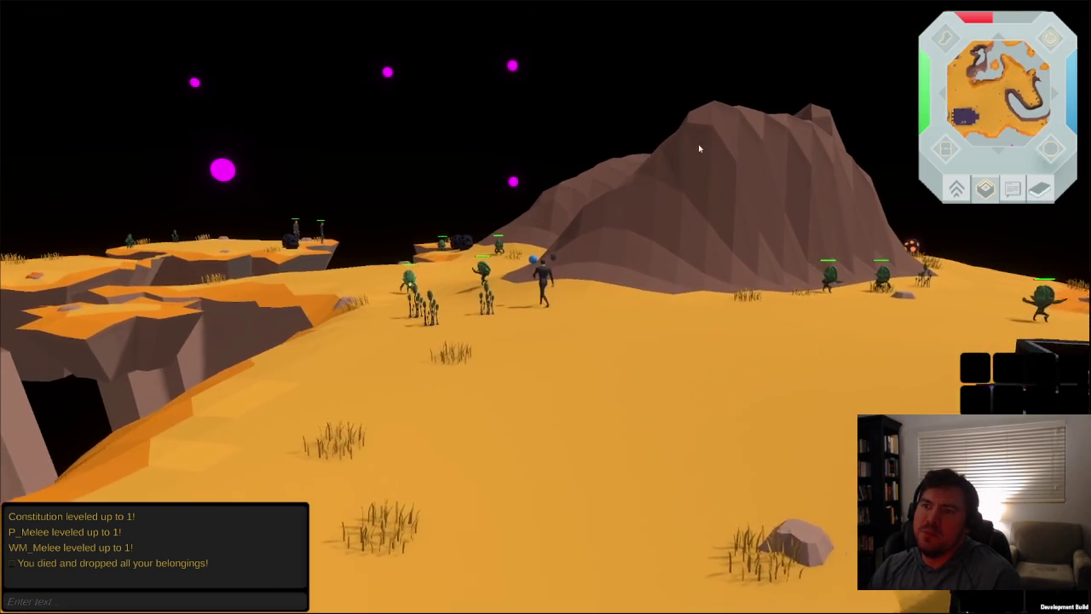
pyautogui.moveTo(463, 338)
pyautogui.mouseDown(button='right')
pyautogui.moveTo(460, 291)
pyautogui.moveTo(434, 335)
pyautogui.mouseUp(button='right')
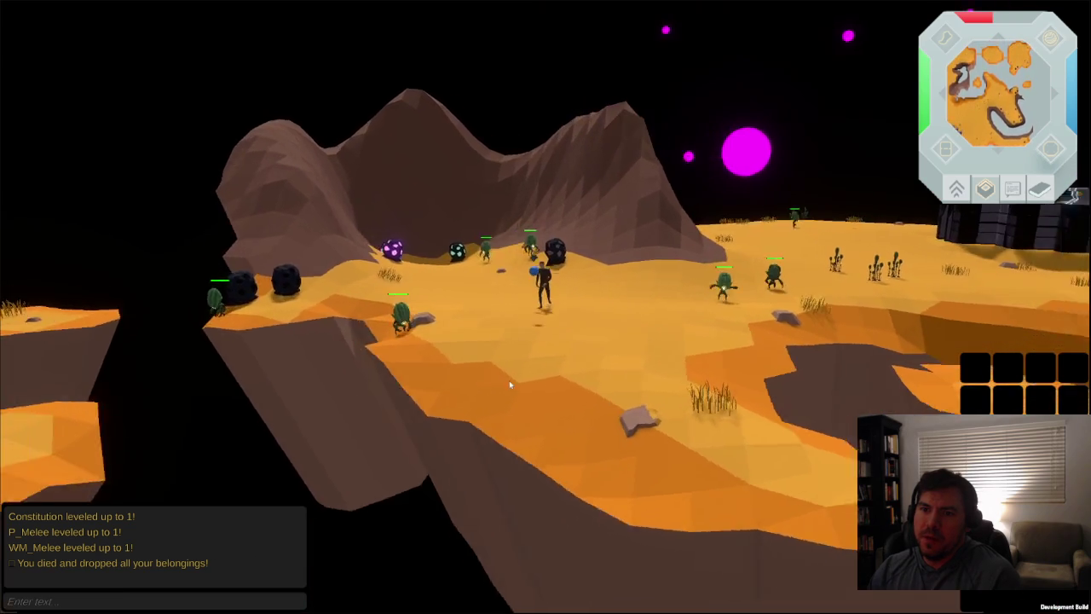
pyautogui.moveTo(431, 327); pyautogui.dragTo(607, 327, button='right')
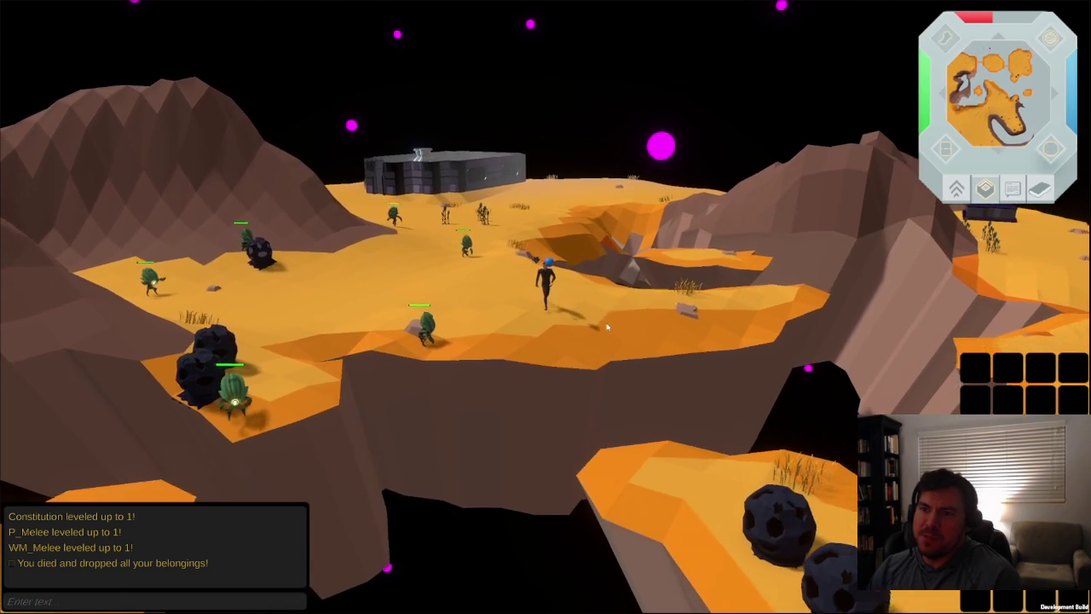
pyautogui.moveTo(710, 302); pyautogui.dragTo(679, 378, button='right')
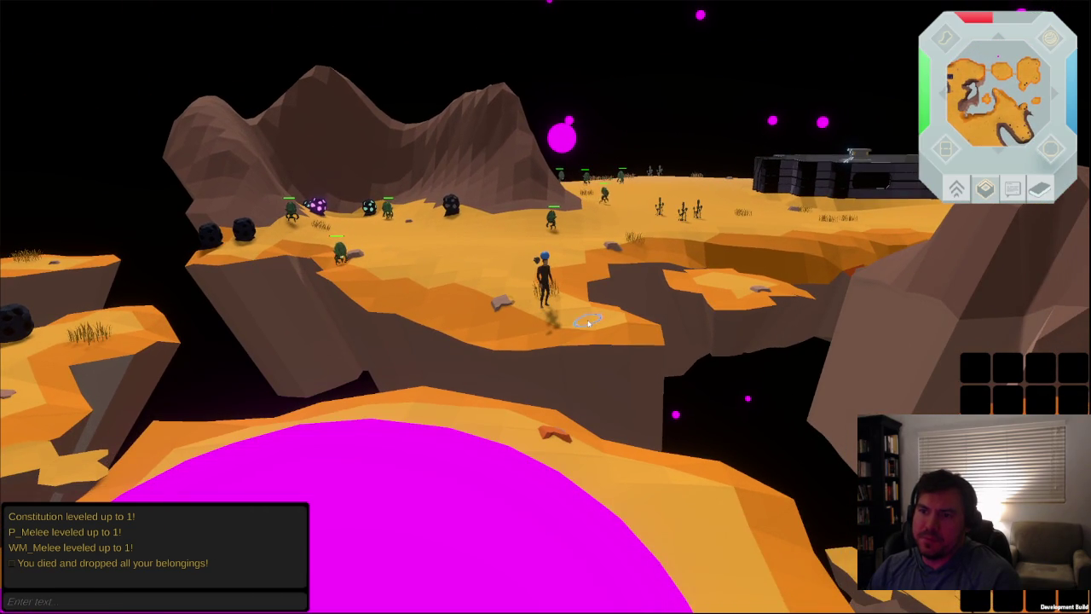
pyautogui.moveTo(588, 324); pyautogui.dragTo(568, 320, button='right')
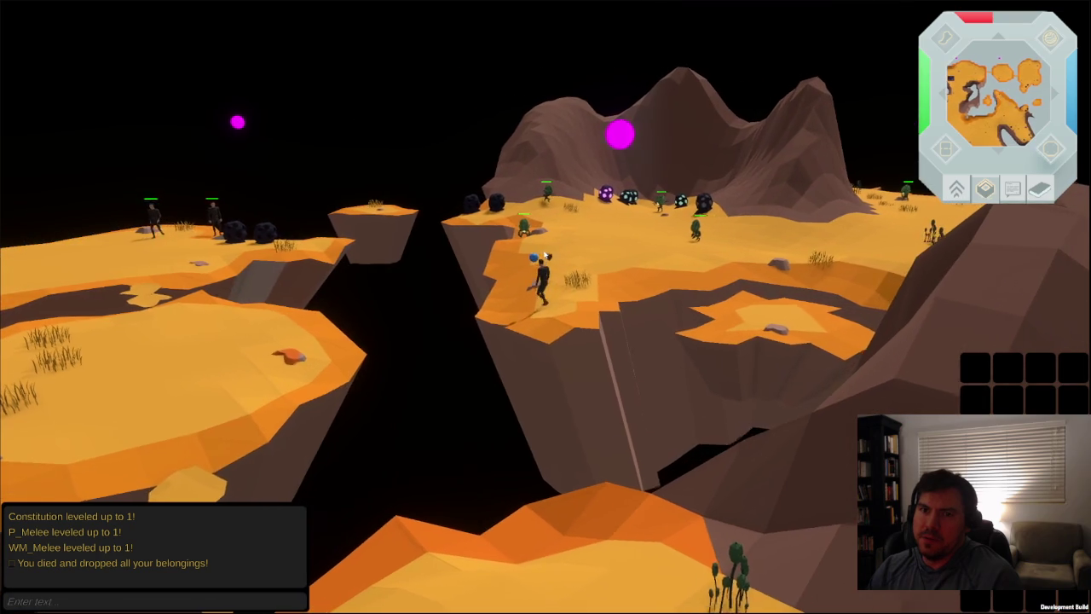
pyautogui.moveTo(545, 256)
pyautogui.mouseDown(button='right')
pyautogui.moveTo(324, 333)
pyautogui.moveTo(466, 312)
pyautogui.moveTo(478, 282)
pyautogui.moveTo(465, 276)
pyautogui.moveTo(528, 263)
pyautogui.mouseUp(button='right')
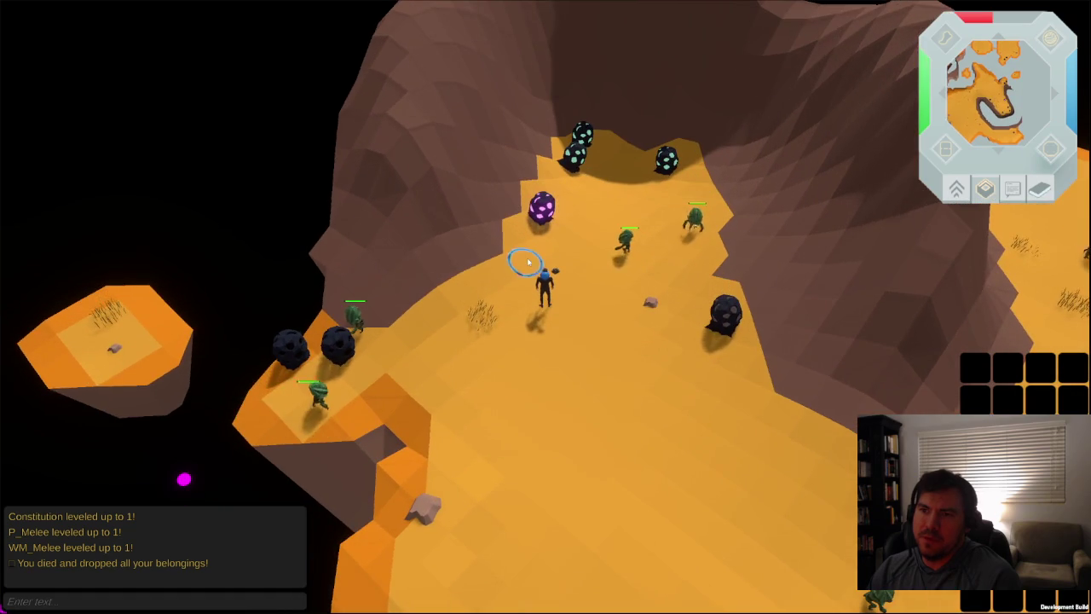
pyautogui.moveTo(627, 178)
pyautogui.mouseDown(button='right')
pyautogui.moveTo(563, 226)
pyautogui.moveTo(548, 303)
pyautogui.moveTo(523, 317)
pyautogui.moveTo(390, 213)
pyautogui.moveTo(538, 160)
pyautogui.mouseUp(button='right')
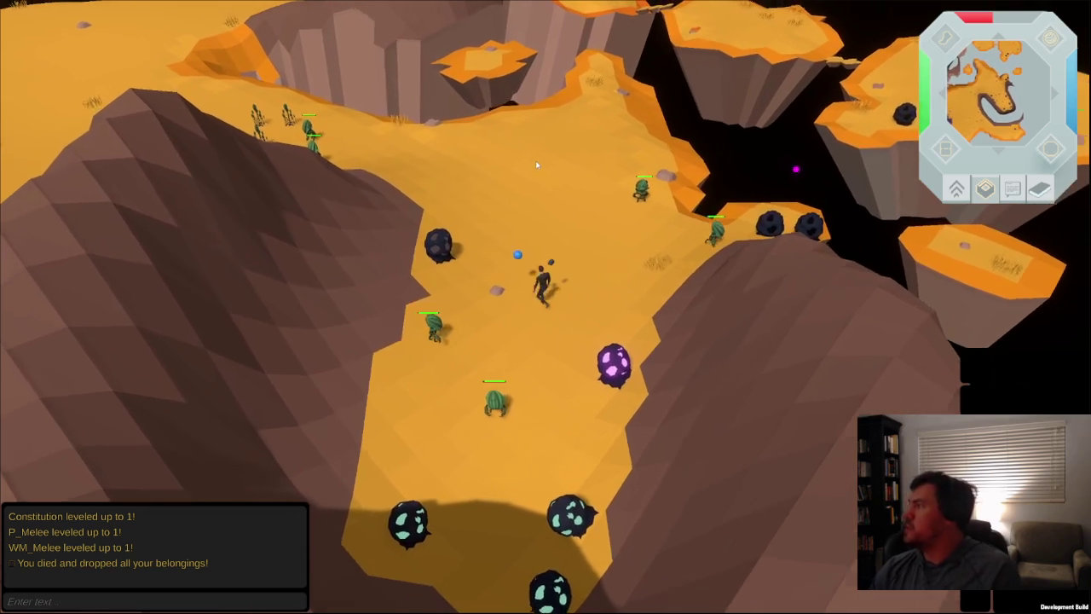
pyautogui.press('Left')
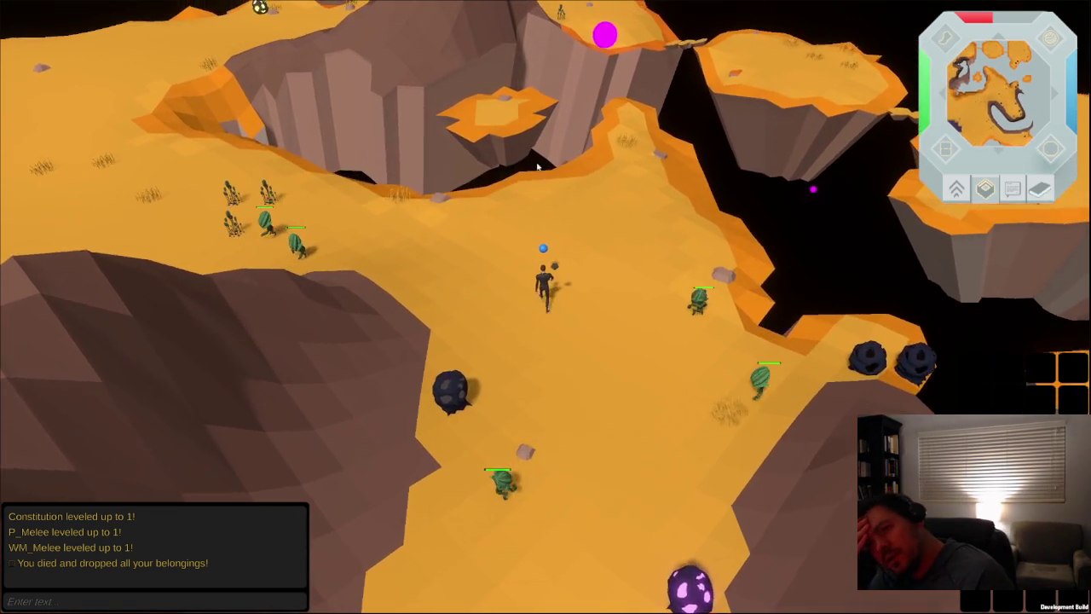
pyautogui.scroll(5, 537, 164)
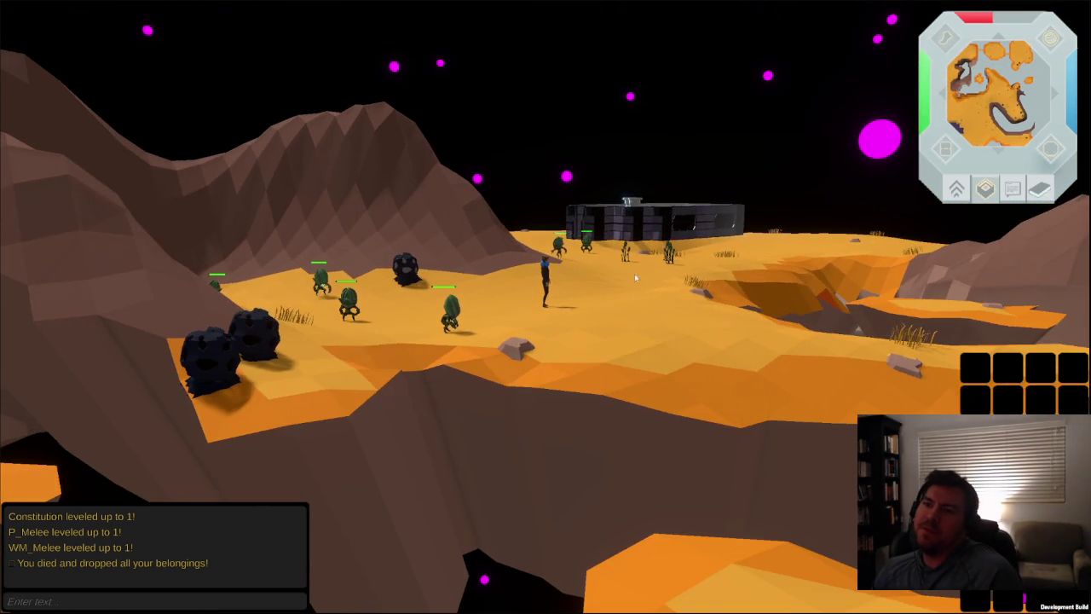
# - Tour the game world around the orange plateau, fortress, portal ridge and distant islands
pyautogui.moveTo(635, 278); pyautogui.dragTo(574, 357, button='middle')
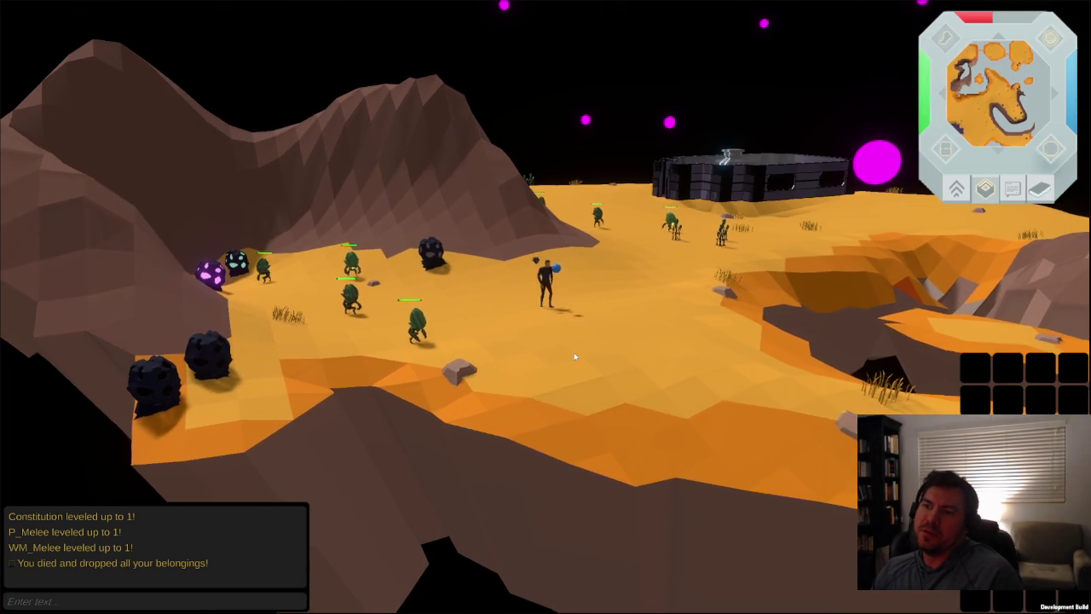
pyautogui.press('Right')
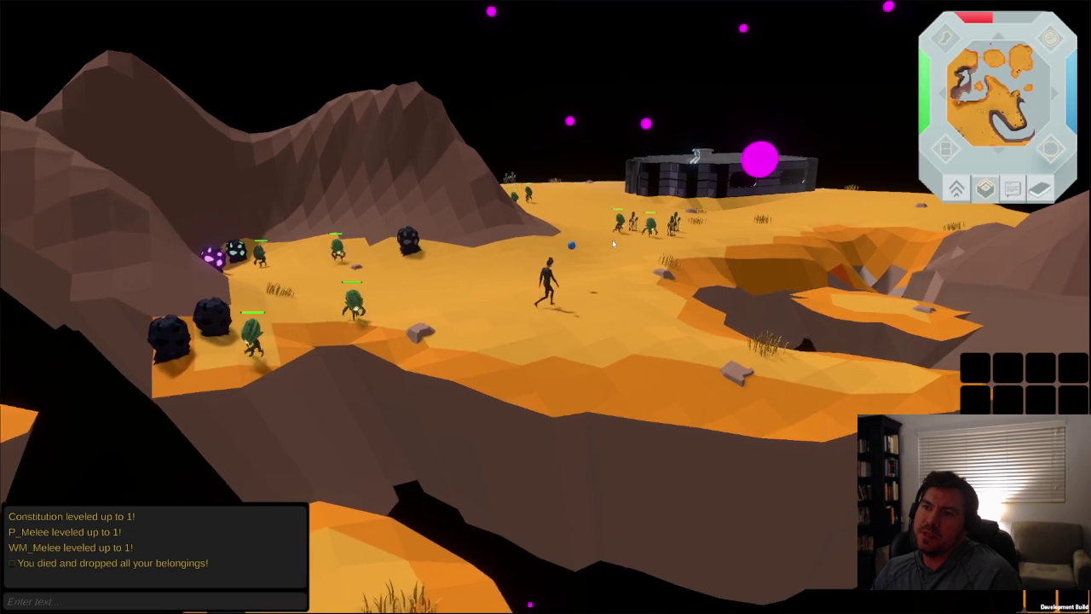
pyautogui.press('Right')
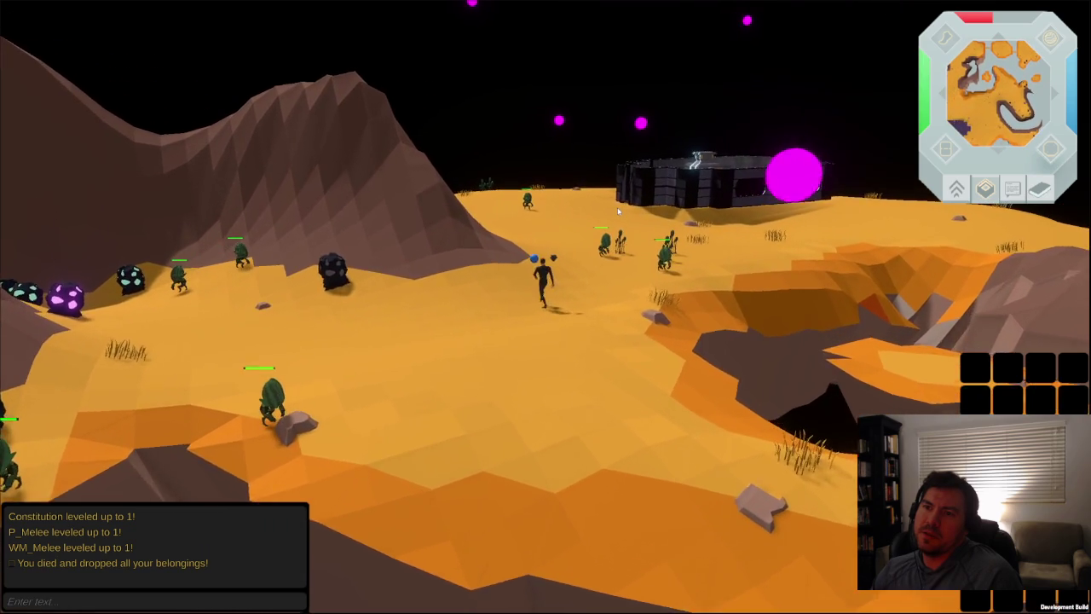
pyautogui.click(617, 207)
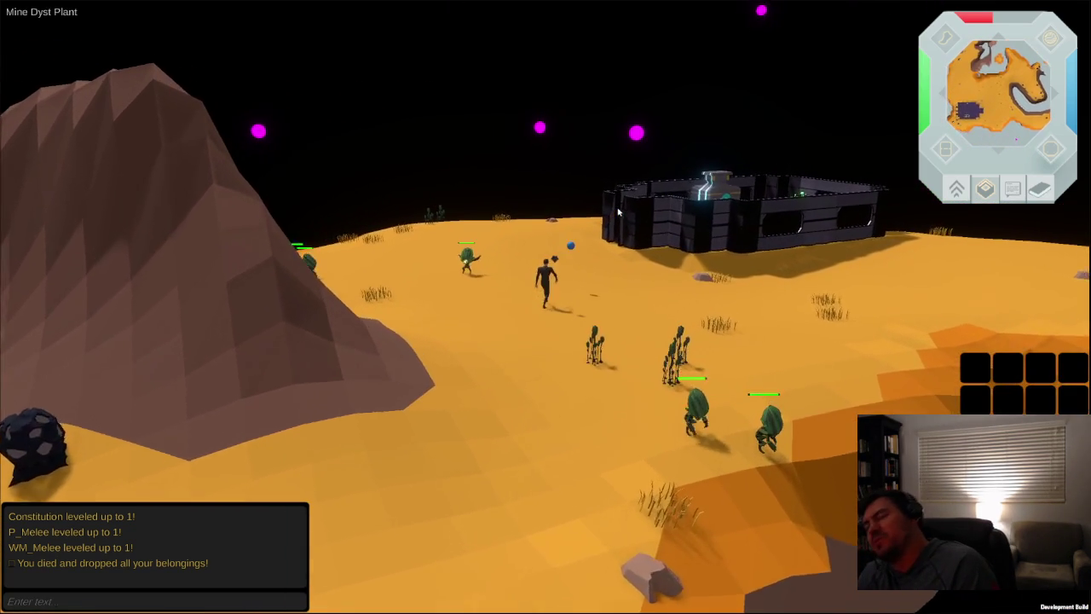
pyautogui.press('Right')
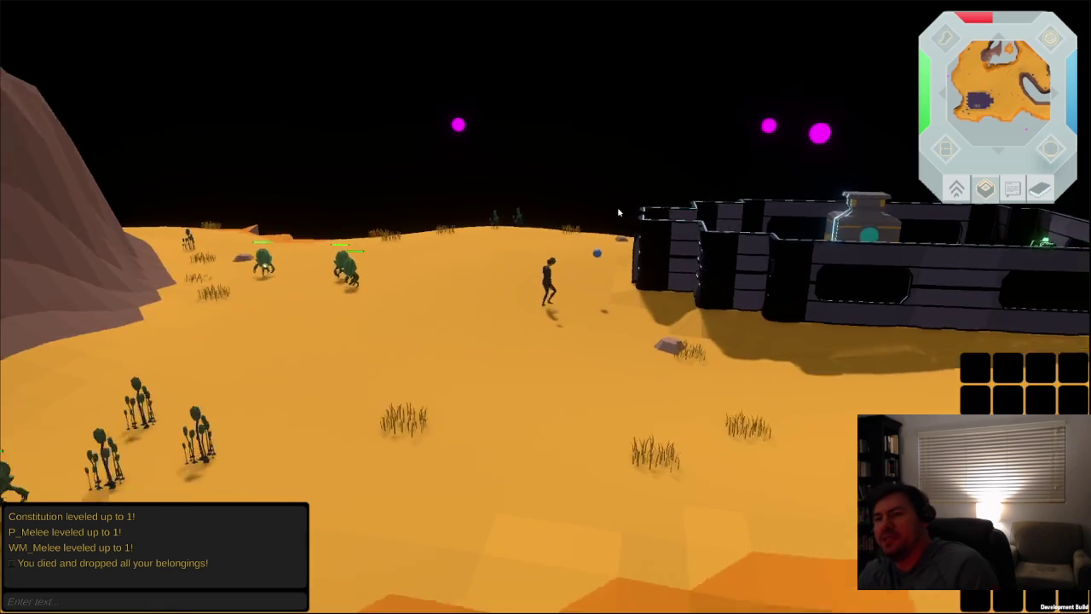
pyautogui.scroll(-3, 617, 207)
pyautogui.moveTo(720, 237)
pyautogui.mouseDown(button='middle')
pyautogui.moveTo(538, 234)
pyautogui.moveTo(504, 317)
pyautogui.moveTo(515, 253)
pyautogui.moveTo(743, 245)
pyautogui.moveTo(636, 235)
pyautogui.moveTo(625, 191)
pyautogui.mouseUp(button='middle')
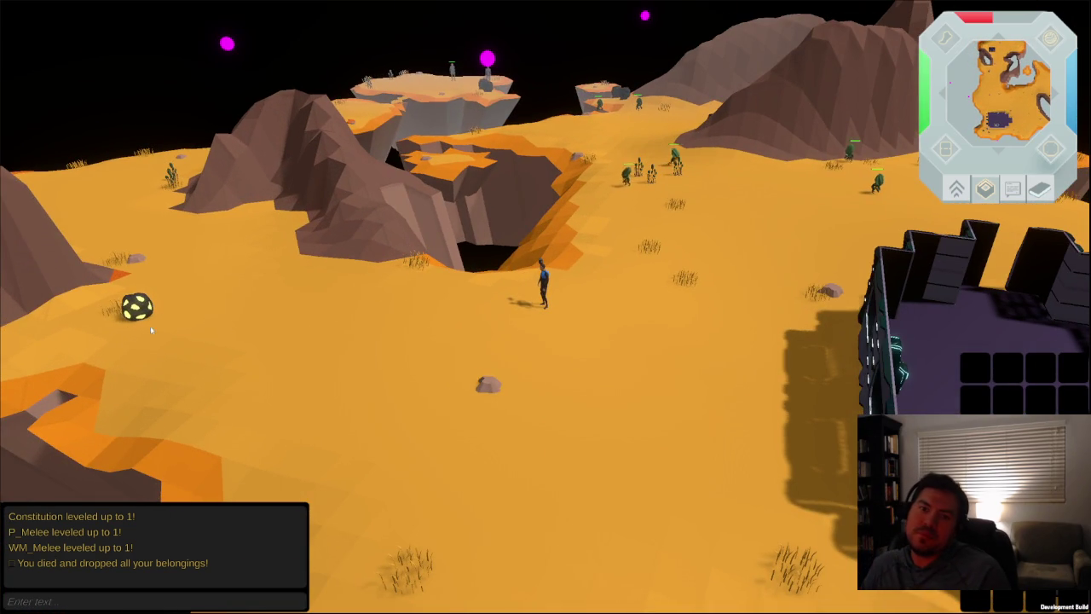
pyautogui.moveTo(135, 234)
pyautogui.mouseDown(button='middle')
pyautogui.moveTo(588, 222)
pyautogui.moveTo(602, 198)
pyautogui.moveTo(586, 204)
pyautogui.mouseUp(button='middle')
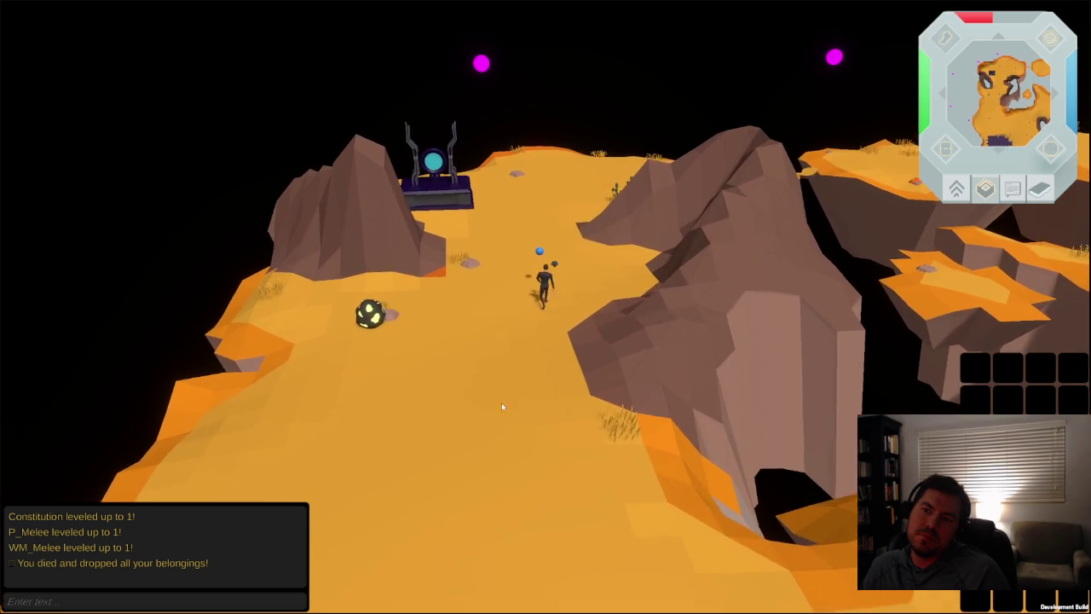
pyautogui.moveTo(520, 393)
pyautogui.mouseDown(button='middle')
pyautogui.moveTo(630, 345)
pyautogui.moveTo(768, 331)
pyautogui.moveTo(296, 372)
pyautogui.moveTo(456, 479)
pyautogui.mouseUp(button='middle')
pyautogui.scroll(-3, 456, 479)
pyautogui.scroll(-3, 456, 479)
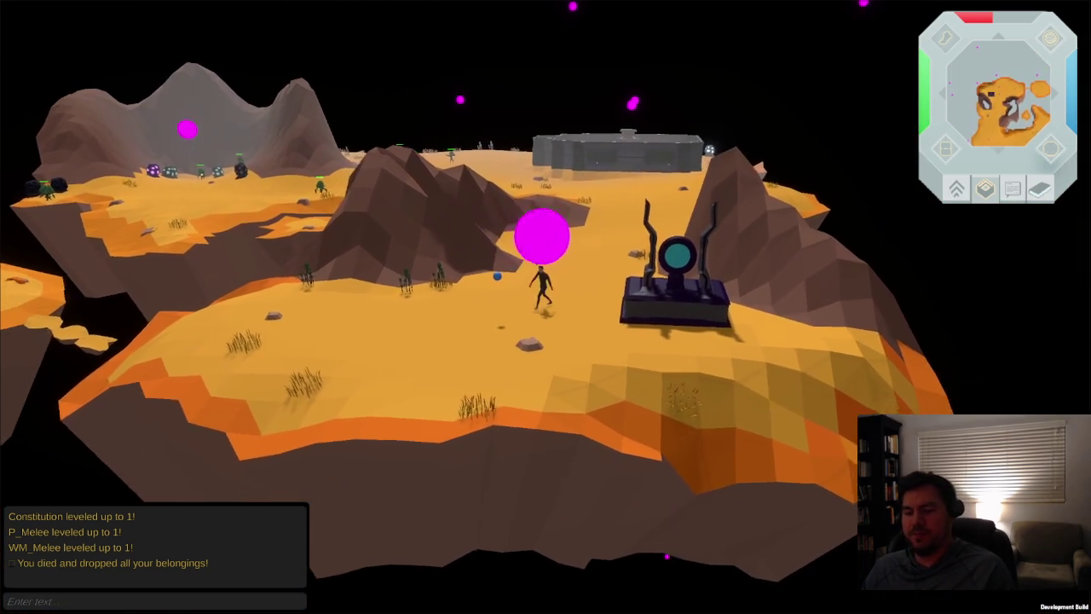
# - Leave fullscreen, minimize the browser and return to Blender with the crystal mesh in Edit Mode
pyautogui.press('Escape')
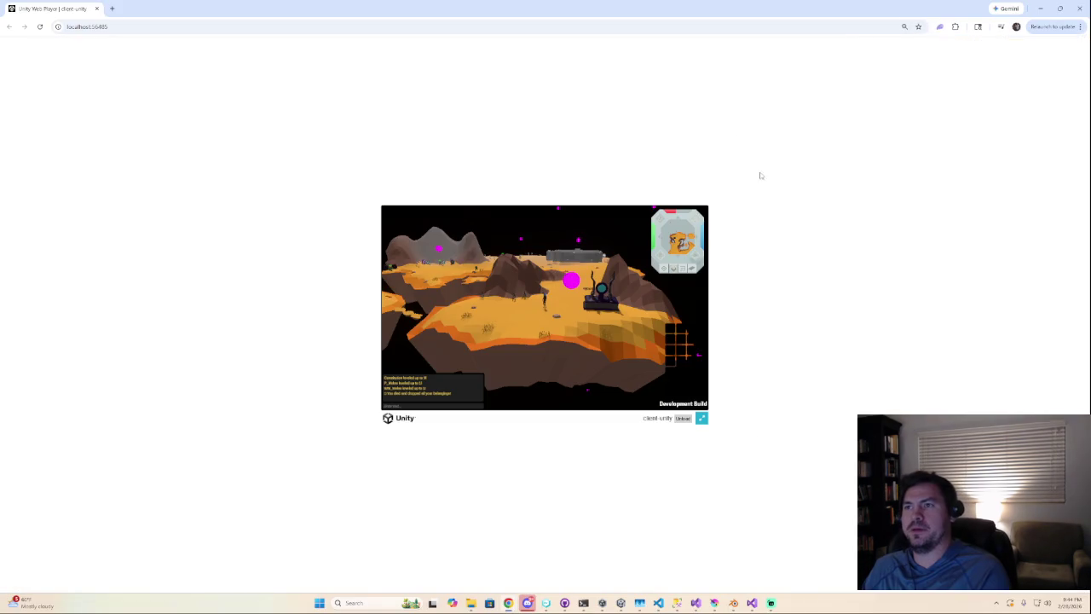
pyautogui.press('super+Down')
pyautogui.press('super+Down')
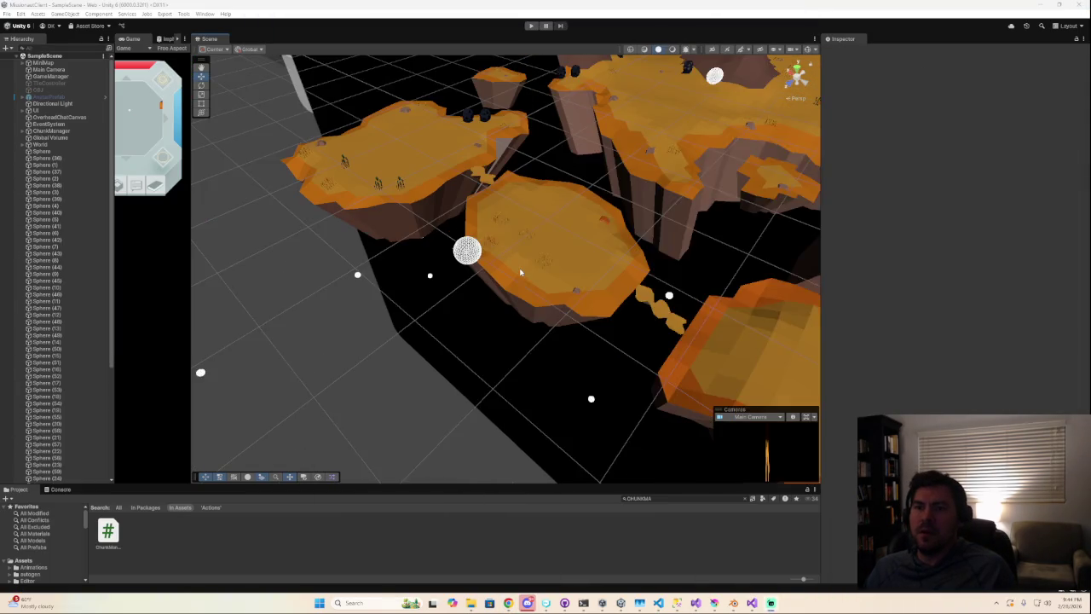
pyautogui.click(737, 604)
pyautogui.scroll(-5, 435, 332)
pyautogui.scroll(3, 453, 336)
pyautogui.scroll(2, 458, 336)
pyautogui.scroll(1, 277, 344)
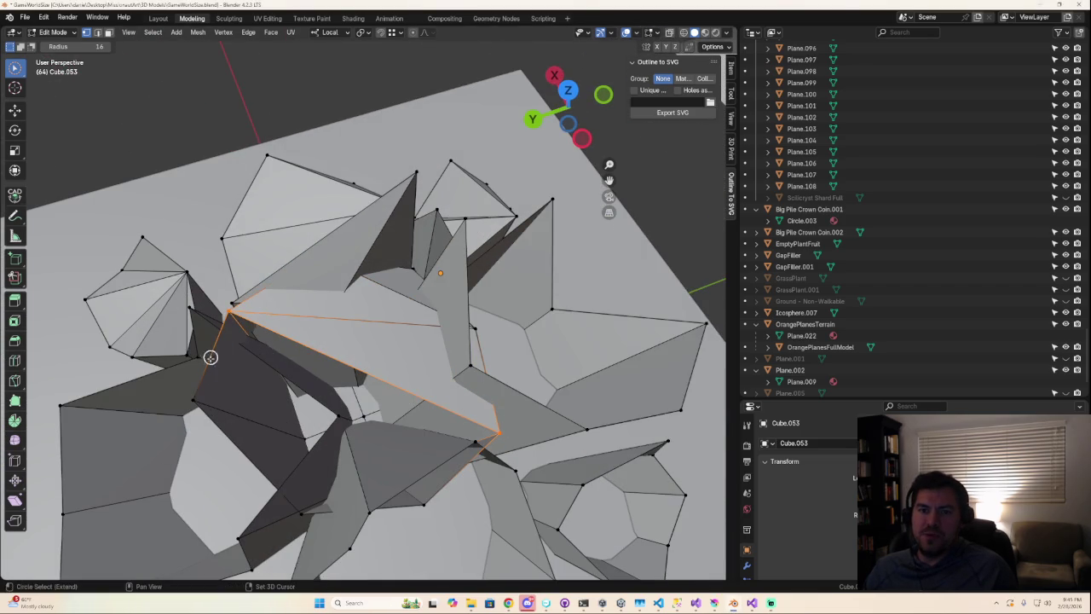
# - Apply a vertex operation from the right-click menu to the selected crystal vertices
pyautogui.rightClick(209, 398)
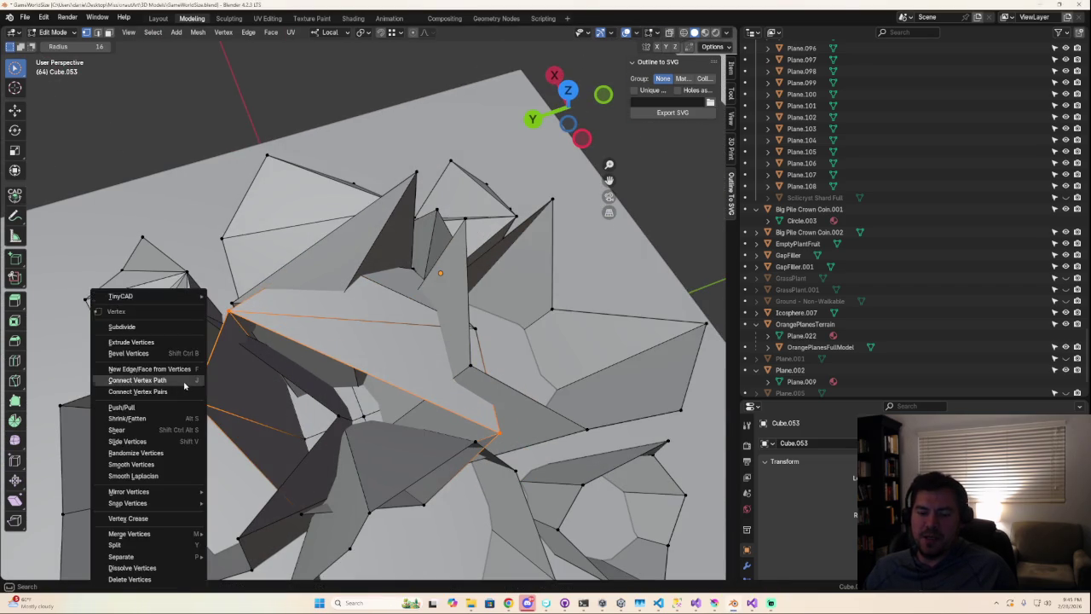
pyautogui.click(184, 382)
pyautogui.moveTo(271, 373); pyautogui.dragTo(277, 352, button='middle')
pyautogui.moveTo(224, 351)
pyautogui.mouseDown(button='middle')
pyautogui.moveTo(263, 339)
pyautogui.moveTo(264, 366)
pyautogui.mouseUp(button='middle')
# - Try selecting vertices, faces and edges around a gap, then clear the selection
pyautogui.click(482, 394)
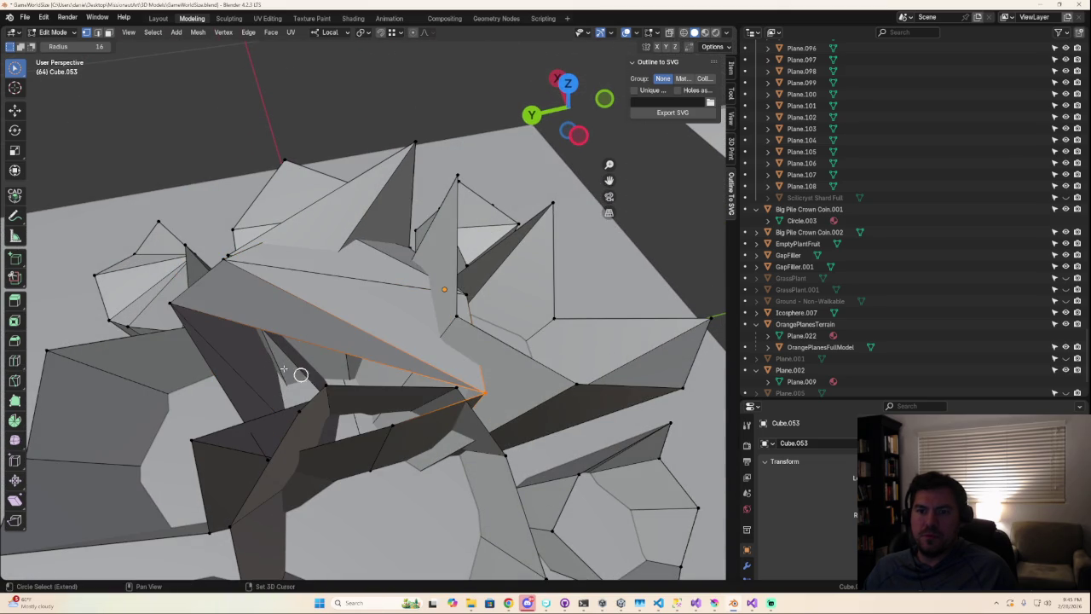
pyautogui.keyDown('shift'); pyautogui.click(184, 310); pyautogui.keyUp('shift')
pyautogui.moveTo(184, 309); pyautogui.dragTo(329, 390, button='middle')
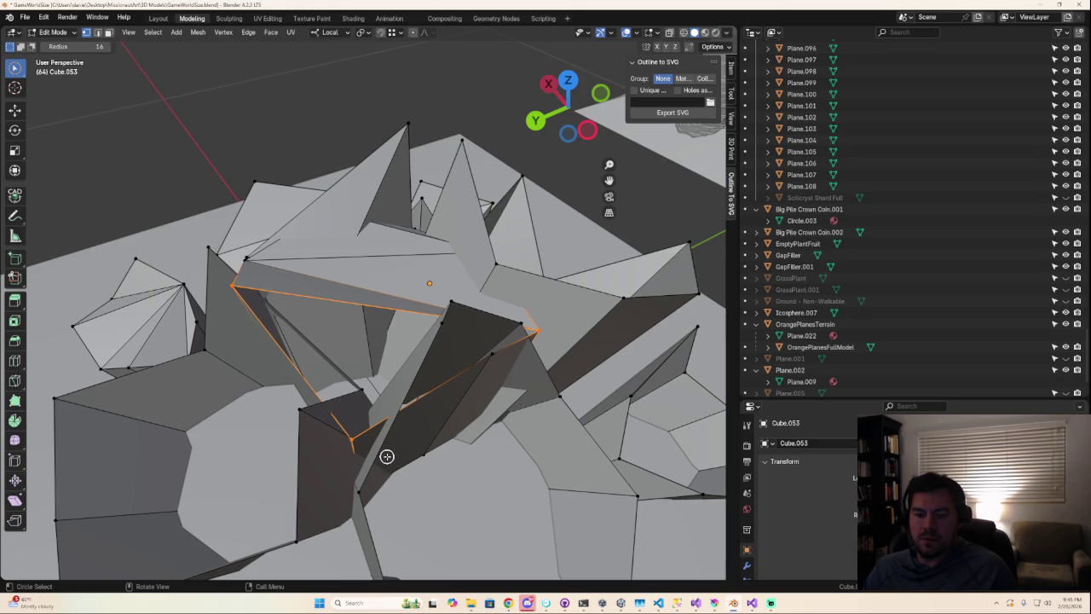
pyautogui.keyDown('shift'); pyautogui.click(380, 450); pyautogui.keyUp('shift')
pyautogui.moveTo(380, 450)
pyautogui.mouseDown(button='middle')
pyautogui.moveTo(394, 435)
pyautogui.moveTo(378, 476)
pyautogui.mouseUp(button='middle')
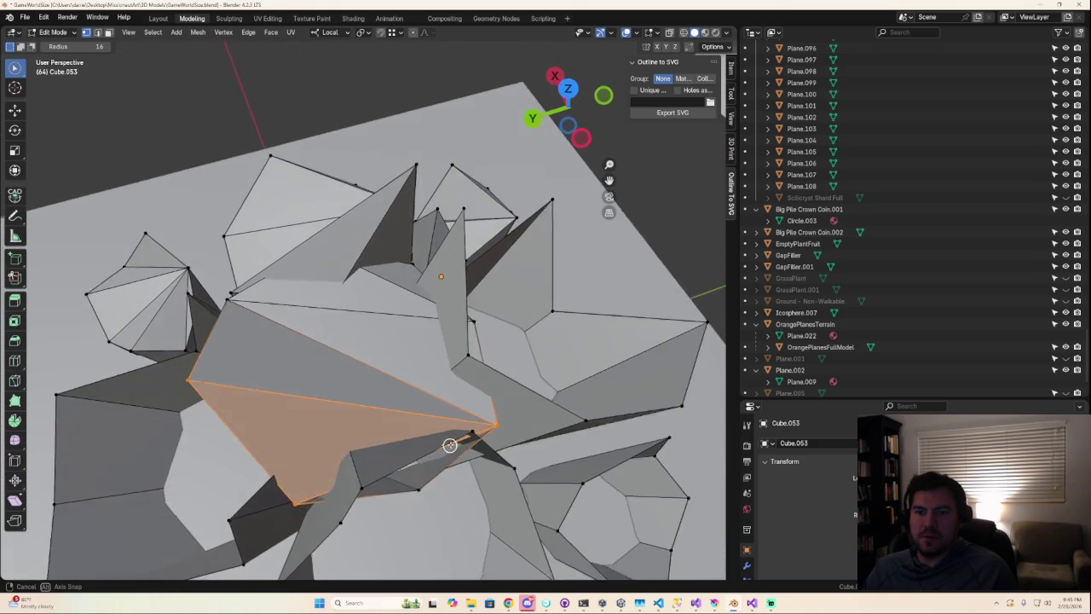
pyautogui.keyDown('shift'); pyautogui.click(322, 495); pyautogui.keyUp('shift')
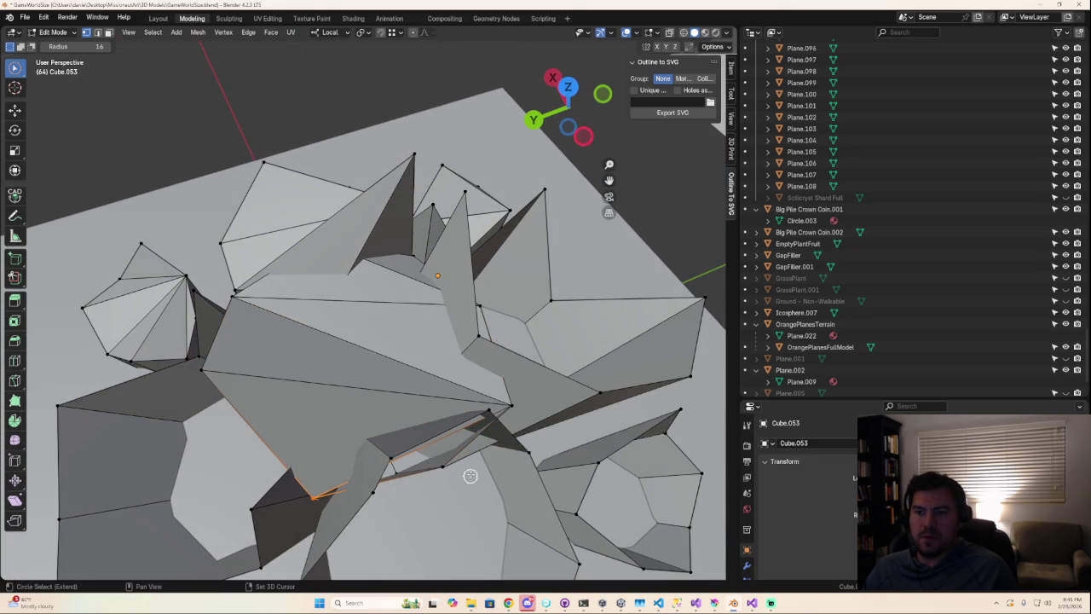
pyautogui.keyDown('shift'); pyautogui.click(444, 465); pyautogui.keyUp('shift')
pyautogui.moveTo(515, 399); pyautogui.dragTo(509, 399, button='middle')
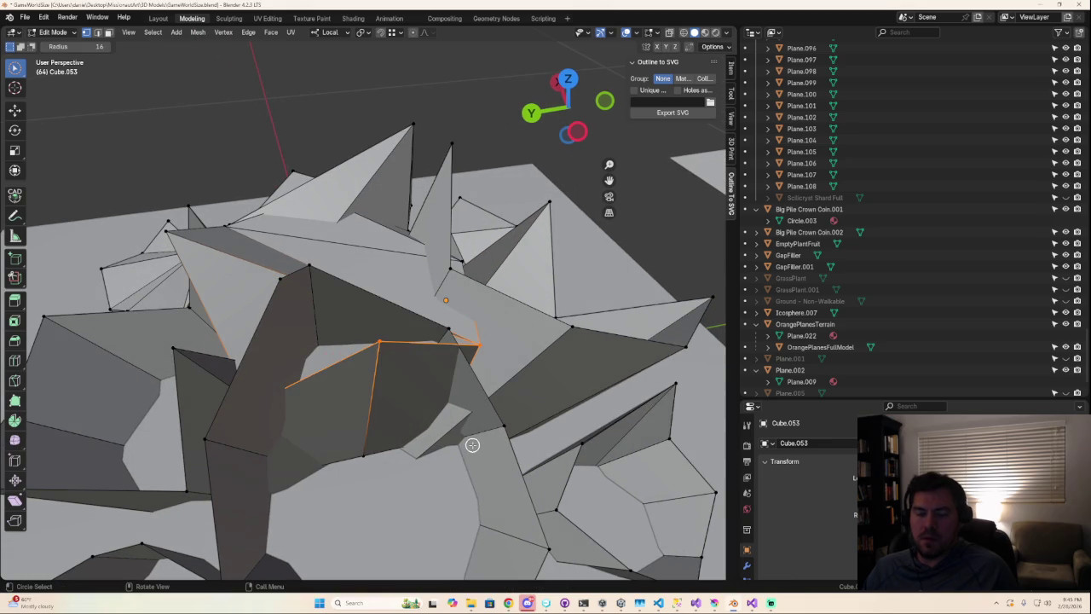
pyautogui.moveTo(417, 468); pyautogui.dragTo(442, 485, button='middle')
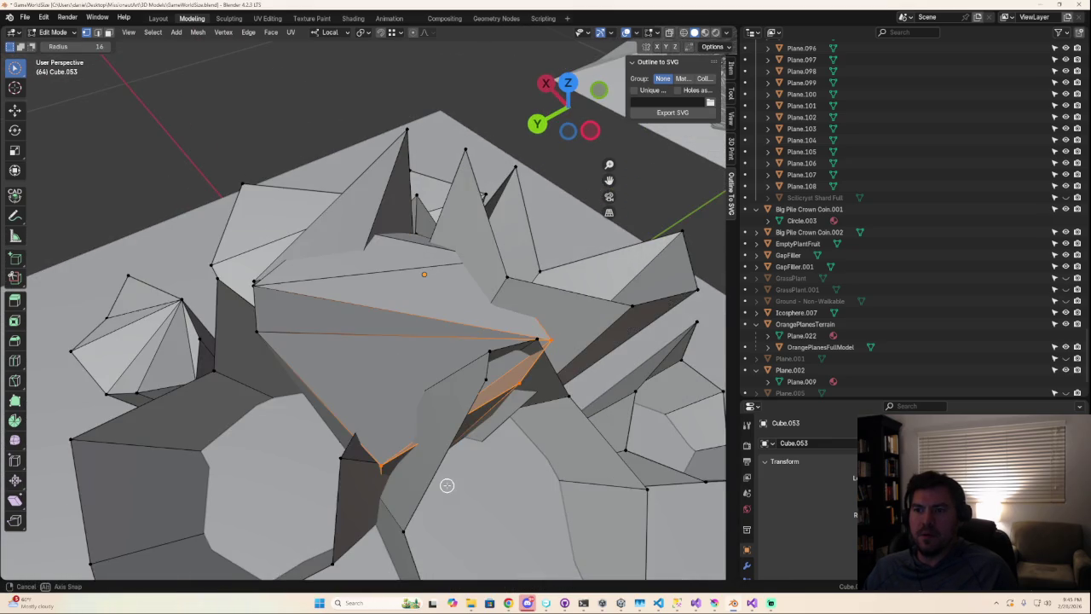
pyautogui.scroll(2, 452, 490)
pyautogui.hotkey('alt', 'a')
# - Fill a face between the long left edge and the right edge of a gap
pyautogui.moveTo(565, 519)
pyautogui.mouseDown(button='middle')
pyautogui.moveTo(549, 531)
pyautogui.moveTo(548, 516)
pyautogui.mouseUp(button='middle')
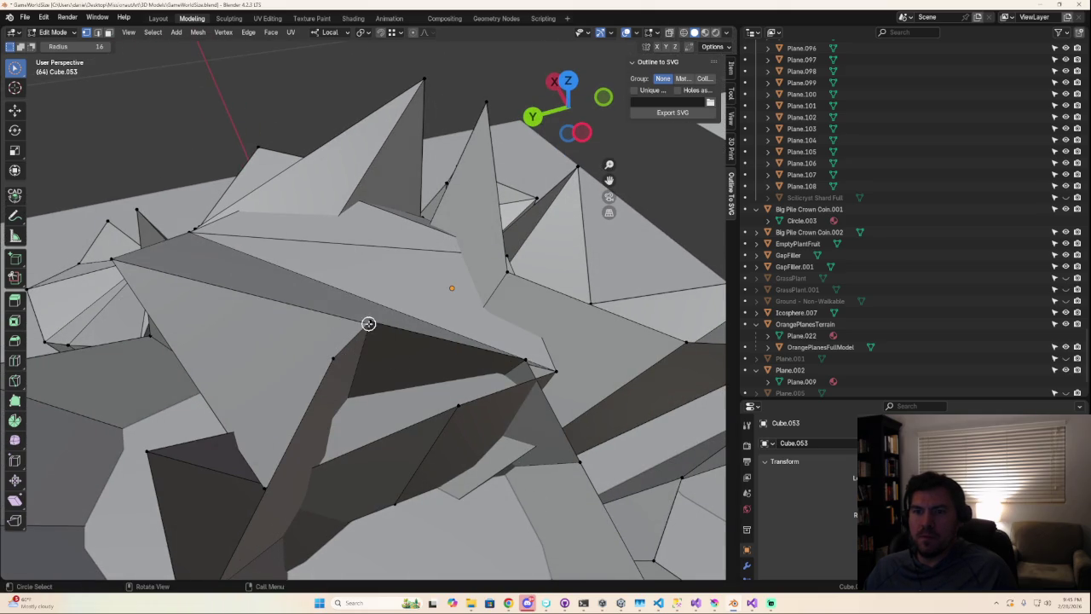
pyautogui.keyDown('shift'); pyautogui.click(337, 359); pyautogui.keyUp('shift')
pyautogui.keyDown('shift'); pyautogui.click(523, 366); pyautogui.keyUp('shift')
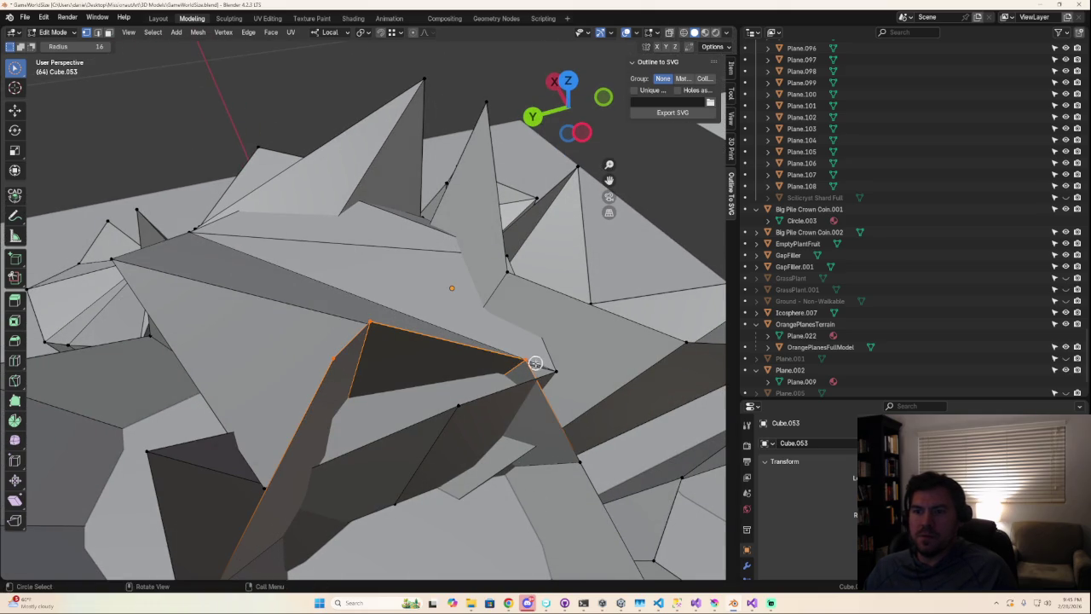
pyautogui.press('f')
# - Select the rim vertices of another gap and fill it with a new face
pyautogui.moveTo(568, 466); pyautogui.dragTo(570, 431, button='middle')
pyautogui.click(570, 431)
pyautogui.click(507, 320)
pyautogui.keyDown('shift'); pyautogui.click(213, 537); pyautogui.keyUp('shift')
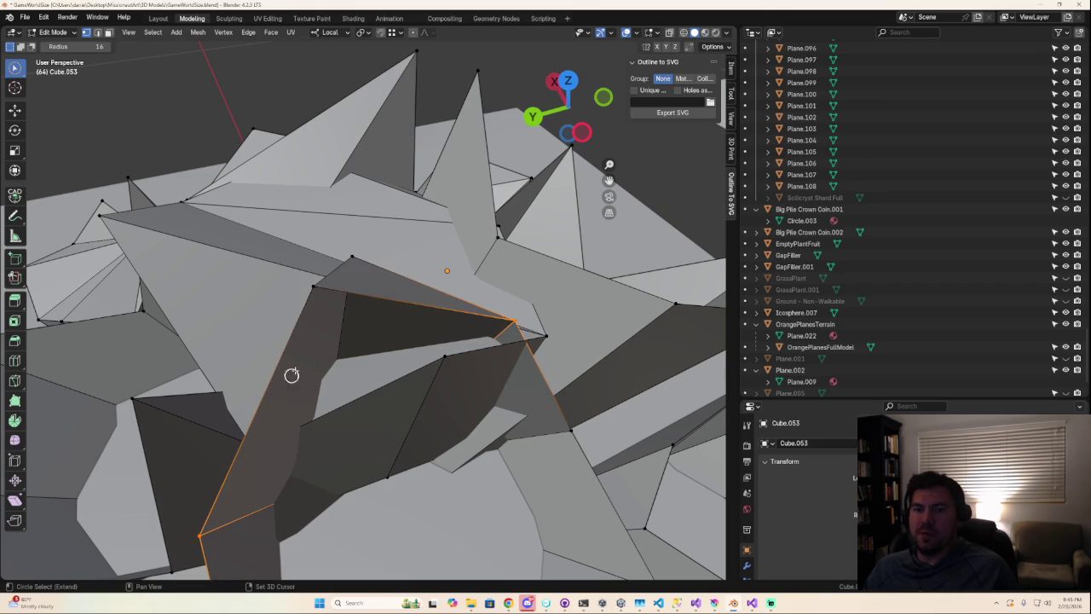
pyautogui.press('f')
# - Select the three corner vertices of the next gap
pyautogui.moveTo(475, 475)
pyautogui.mouseDown(button='middle')
pyautogui.moveTo(422, 392)
pyautogui.moveTo(420, 437)
pyautogui.mouseUp(button='middle')
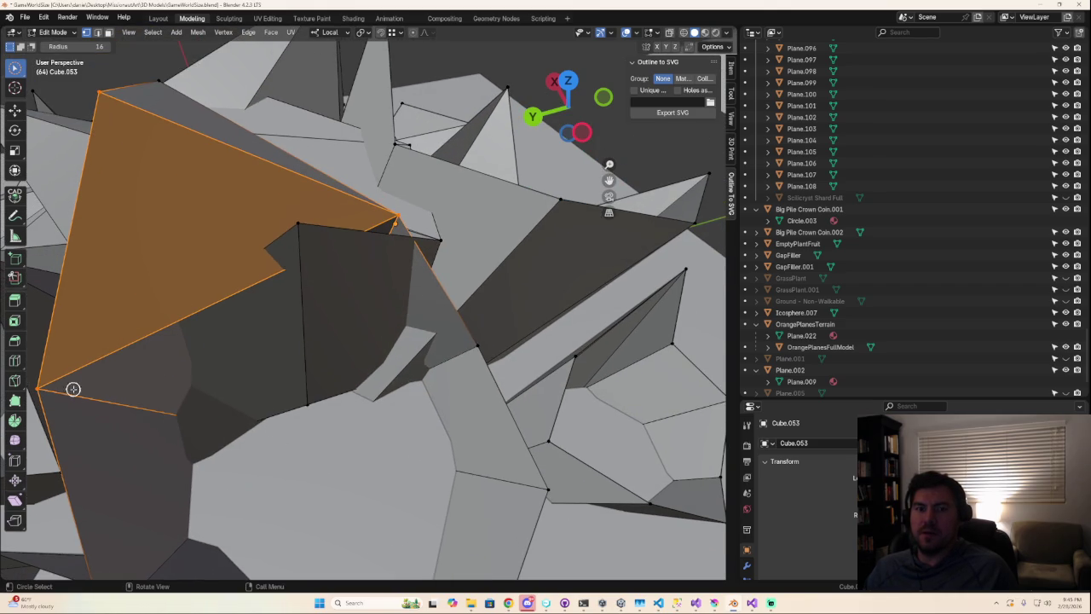
pyautogui.click(38, 390)
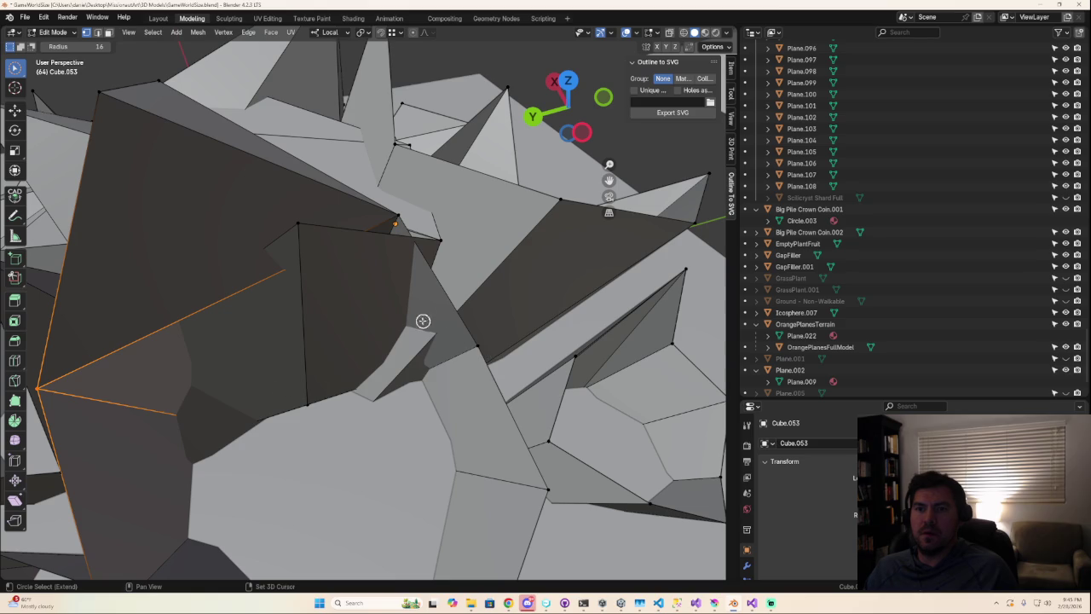
pyautogui.keyDown('shift'); pyautogui.click(397, 218); pyautogui.keyUp('shift')
pyautogui.keyDown('shift'); pyautogui.click(476, 348); pyautogui.keyUp('shift')
# - Fill two triangle faces across gaps at the front of the cluster
pyautogui.press('f')
pyautogui.moveTo(497, 384); pyautogui.dragTo(289, 411, button='middle')
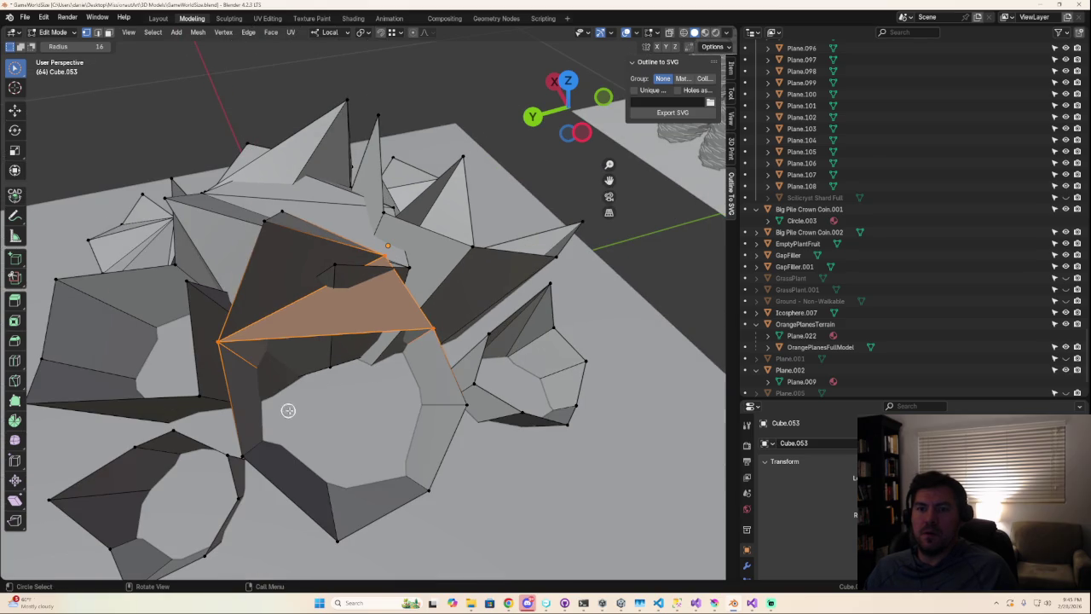
pyautogui.click(436, 333)
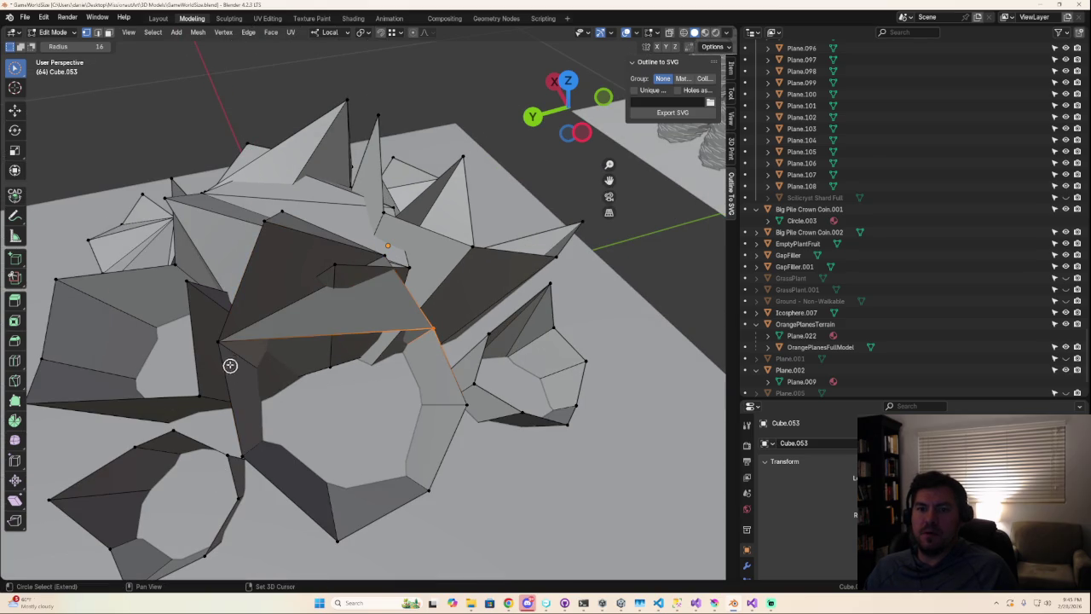
pyautogui.press('f')
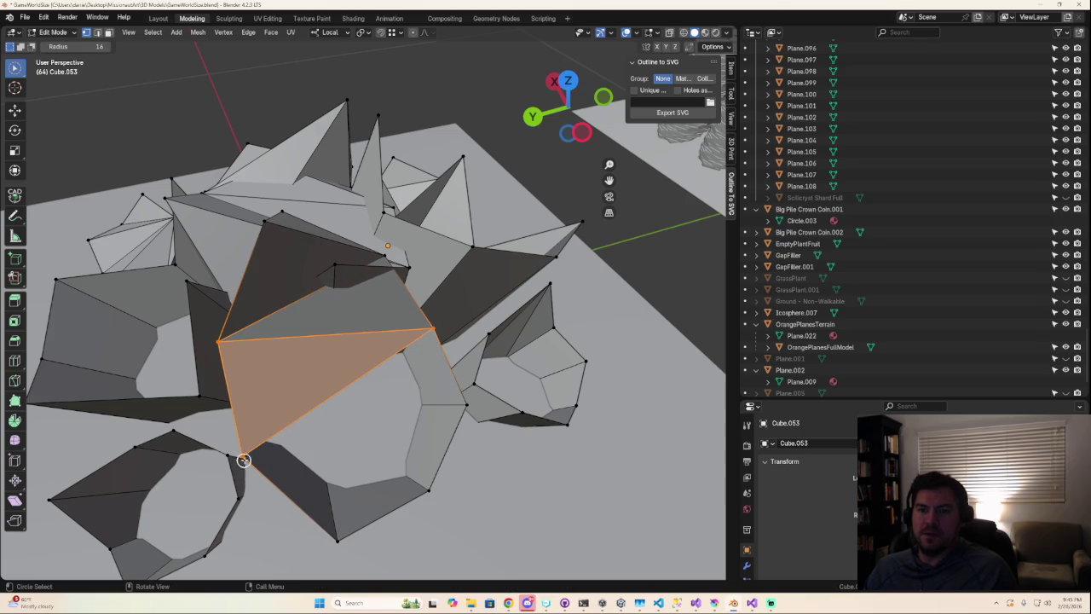
# - Pick the corner vertices of a bottom triangle and check the cluster's underside
pyautogui.click(243, 461)
pyautogui.moveTo(435, 330)
pyautogui.keyDown('shift'); pyautogui.mouseDown()
pyautogui.moveTo(463, 373)
pyautogui.moveTo(469, 407)
pyautogui.moveTo(454, 443)
pyautogui.mouseUp(); pyautogui.keyUp('shift')
pyautogui.moveTo(423, 496); pyautogui.dragTo(264, 463)
pyautogui.click(248, 458)
pyautogui.click(427, 488)
pyautogui.moveTo(432, 485); pyautogui.dragTo(420, 394, button='middle')
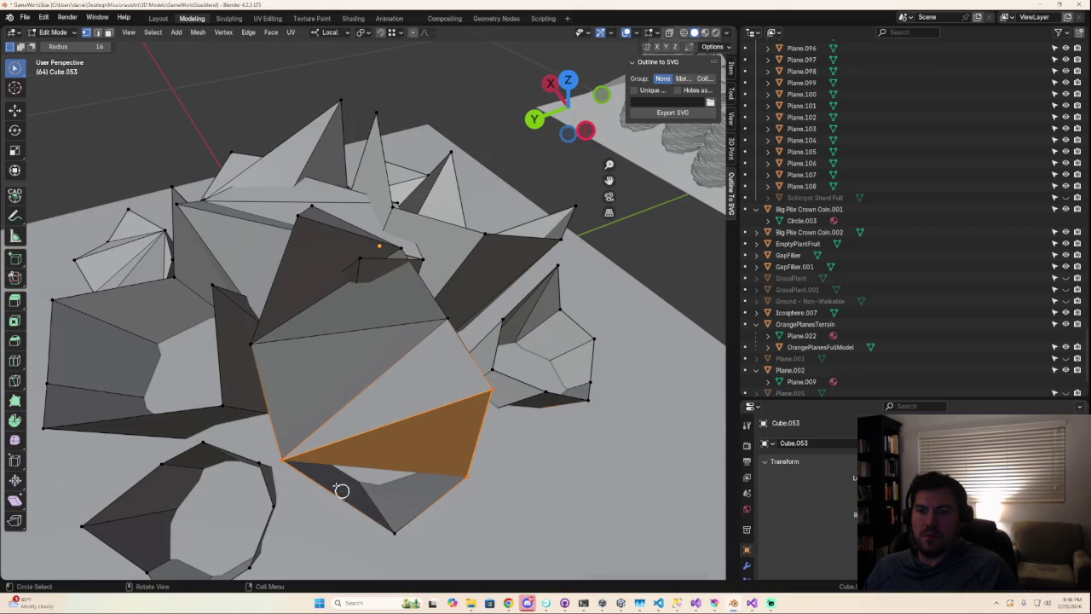
pyautogui.moveTo(341, 490); pyautogui.dragTo(467, 478)
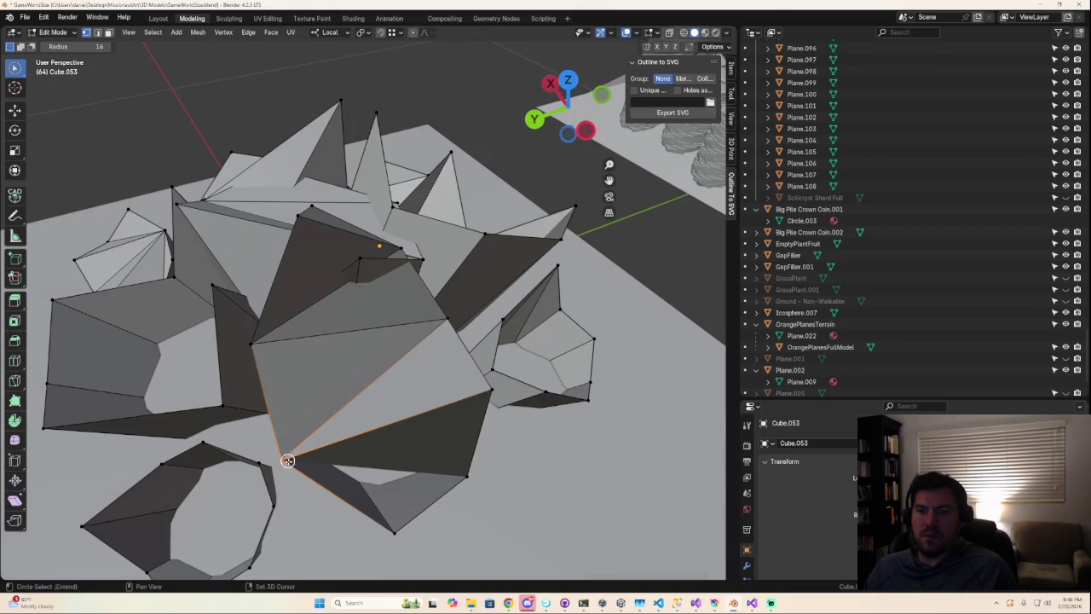
pyautogui.click(467, 478)
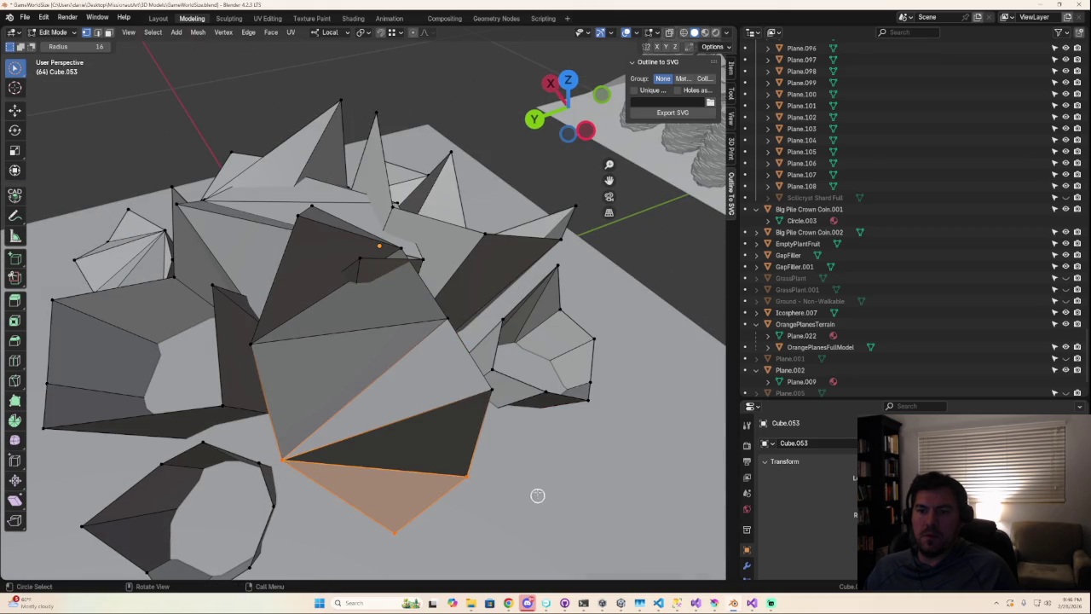
pyautogui.moveTo(539, 499); pyautogui.dragTo(486, 434, button='middle')
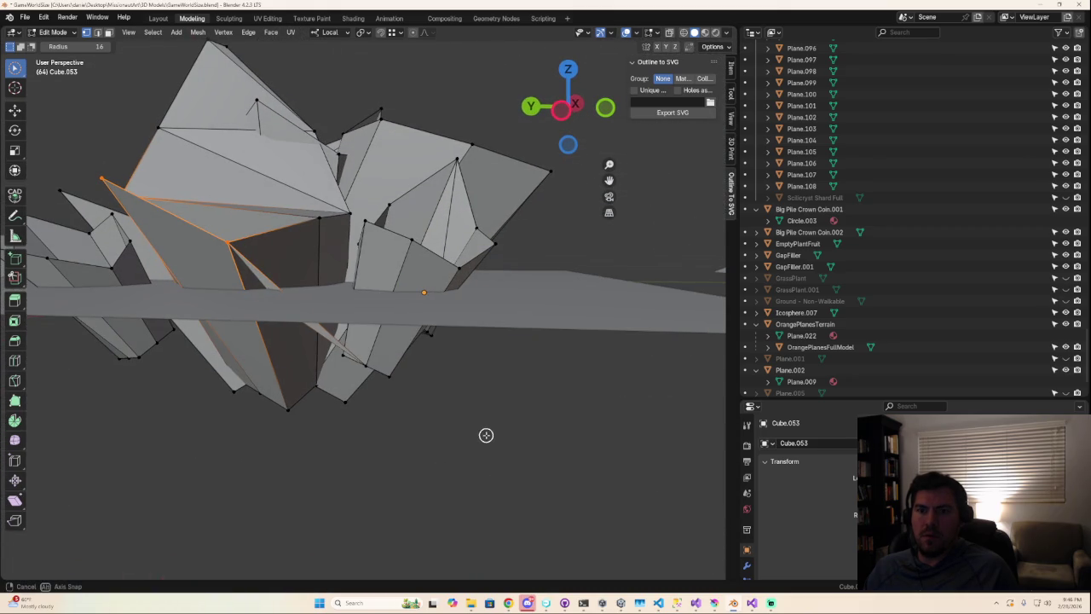
# - Restore the face selection below the central shard and switch back to Object Mode
pyautogui.hotkey('ctrl', 'z')
pyautogui.hotkey('ctrl', 'z')
pyautogui.hotkey('ctrl', 'shift', 'z')
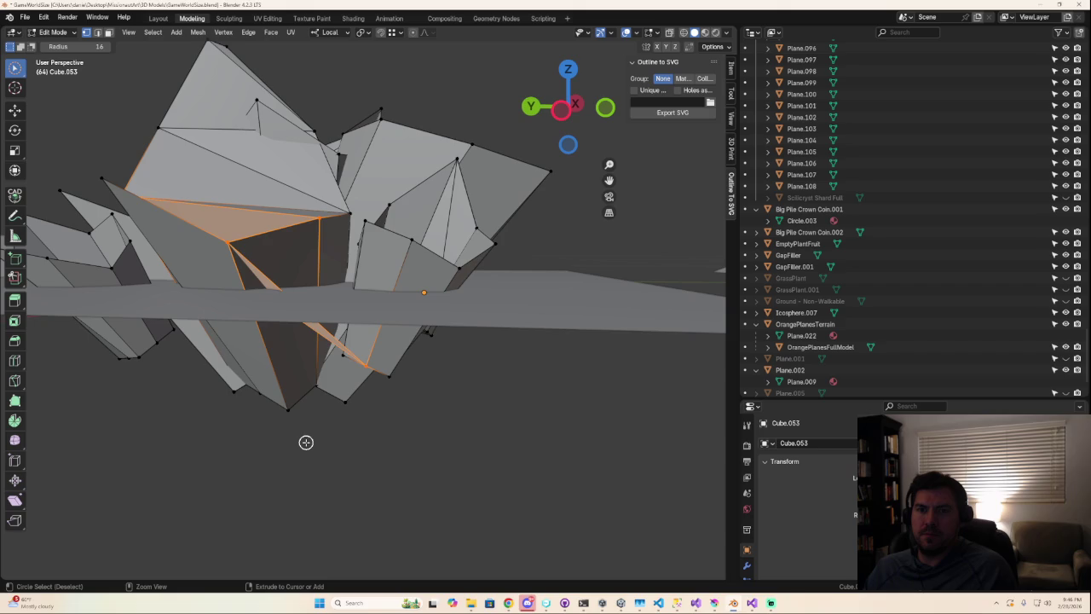
pyautogui.moveTo(306, 441); pyautogui.dragTo(336, 468, button='middle')
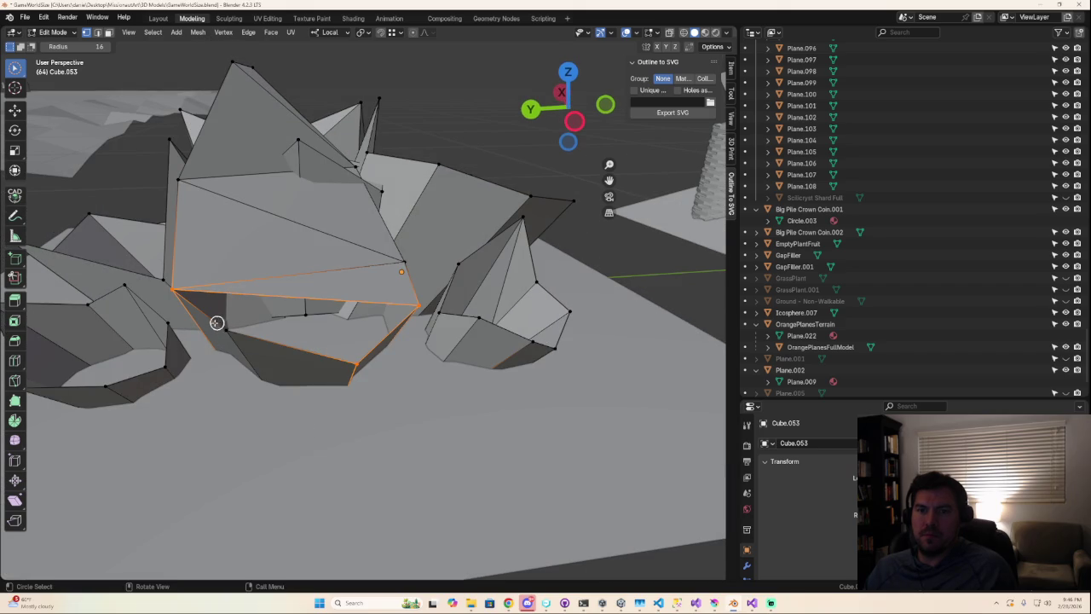
pyautogui.keyDown('shift'); pyautogui.click(262, 346); pyautogui.keyUp('shift')
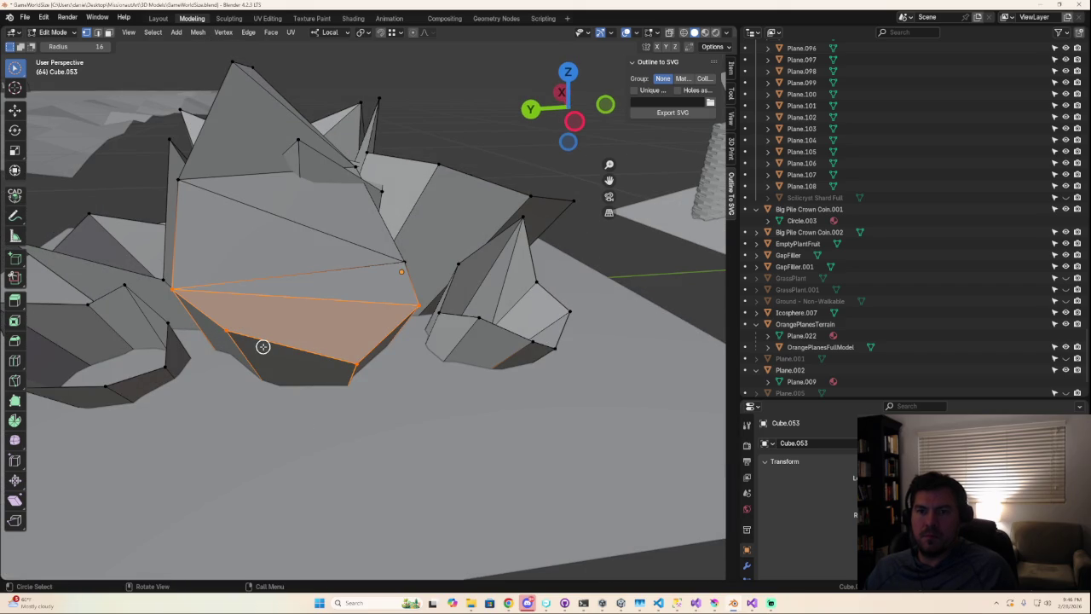
pyautogui.moveTo(277, 374); pyautogui.dragTo(333, 414, button='middle')
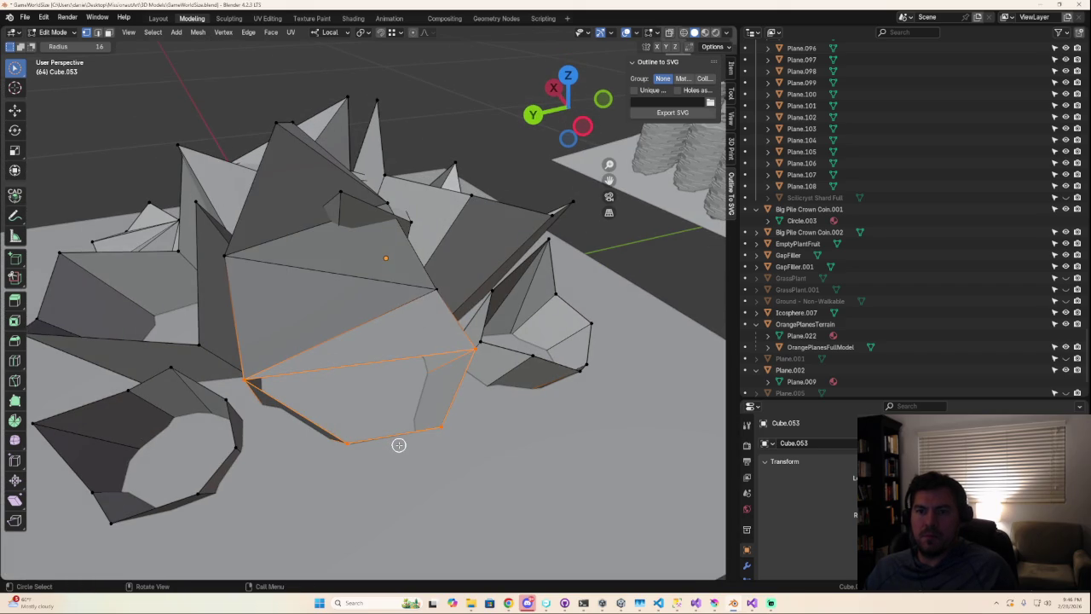
pyautogui.press('Tab')
# - Inspect the object, return to Edit Mode and fill the lower gap with a face
pyautogui.moveTo(487, 458); pyautogui.dragTo(387, 444, button='middle')
pyautogui.scroll(3, 383, 445)
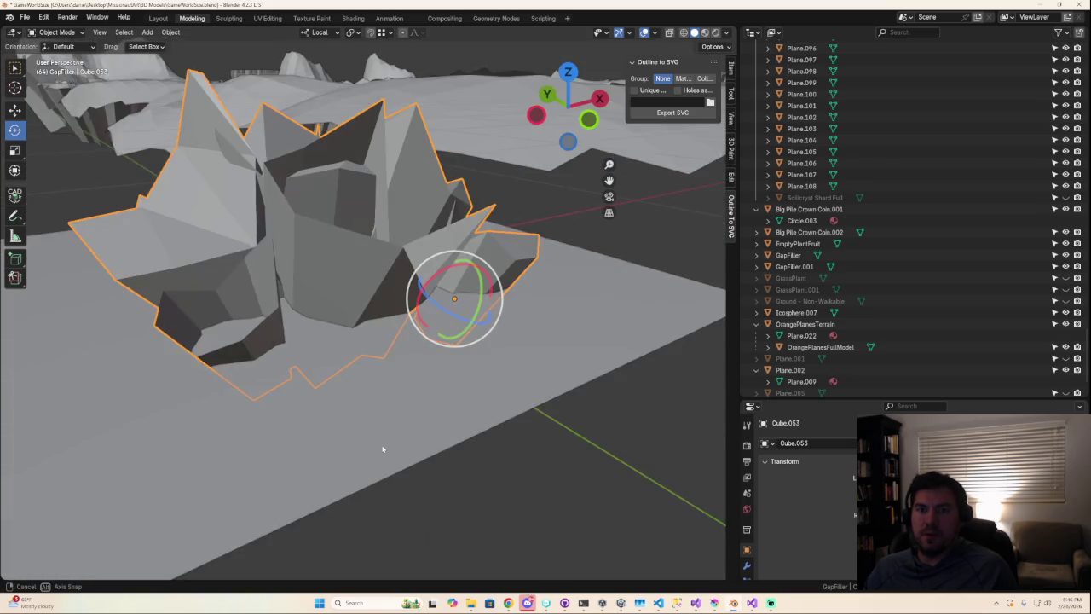
pyautogui.scroll(2, 239, 429)
pyautogui.scroll(-5, 239, 429)
pyautogui.moveTo(287, 440); pyautogui.dragTo(288, 390, button='middle')
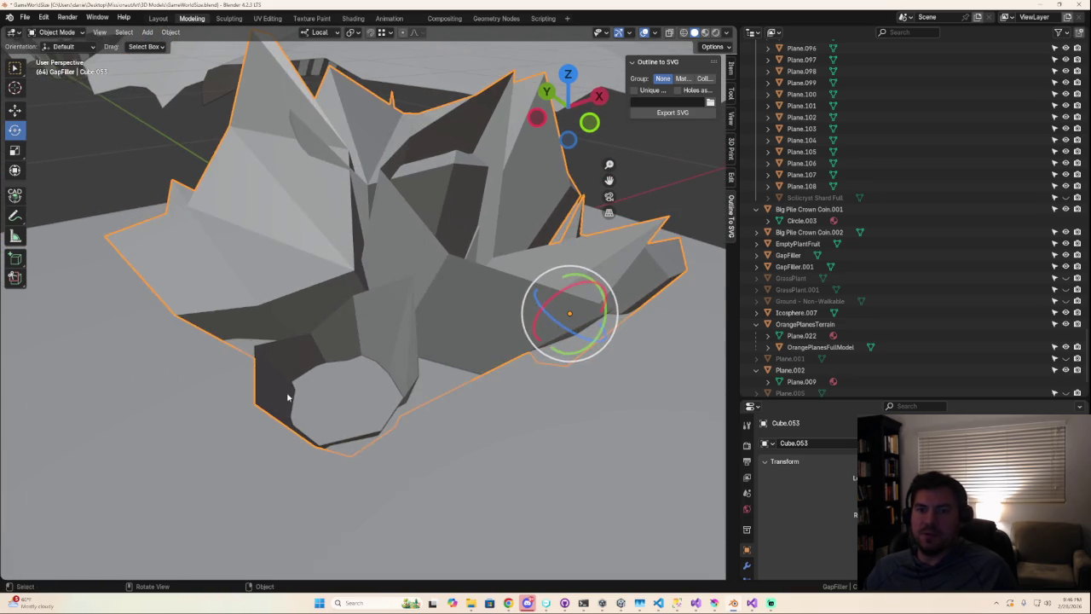
pyautogui.press('Tab')
pyautogui.click(307, 334)
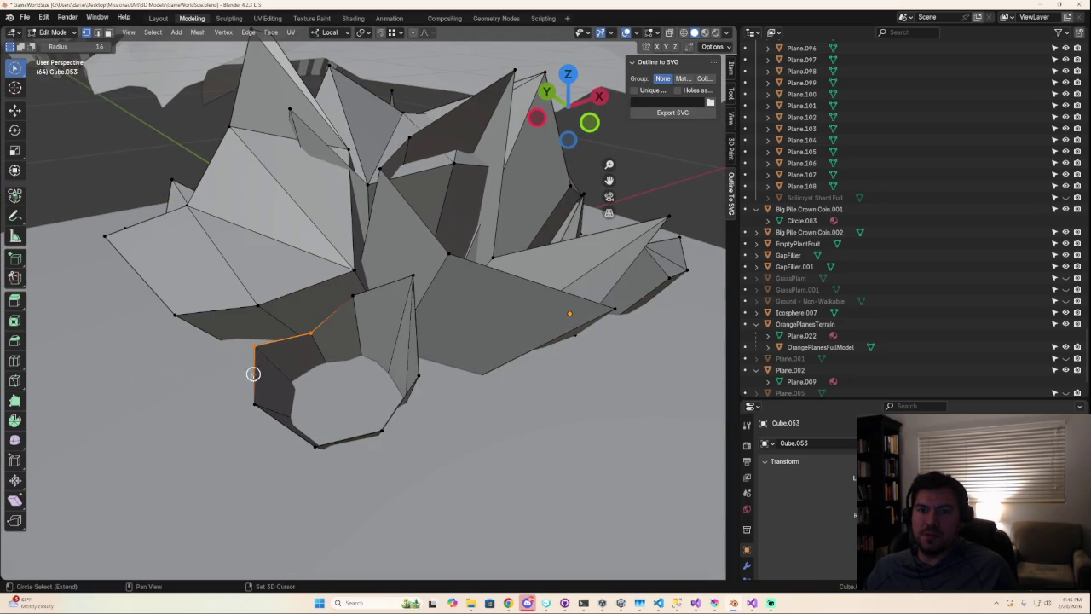
pyautogui.press('f')
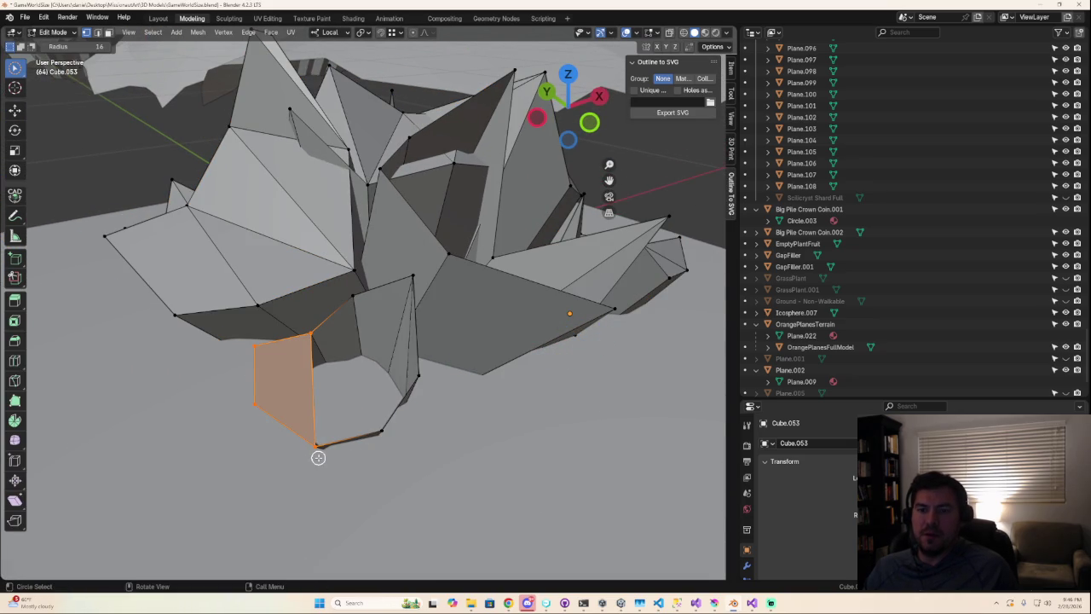
# - Select the vertices and edge around the next gap to form a triangle
pyautogui.click(359, 297)
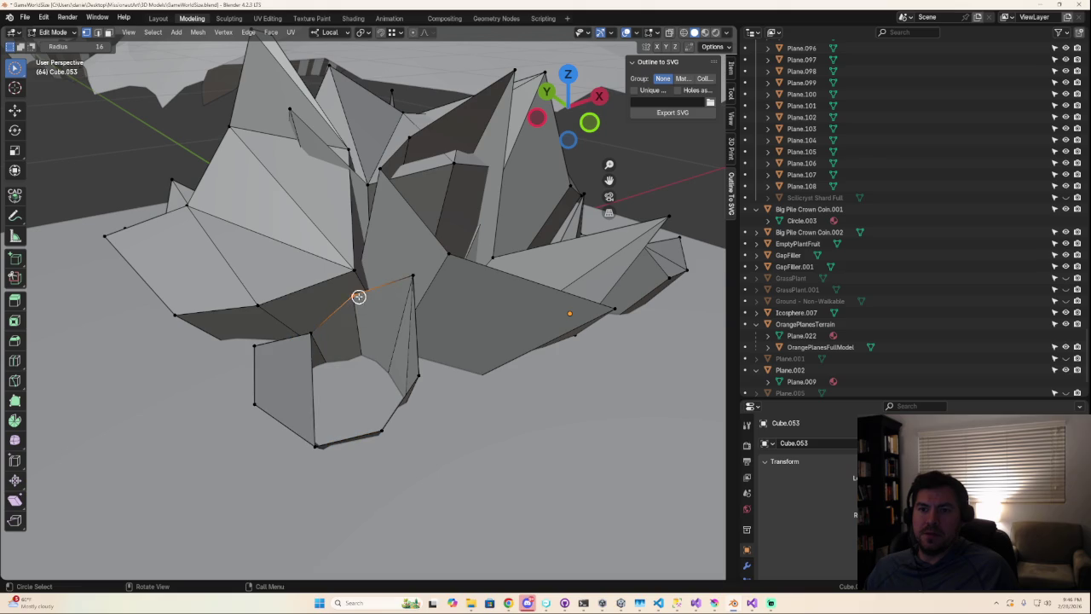
pyautogui.keyDown('shift'); pyautogui.click(421, 375); pyautogui.keyUp('shift')
pyautogui.click(342, 305)
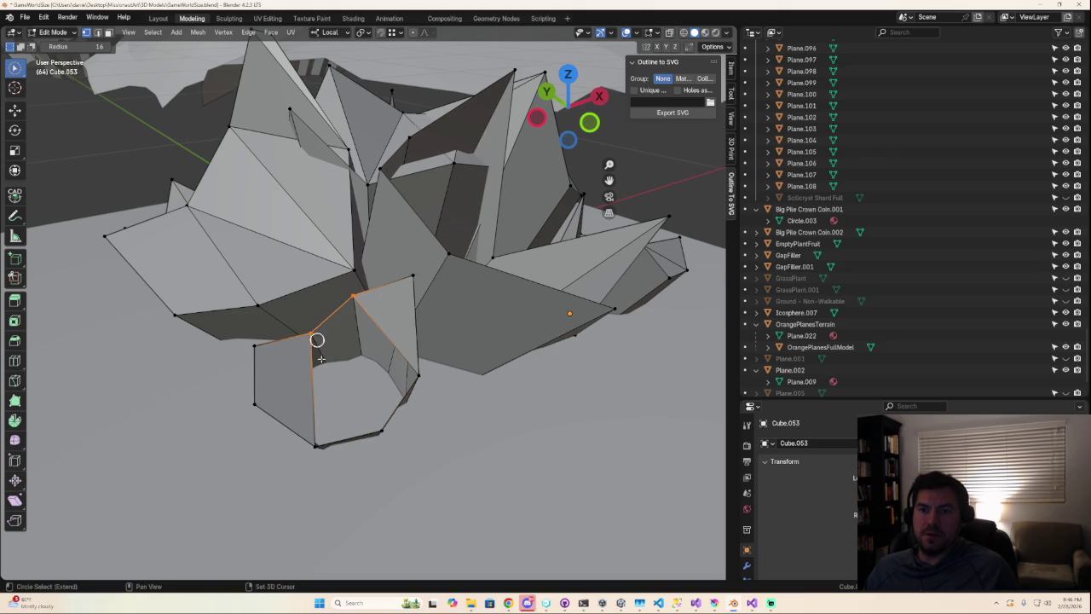
pyautogui.keyDown('shift'); pyautogui.click(379, 435); pyautogui.keyUp('shift')
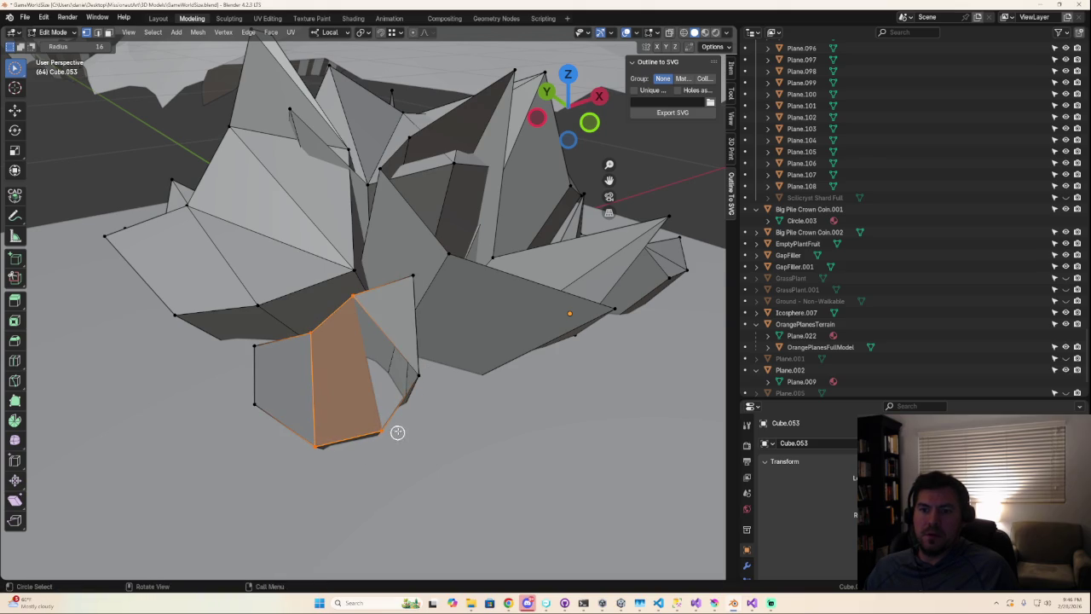
pyautogui.click(419, 375)
pyautogui.keyDown('shift'); pyautogui.click(358, 302); pyautogui.keyUp('shift')
pyautogui.keyDown('shift'); pyautogui.click(383, 431); pyautogui.keyUp('shift')
pyautogui.moveTo(451, 449); pyautogui.dragTo(381, 454, button='middle')
# - Select the top, left and lower vertices outlining a triangle across the hollow basin
pyautogui.click(451, 114)
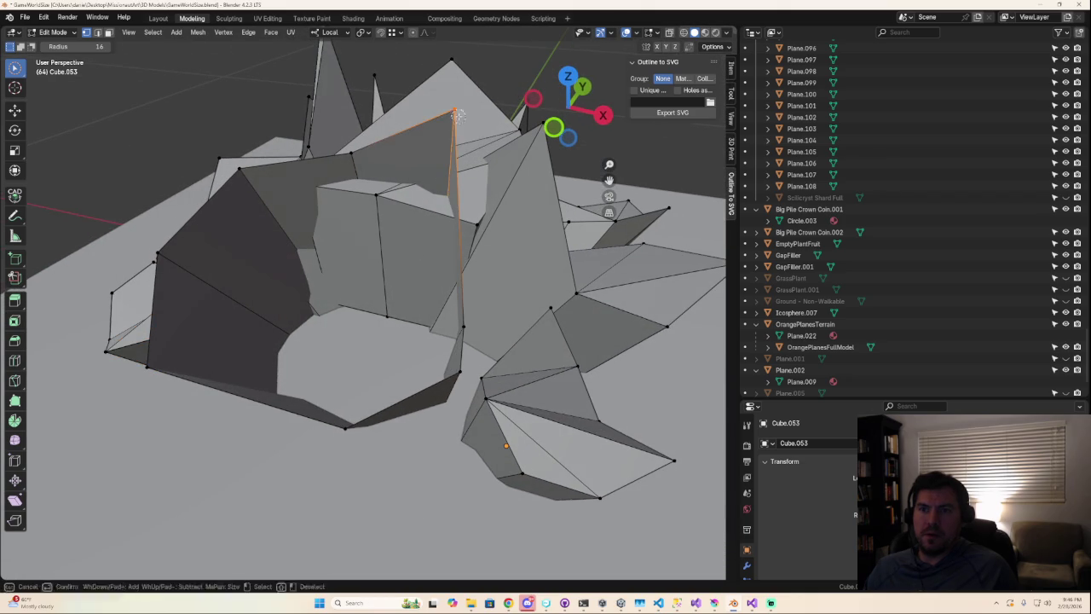
pyautogui.keyDown('shift'); pyautogui.click(467, 330); pyautogui.keyUp('shift')
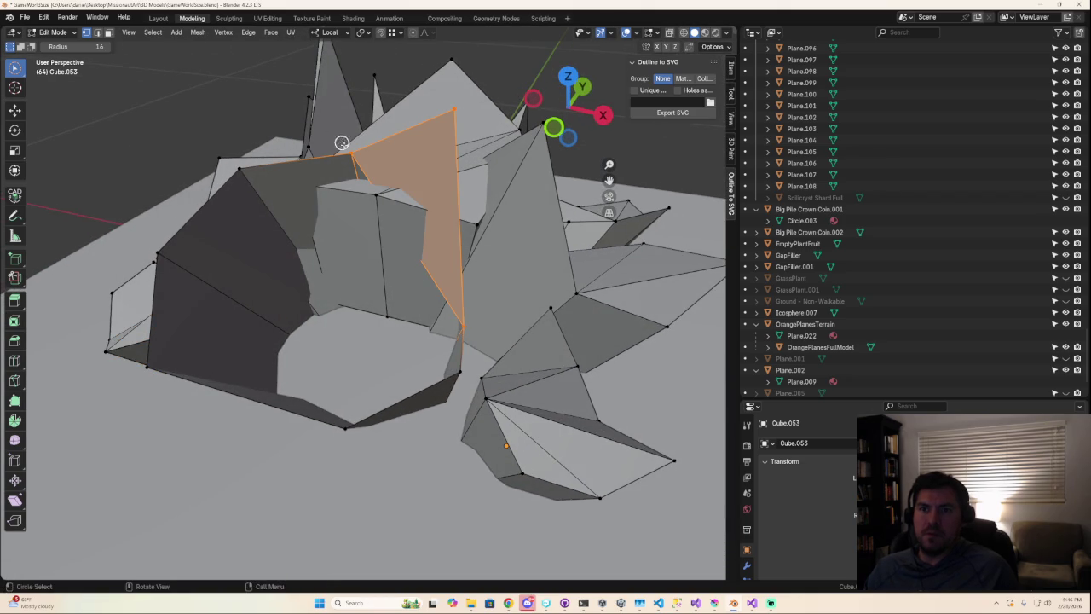
pyautogui.keyDown('shift'); pyautogui.click(487, 315); pyautogui.keyUp('shift')
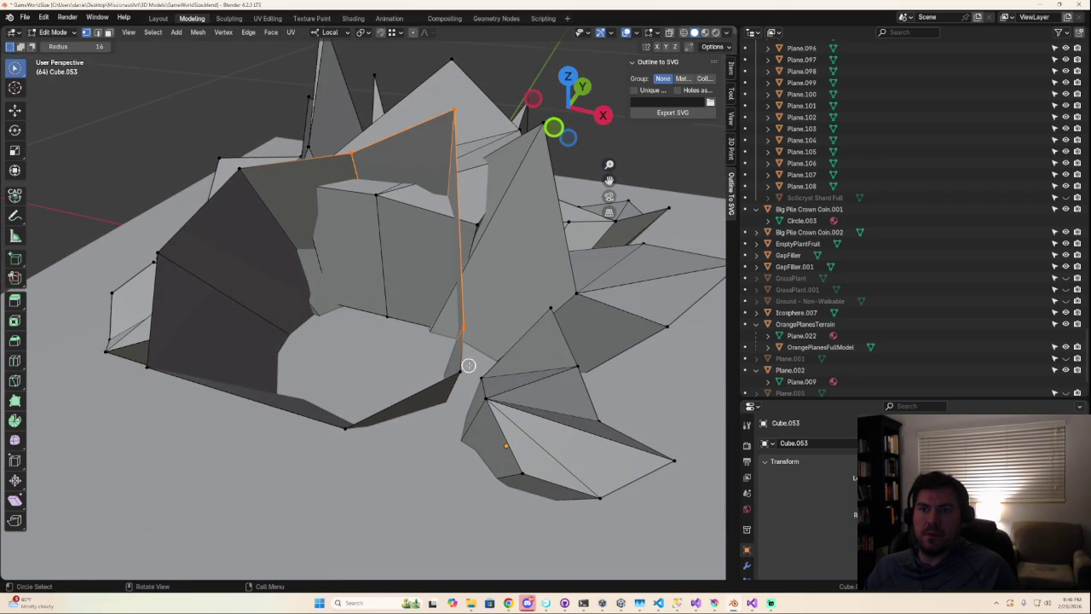
pyautogui.keyDown('shift'); pyautogui.click(361, 197); pyautogui.keyUp('shift')
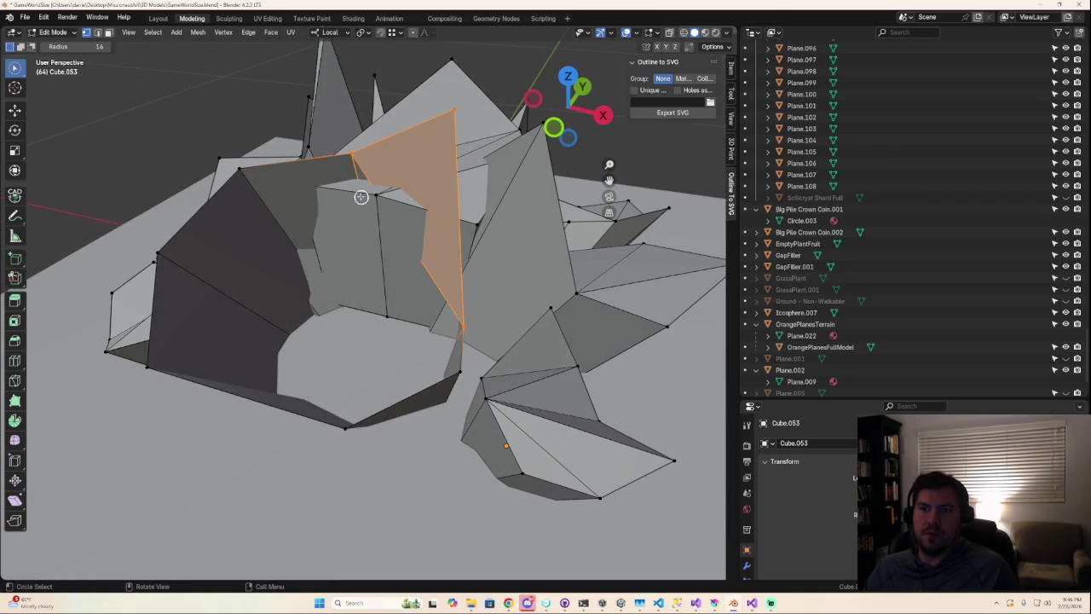
pyautogui.click(461, 320)
pyautogui.keyDown('shift'); pyautogui.click(239, 167); pyautogui.keyUp('shift')
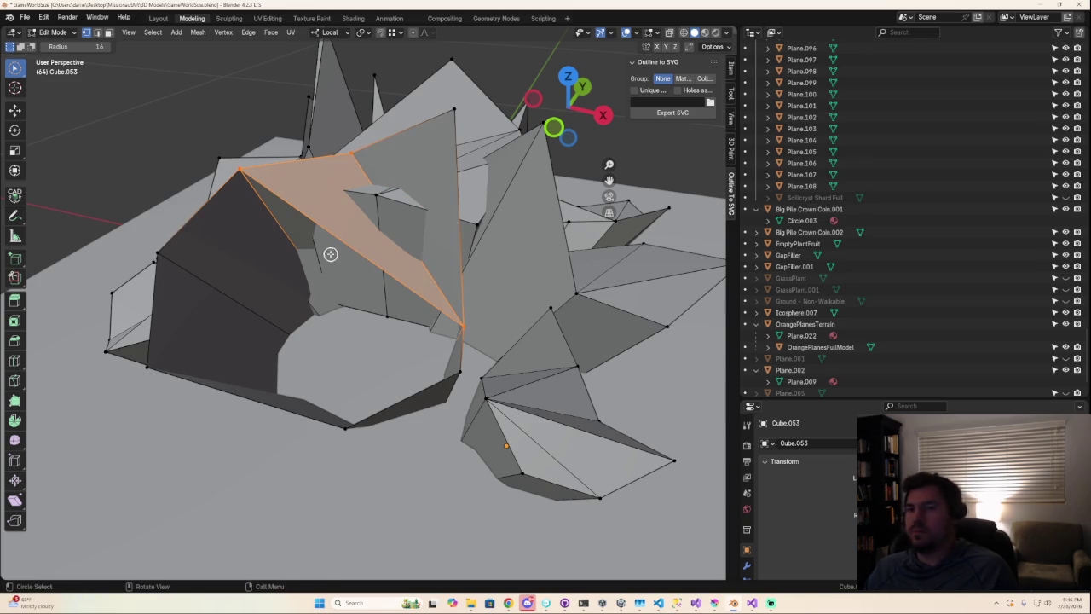
pyautogui.keyDown('shift'); pyautogui.click(239, 171); pyautogui.keyUp('shift')
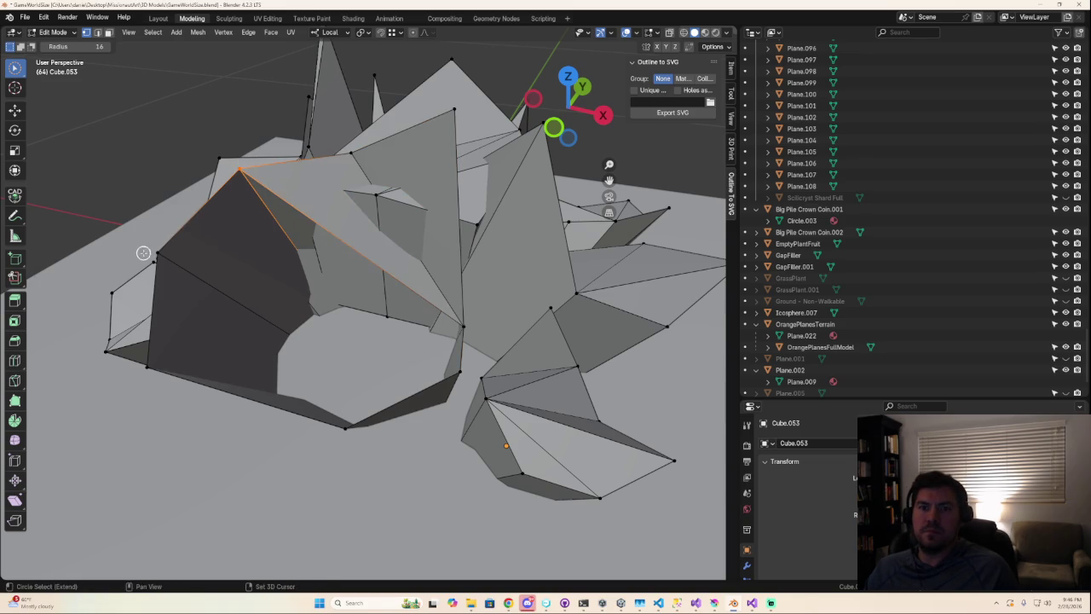
pyautogui.keyDown('shift'); pyautogui.click(155, 254); pyautogui.keyUp('shift')
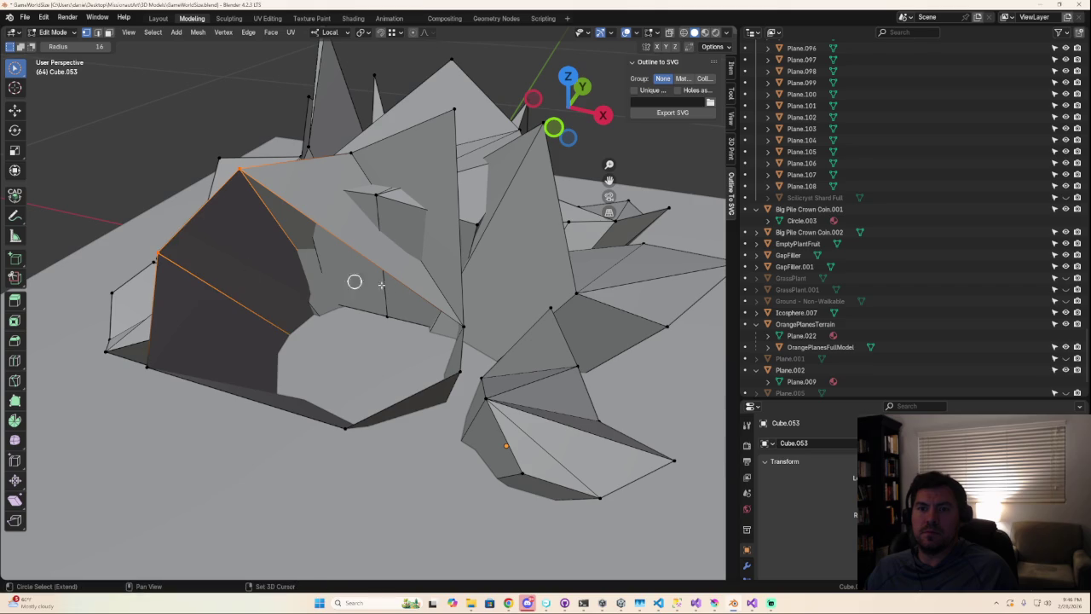
pyautogui.keyDown('shift'); pyautogui.click(461, 370); pyautogui.keyUp('shift')
pyautogui.moveTo(420, 410)
pyautogui.mouseDown(button='middle')
pyautogui.moveTo(453, 421)
pyautogui.moveTo(413, 412)
pyautogui.mouseUp(button='middle')
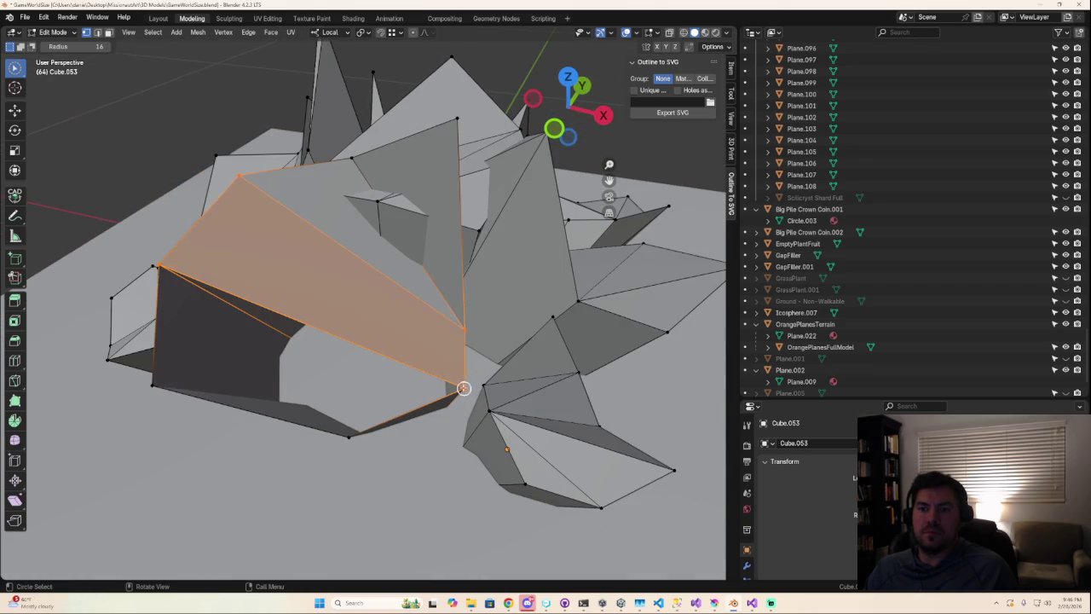
pyautogui.hotkey('ctrl', 'z')
pyautogui.moveTo(164, 267); pyautogui.dragTo(353, 312, button='middle')
pyautogui.press('f')
pyautogui.keyDown('shift'); pyautogui.click(355, 315); pyautogui.keyUp('shift')
pyautogui.moveTo(526, 399)
pyautogui.mouseDown(button='middle')
pyautogui.moveTo(619, 463)
pyautogui.moveTo(555, 418)
pyautogui.mouseUp(button='middle')
pyautogui.scroll(5, 486, 443)
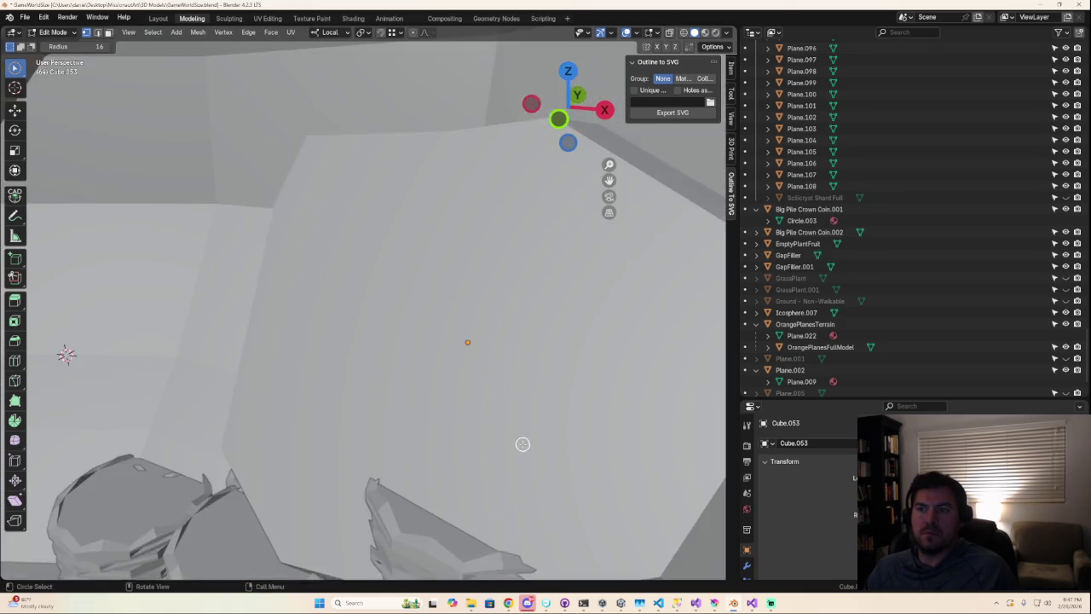
pyautogui.scroll(-6, 511, 450)
pyautogui.moveTo(494, 455); pyautogui.dragTo(452, 470, button='middle')
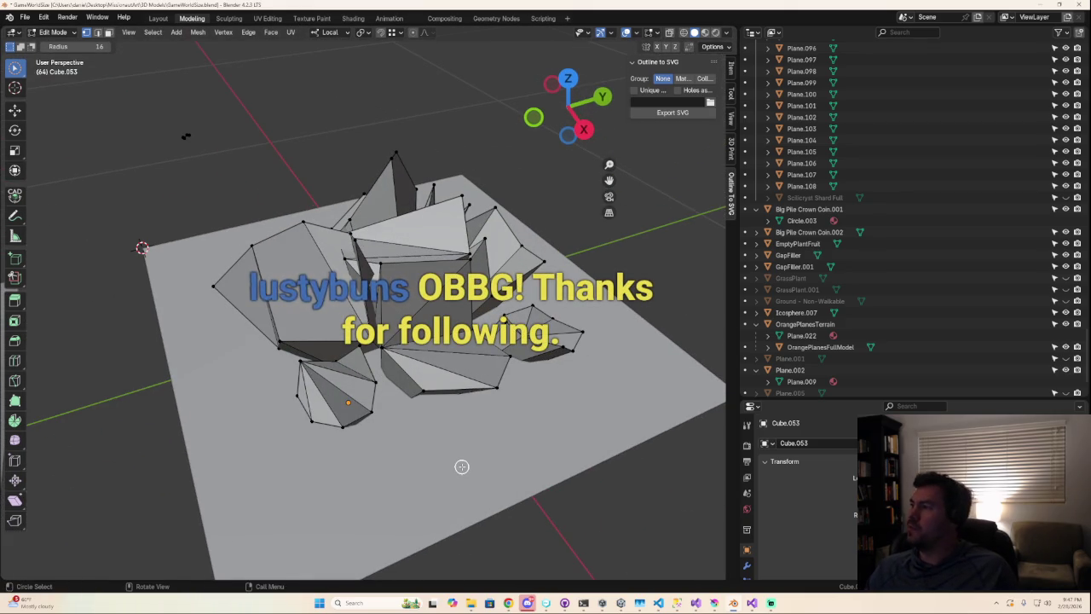
pyautogui.moveTo(461, 467)
pyautogui.mouseDown(button='middle')
pyautogui.moveTo(321, 391)
pyautogui.moveTo(414, 443)
pyautogui.moveTo(382, 402)
pyautogui.moveTo(357, 414)
pyautogui.mouseUp(button='middle')
pyautogui.scroll(5, 321, 392)
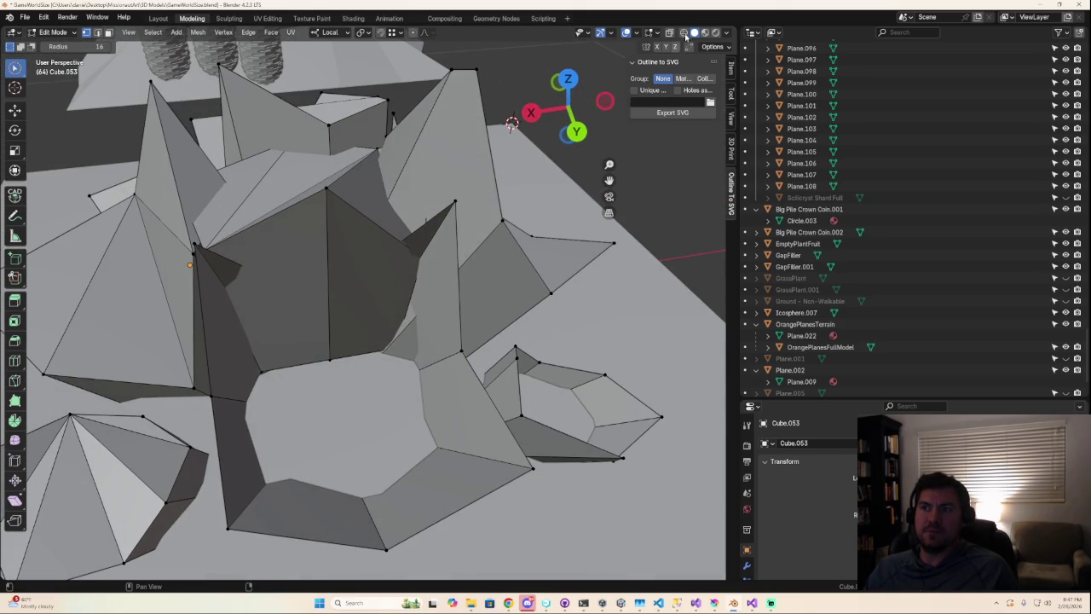
# - Switch to wireframe view and select vertices around a hidden gap
pyautogui.click(683, 33)
pyautogui.scroll(-4, 319, 319)
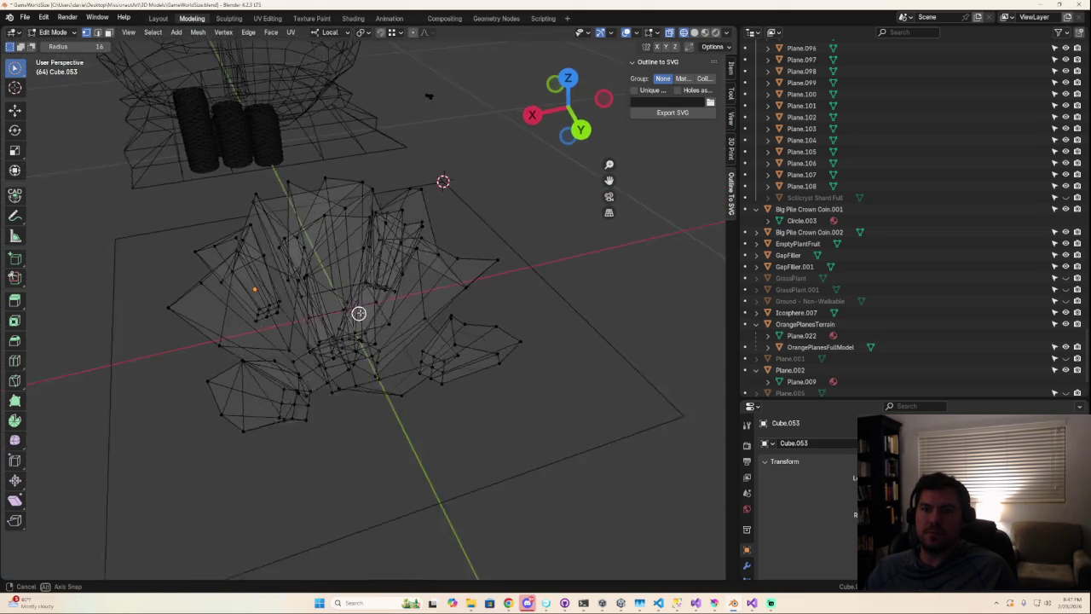
pyautogui.scroll(3, 355, 312)
pyautogui.moveTo(372, 307); pyautogui.dragTo(350, 310, button='middle')
pyautogui.keyDown('shift'); pyautogui.click(346, 300); pyautogui.keyUp('shift')
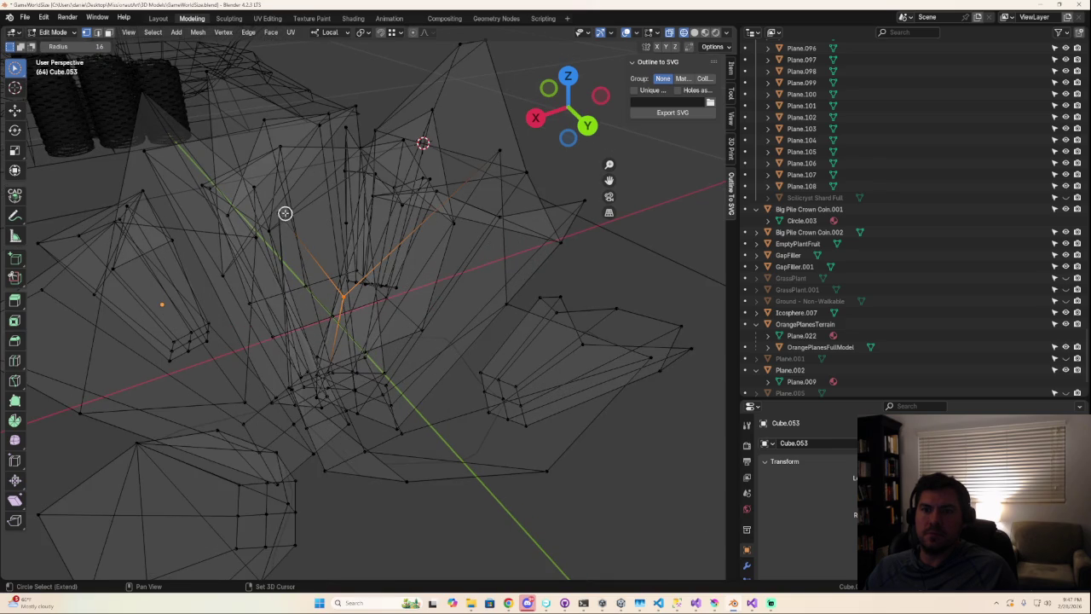
pyautogui.keyDown('shift'); pyautogui.click(498, 152); pyautogui.keyUp('shift')
pyautogui.keyDown('shift'); pyautogui.click(476, 226); pyautogui.keyUp('shift')
pyautogui.moveTo(483, 299); pyautogui.dragTo(498, 275, button='middle')
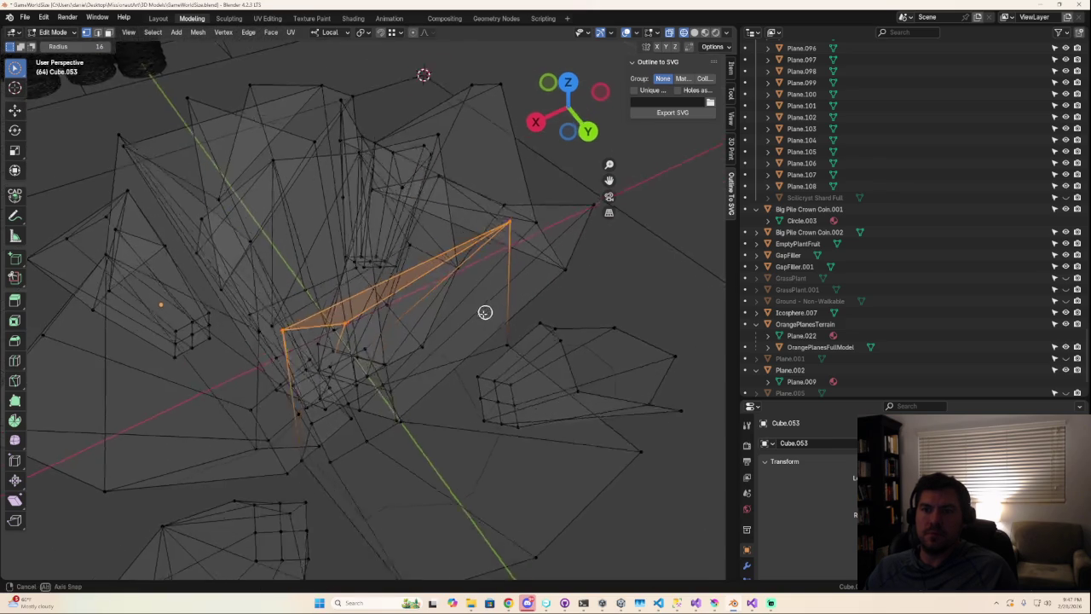
# - Pick the gap's three corner vertices and fill it with a new face
pyautogui.moveTo(339, 341)
pyautogui.mouseDown(button='middle')
pyautogui.moveTo(457, 334)
pyautogui.moveTo(419, 368)
pyautogui.moveTo(469, 248)
pyautogui.mouseUp(button='middle')
pyautogui.click(457, 334)
pyautogui.keyDown('shift'); pyautogui.click(451, 237); pyautogui.keyUp('shift')
pyautogui.moveTo(279, 288)
pyautogui.mouseDown(button='middle')
pyautogui.moveTo(431, 321)
pyautogui.moveTo(429, 339)
pyautogui.moveTo(390, 319)
pyautogui.moveTo(421, 328)
pyautogui.mouseUp(button='middle')
pyautogui.keyDown('shift'); pyautogui.click(399, 255); pyautogui.keyUp('shift')
pyautogui.press('f')
# - Select the three corners of the next triangle and return to solid shading
pyautogui.moveTo(540, 329)
pyautogui.mouseDown(button='middle')
pyautogui.moveTo(584, 366)
pyautogui.moveTo(540, 395)
pyautogui.moveTo(351, 356)
pyautogui.moveTo(421, 341)
pyautogui.moveTo(421, 304)
pyautogui.mouseUp(button='middle')
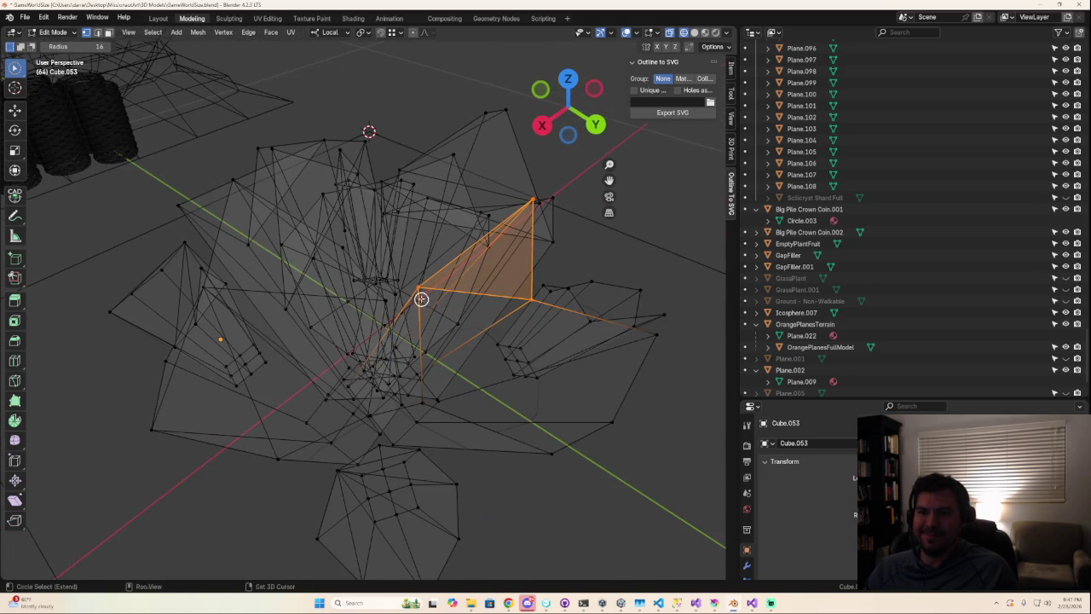
pyautogui.click(421, 286)
pyautogui.keyDown('shift'); pyautogui.click(422, 401); pyautogui.keyUp('shift')
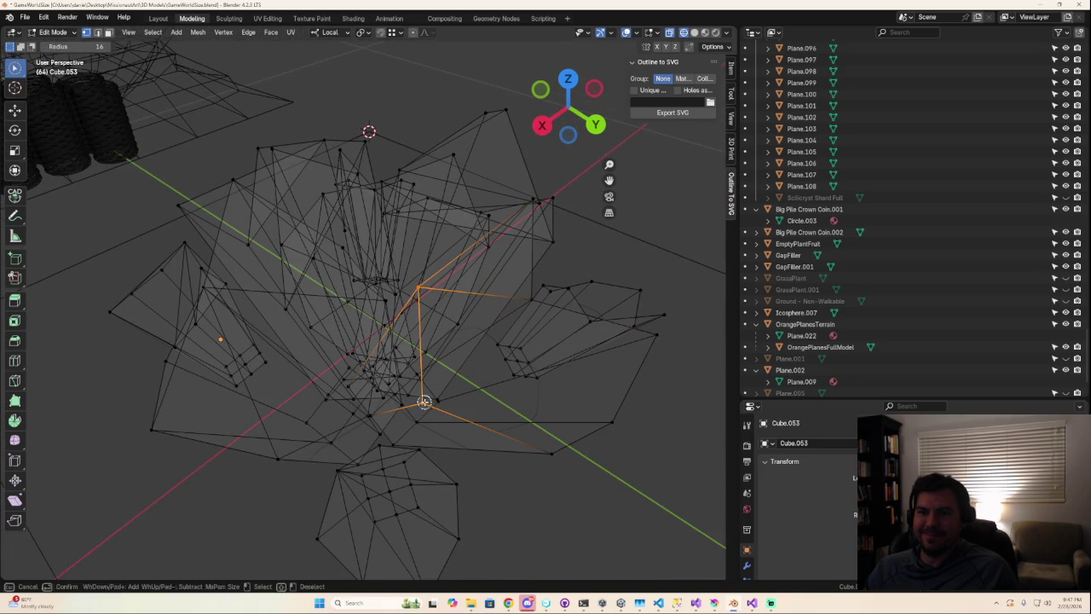
pyautogui.keyDown('shift'); pyautogui.click(531, 299); pyautogui.keyUp('shift')
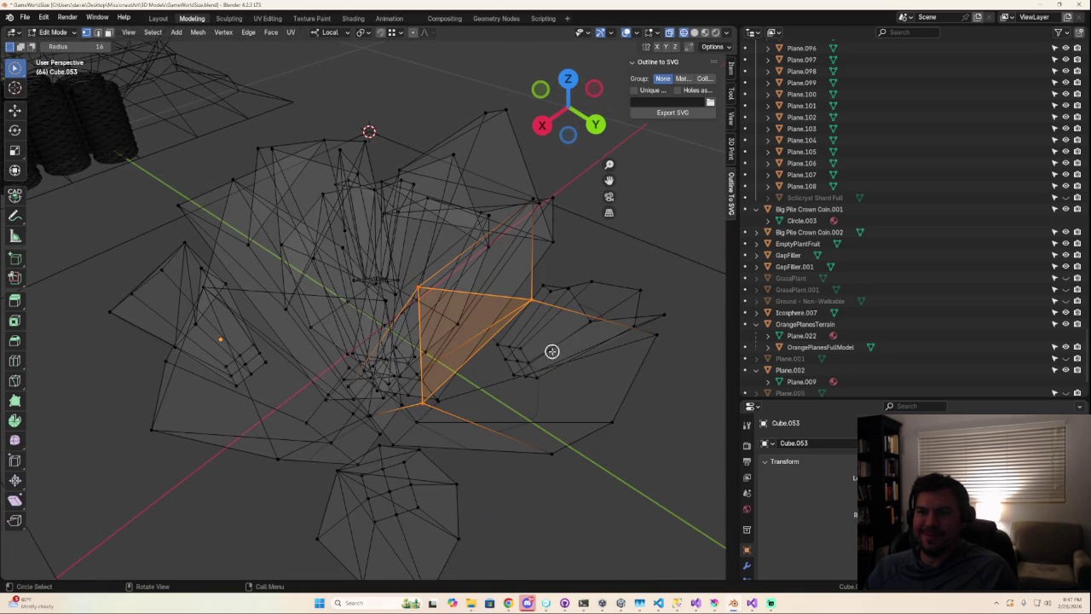
pyautogui.click(694, 32)
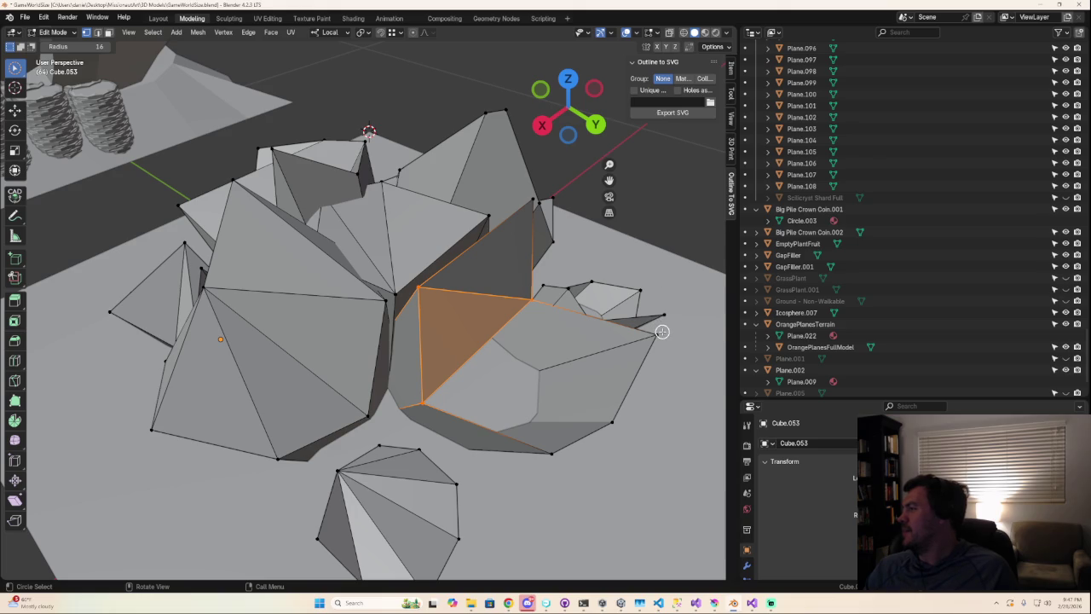
# - Zoom in and select the edges and vertices beside the next gap
pyautogui.scroll(3, 663, 332)
pyautogui.moveTo(682, 332)
pyautogui.keyDown('ctrl'); pyautogui.mouseDown(button='middle')
pyautogui.moveTo(519, 289)
pyautogui.moveTo(423, 300)
pyautogui.moveTo(327, 333)
pyautogui.mouseUp(button='middle'); pyautogui.keyUp('ctrl')
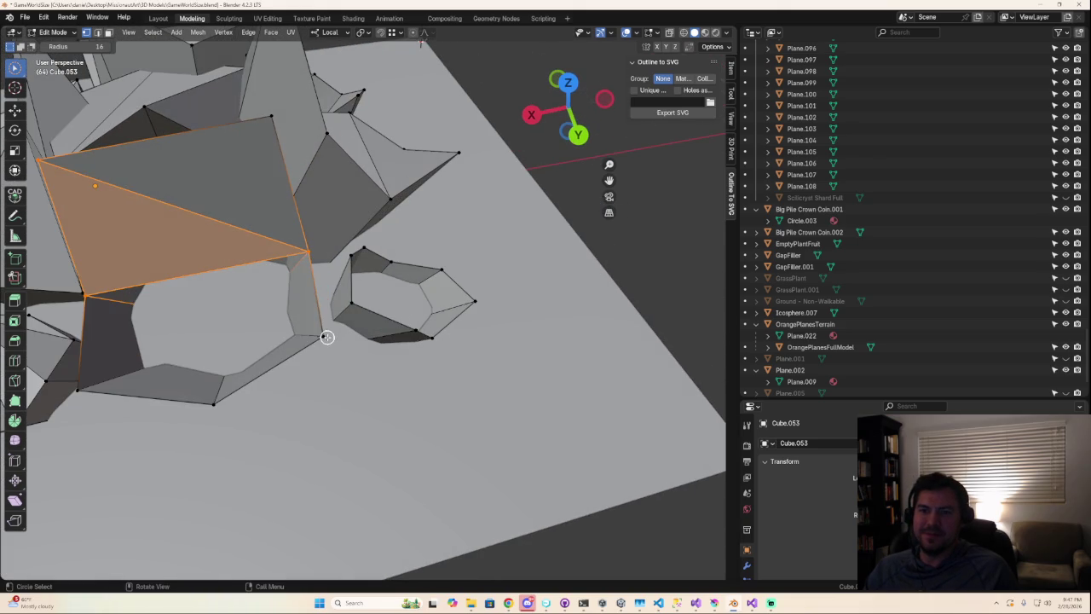
pyautogui.click(326, 338)
pyautogui.click(307, 251)
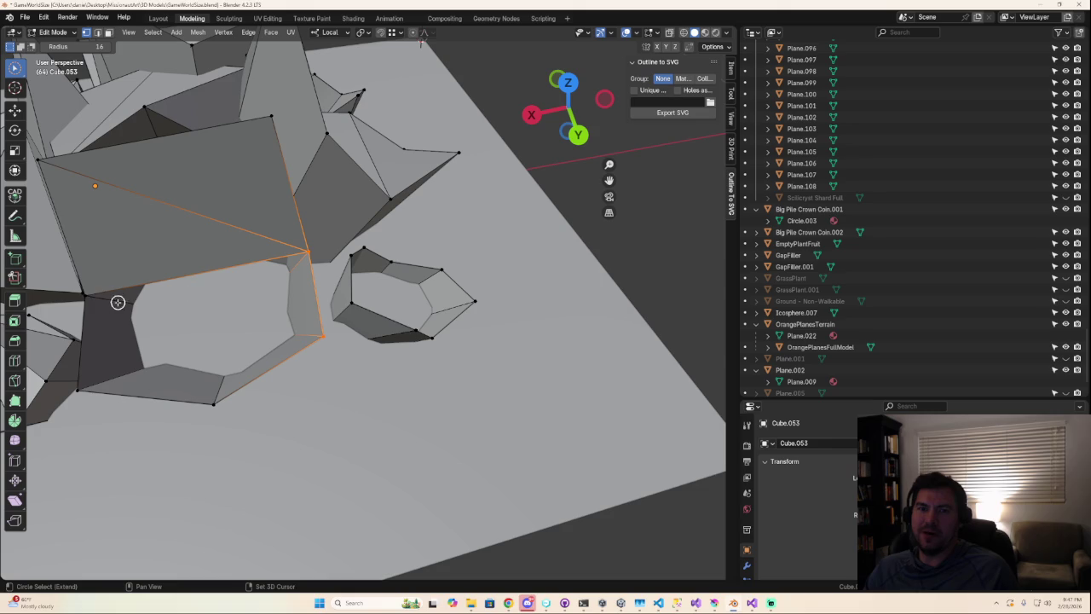
pyautogui.moveTo(195, 304); pyautogui.dragTo(231, 293, button='middle')
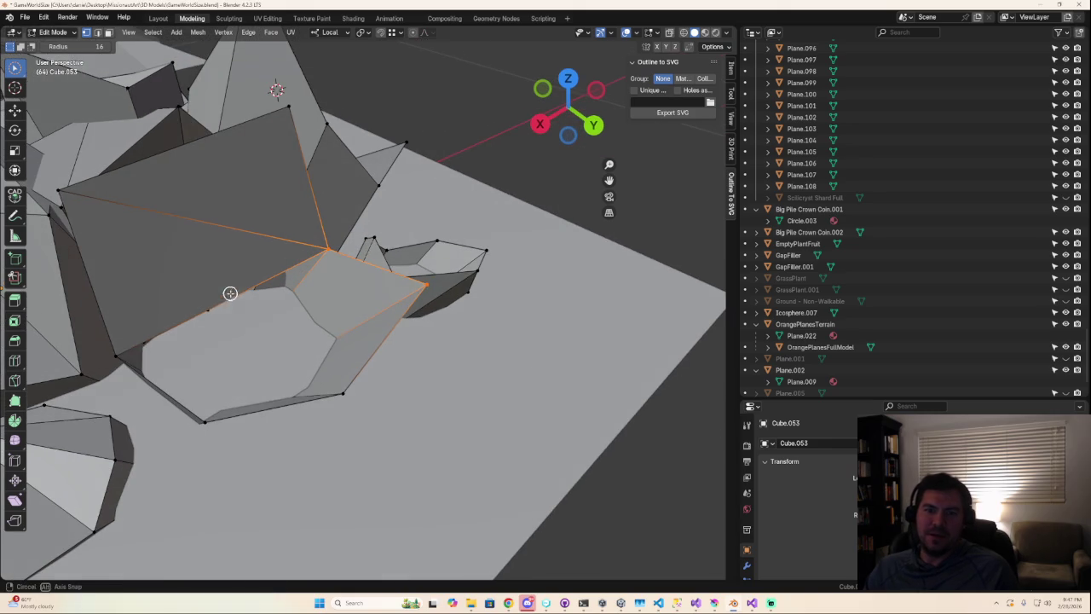
pyautogui.keyDown('shift'); pyautogui.click(122, 355); pyautogui.keyUp('shift')
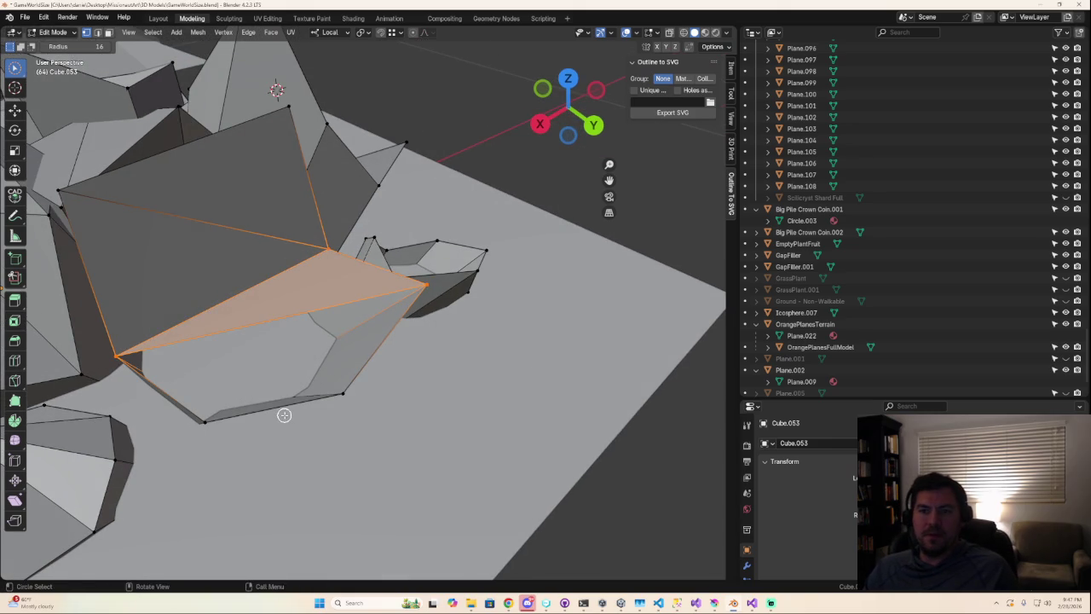
# - Reselect the corner vertices of the triangular gap beneath a front shard
pyautogui.click(109, 356)
pyautogui.keyDown('shift'); pyautogui.click(194, 424); pyautogui.keyUp('shift')
pyautogui.keyDown('shift'); pyautogui.click(423, 284); pyautogui.keyUp('shift')
pyautogui.moveTo(446, 309)
pyautogui.mouseDown(button='middle')
pyautogui.moveTo(397, 314)
pyautogui.moveTo(410, 309)
pyautogui.mouseUp(button='middle')
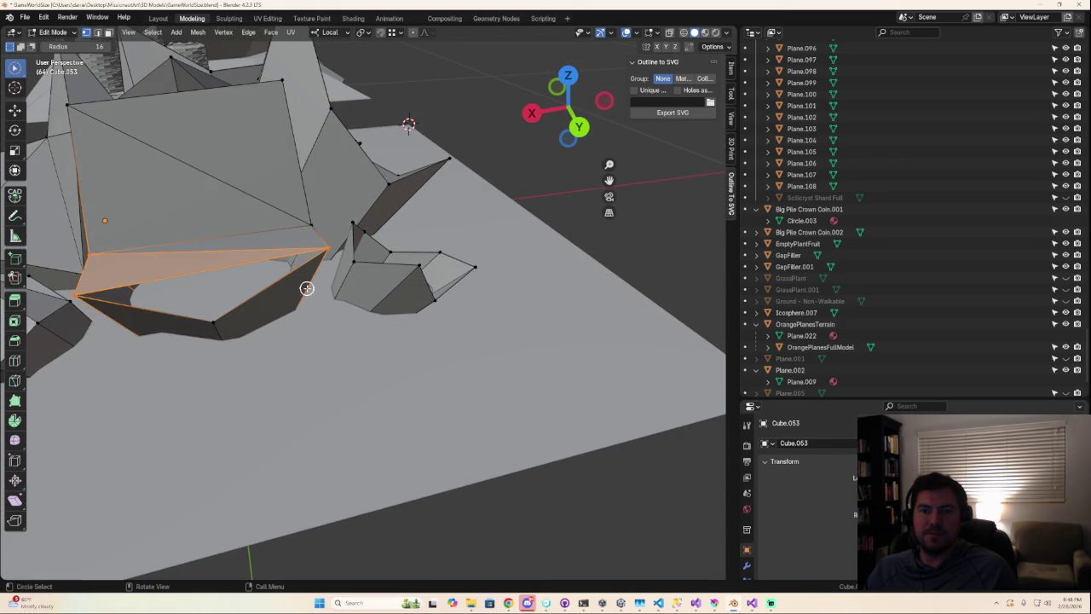
pyautogui.click(348, 253)
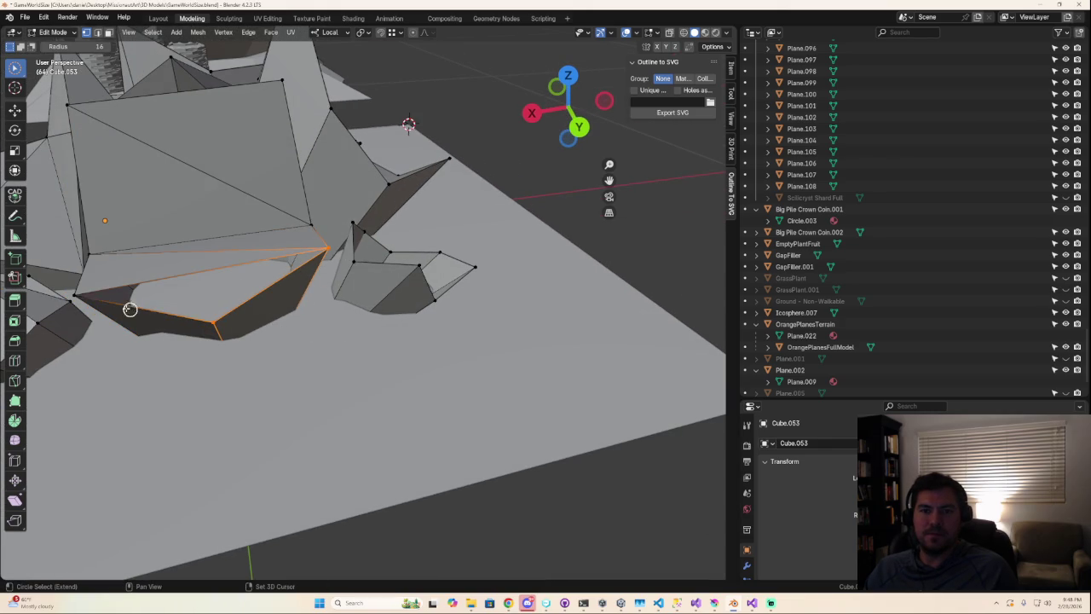
pyautogui.keyDown('shift'); pyautogui.click(75, 294); pyautogui.keyUp('shift')
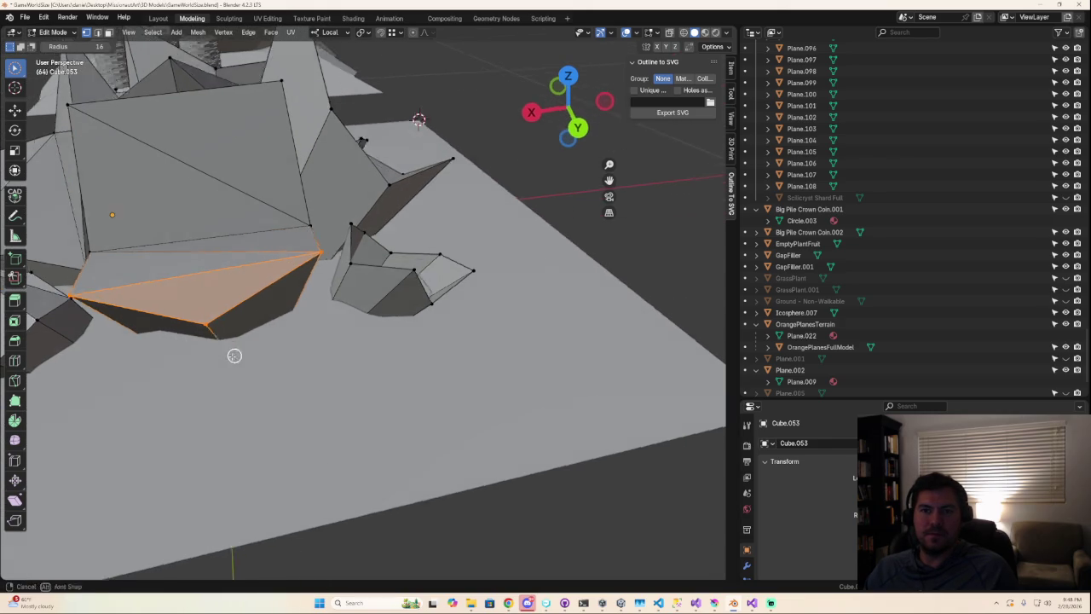
pyautogui.moveTo(236, 356); pyautogui.dragTo(191, 363, button='middle')
# - Inspect the whole crystal cluster in Object Mode, then go back into Edit Mode
pyautogui.press('Tab')
pyautogui.scroll(-3, 309, 397)
pyautogui.moveTo(309, 397)
pyautogui.mouseDown(button='middle')
pyautogui.moveTo(431, 312)
pyautogui.moveTo(523, 349)
pyautogui.moveTo(500, 375)
pyautogui.moveTo(573, 377)
pyautogui.moveTo(594, 353)
pyautogui.moveTo(524, 365)
pyautogui.moveTo(532, 345)
pyautogui.moveTo(530, 358)
pyautogui.mouseUp(button='middle')
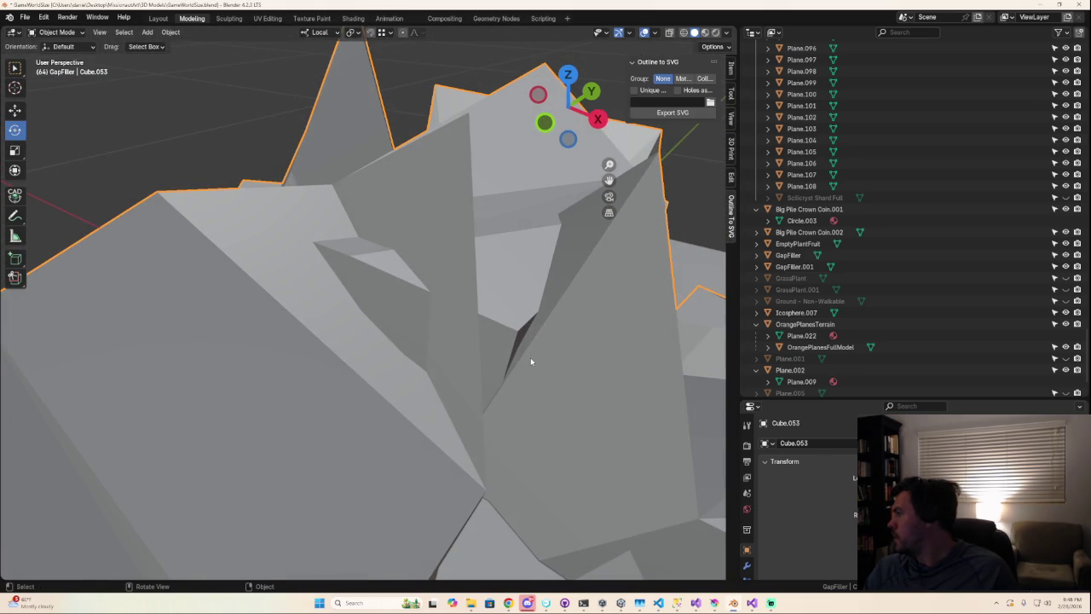
pyautogui.scroll(1, 532, 364)
pyautogui.scroll(-3, 534, 362)
pyautogui.scroll(-3, 512, 354)
pyautogui.scroll(-2, 405, 341)
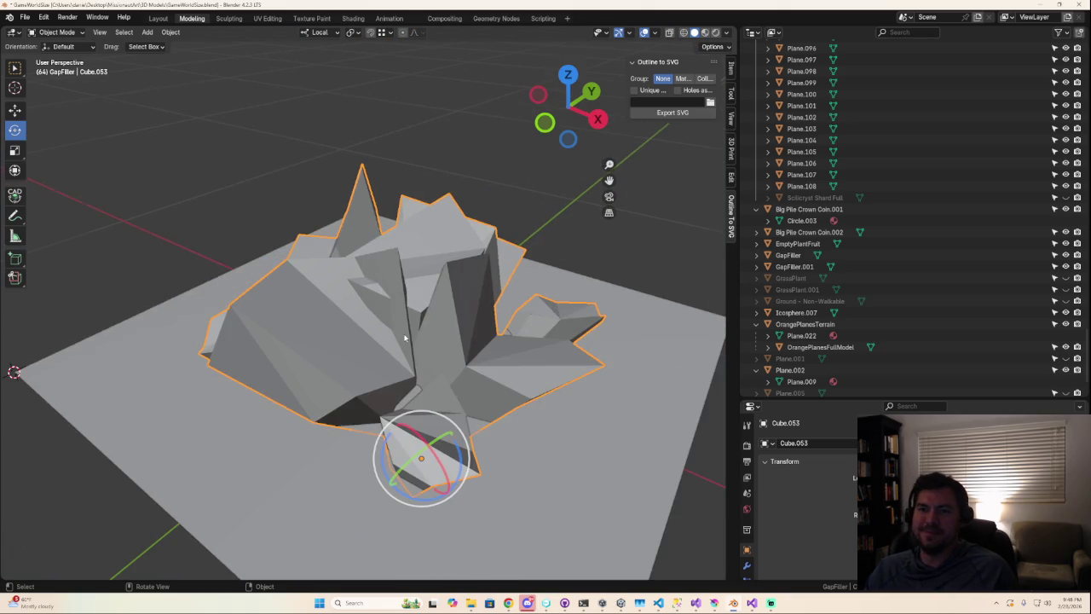
pyautogui.moveTo(405, 341)
pyautogui.mouseDown(button='middle')
pyautogui.moveTo(495, 392)
pyautogui.moveTo(699, 388)
pyautogui.mouseUp(button='middle')
pyautogui.scroll(2, 427, 360)
pyautogui.press('Tab')
pyautogui.scroll(3, 383, 282)
pyautogui.scroll(2, 349, 256)
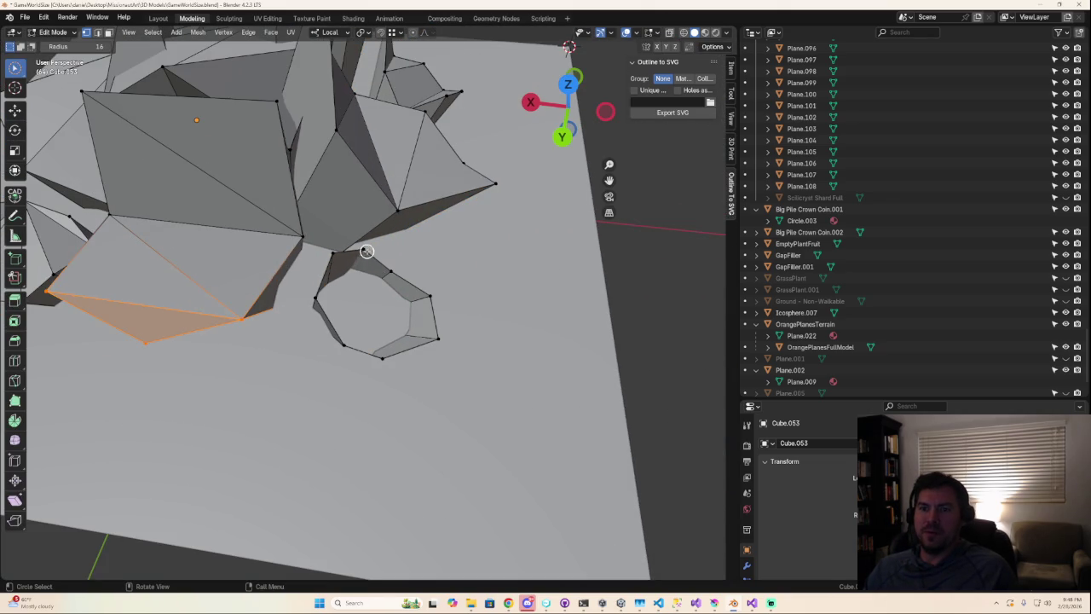
# - Select the edges around the ring piece's hole and fill it with a new face
pyautogui.moveTo(330, 289); pyautogui.dragTo(343, 333)
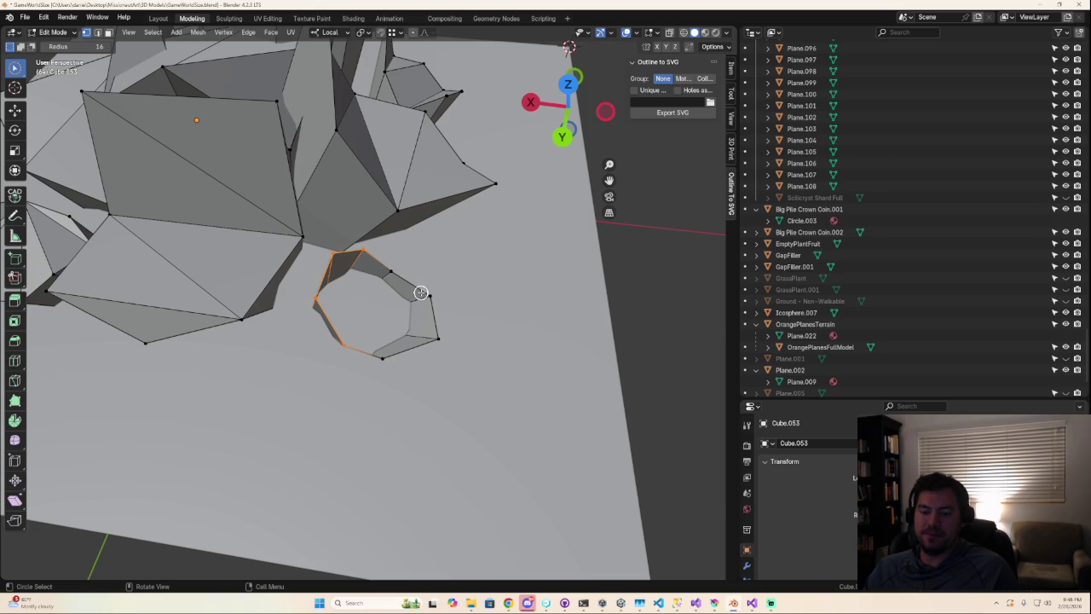
pyautogui.press('3')
pyautogui.rightClick(404, 307)
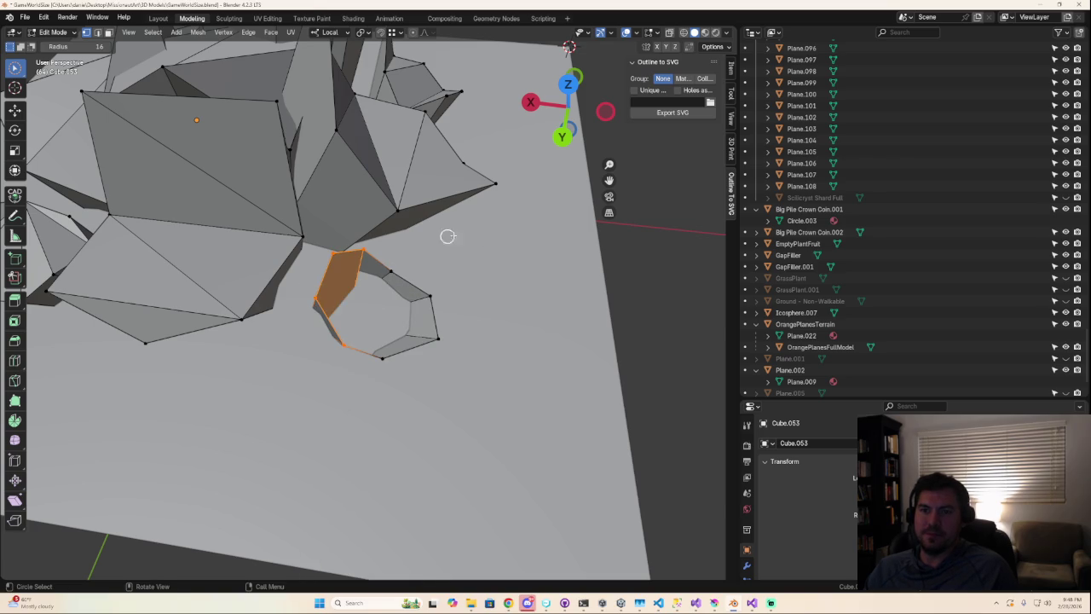
pyautogui.moveTo(415, 298)
pyautogui.mouseDown(button='middle')
pyautogui.moveTo(404, 265)
pyautogui.moveTo(354, 249)
pyautogui.mouseUp(button='middle')
pyautogui.moveTo(366, 237); pyautogui.dragTo(330, 233)
# - Orbit around the ring piece, adjusting and clearing edge selections to check the new faces
pyautogui.moveTo(378, 307)
pyautogui.mouseDown(button='middle')
pyautogui.moveTo(417, 284)
pyautogui.moveTo(393, 295)
pyautogui.mouseUp(button='middle')
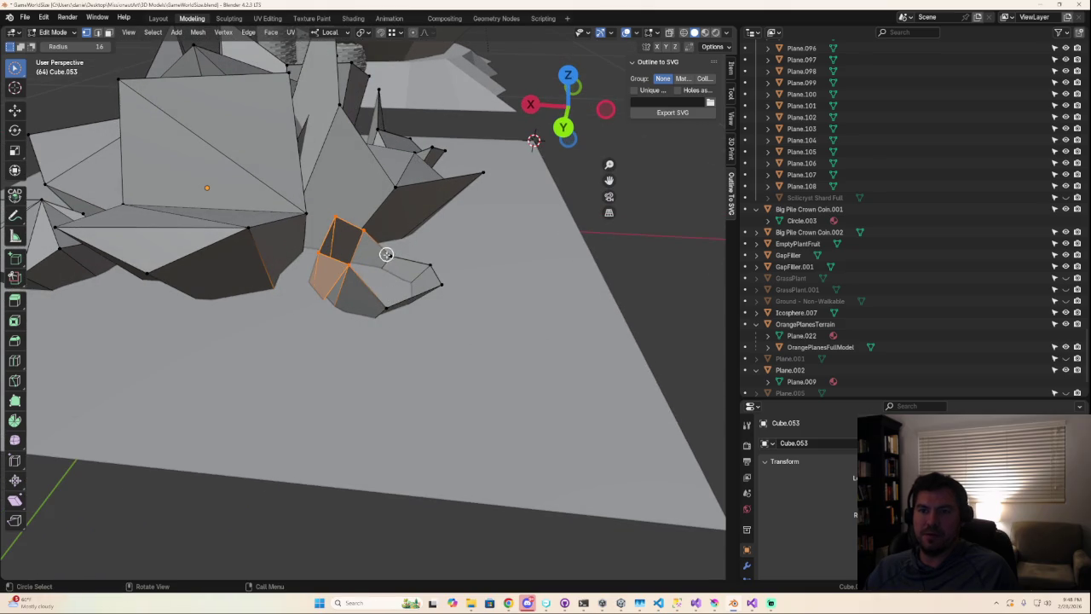
pyautogui.keyDown('ctrl'); pyautogui.moveTo(386, 255); pyautogui.dragTo(400, 324); pyautogui.keyUp('ctrl')
pyautogui.hotkey('alt', 'a')
pyautogui.moveTo(432, 309)
pyautogui.mouseDown(button='middle')
pyautogui.moveTo(432, 285)
pyautogui.moveTo(357, 234)
pyautogui.mouseUp(button='middle')
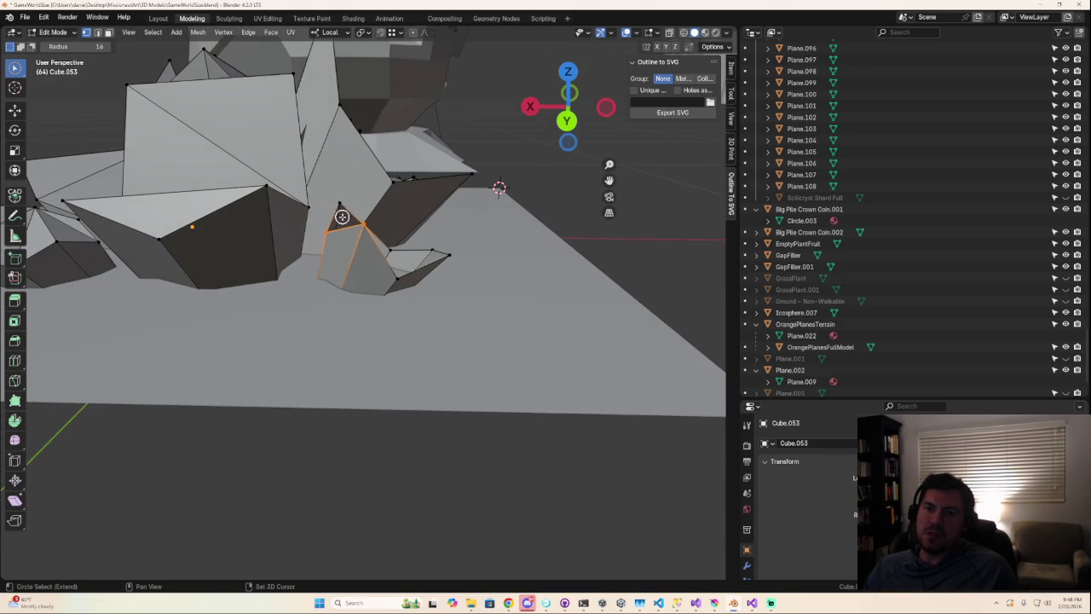
pyautogui.moveTo(426, 246); pyautogui.dragTo(362, 238, button='middle')
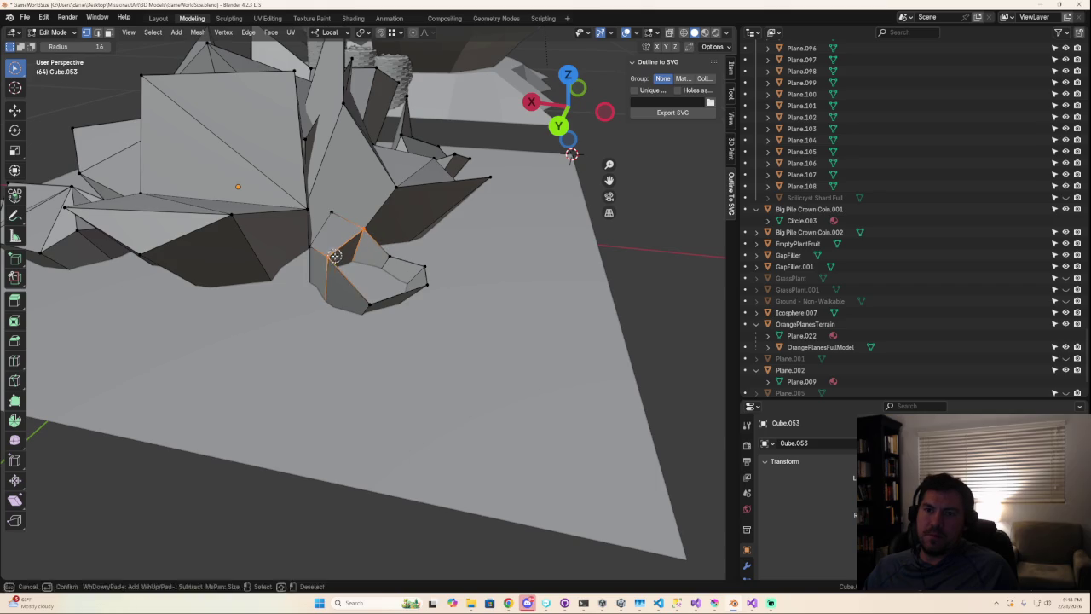
pyautogui.moveTo(368, 304); pyautogui.dragTo(363, 233, button='middle')
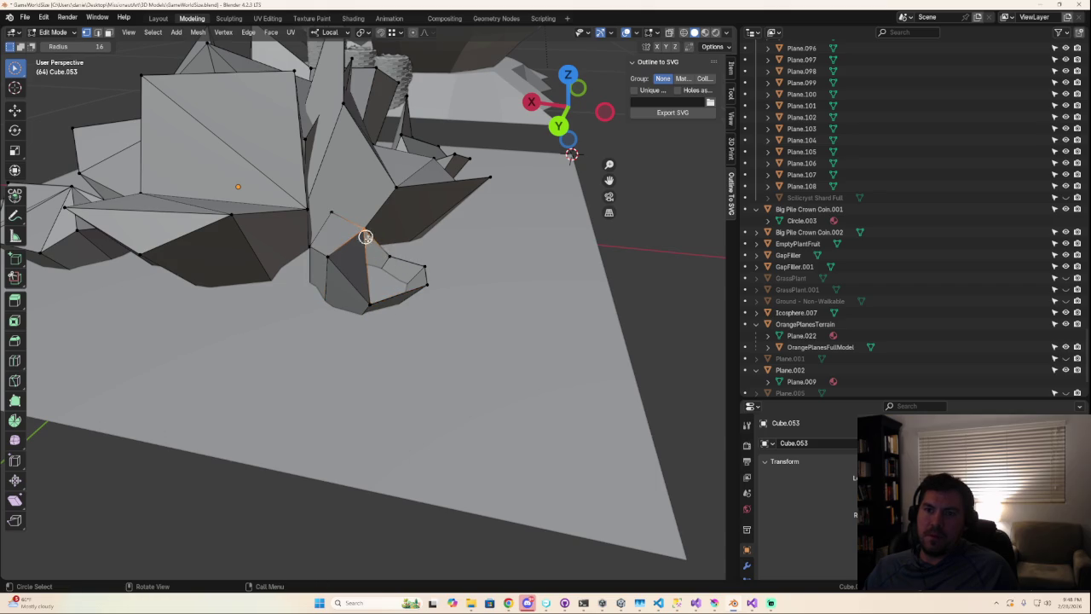
pyautogui.keyDown('shift'); pyautogui.moveTo(361, 302); pyautogui.dragTo(398, 295); pyautogui.keyUp('shift')
pyautogui.click(426, 274)
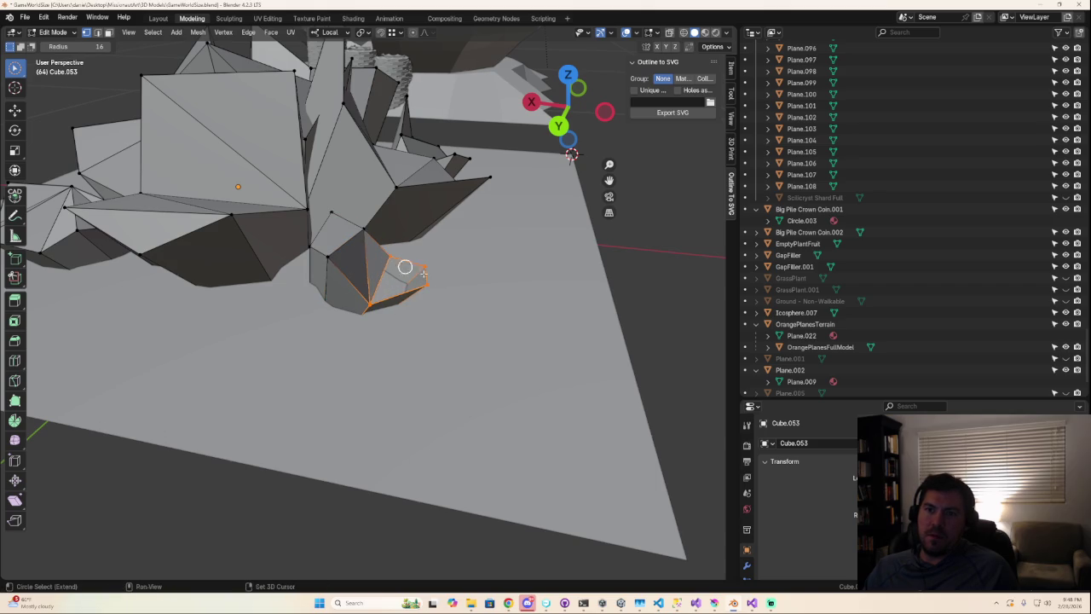
pyautogui.click(510, 326)
pyautogui.moveTo(494, 358); pyautogui.dragTo(316, 341, button='middle')
pyautogui.moveTo(531, 360); pyautogui.dragTo(451, 395, button='middle')
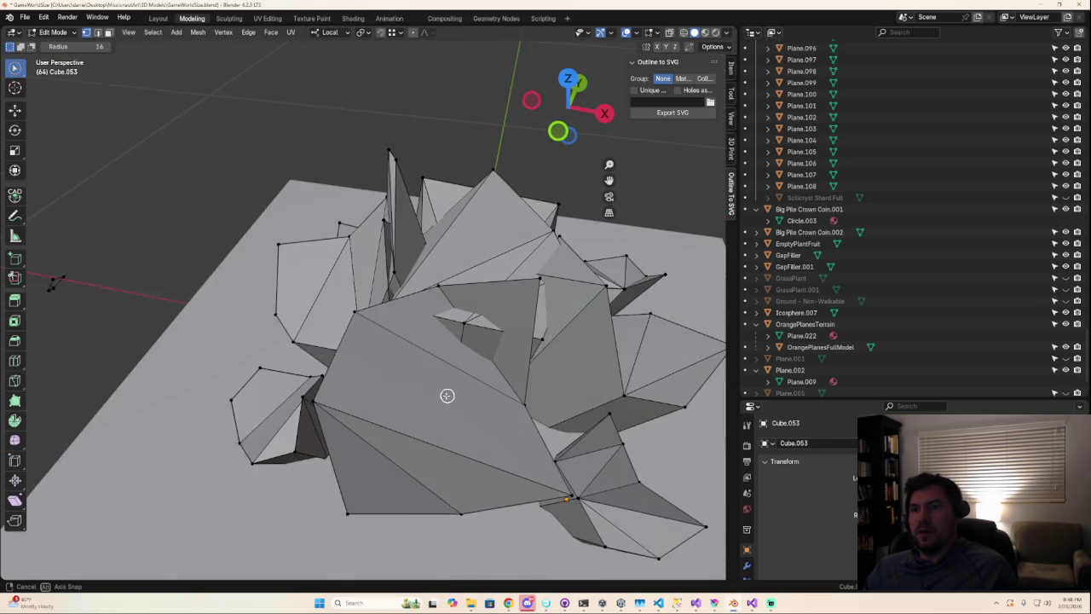
# - Move a vertex of the gap-filler mesh to a new position
pyautogui.scroll(4, 438, 390)
pyautogui.moveTo(469, 338)
pyautogui.mouseDown(button='middle')
pyautogui.moveTo(512, 348)
pyautogui.moveTo(497, 352)
pyautogui.mouseUp(button='middle')
pyautogui.press('Tab')
pyautogui.press('Tab')
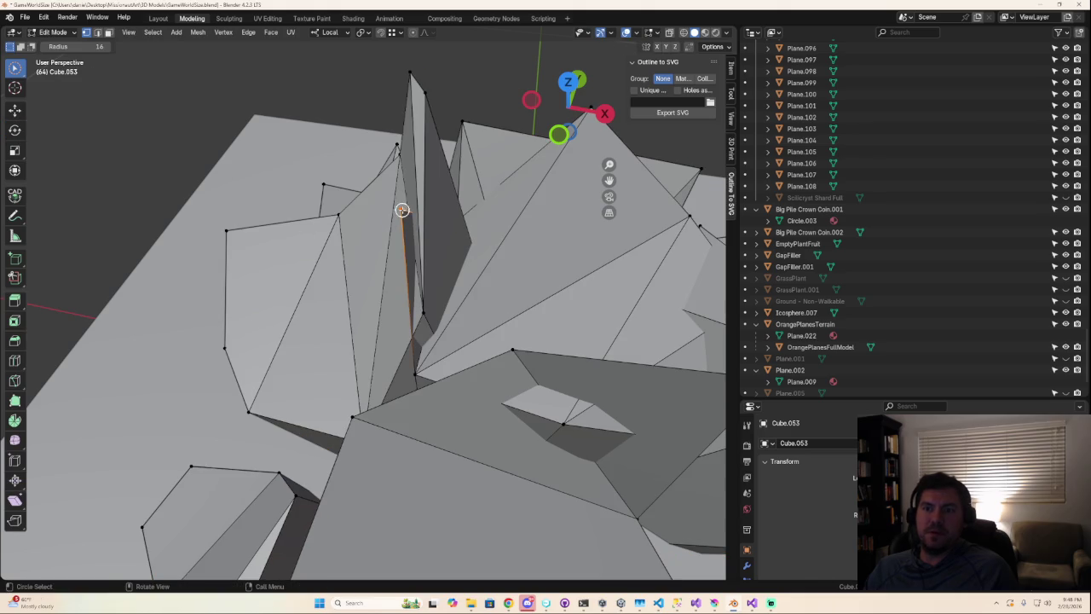
pyautogui.press('g')
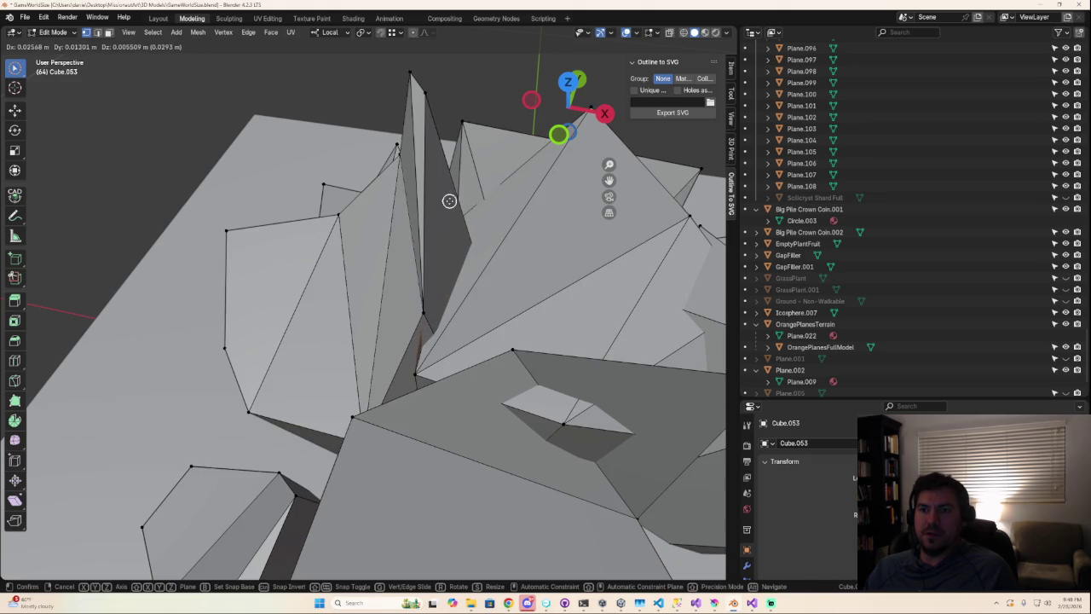
pyautogui.click(445, 197)
pyautogui.scroll(-5, 555, 273)
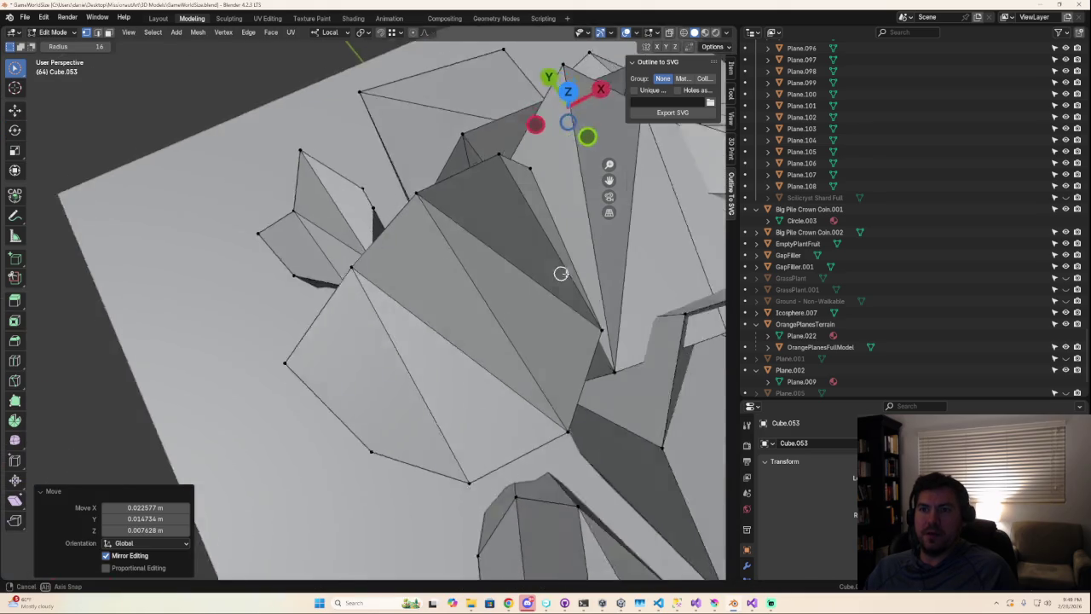
pyautogui.moveTo(616, 256)
pyautogui.mouseDown(button='middle')
pyautogui.moveTo(459, 278)
pyautogui.moveTo(391, 335)
pyautogui.moveTo(463, 329)
pyautogui.moveTo(408, 319)
pyautogui.mouseUp(button='middle')
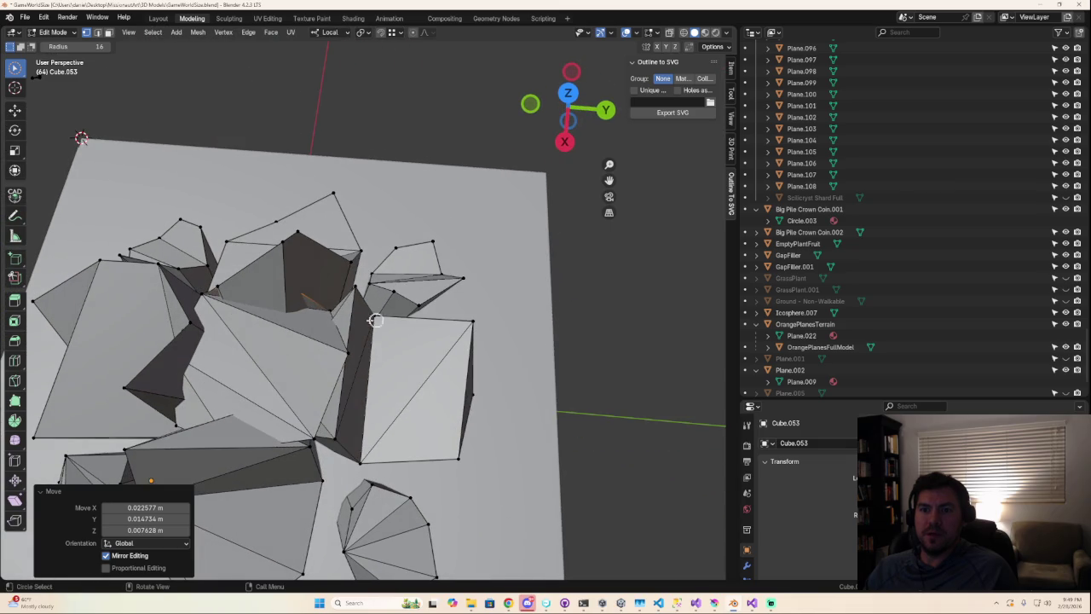
# - Move a second vertex into place and save GameWorldSize.blend
pyautogui.press('g')
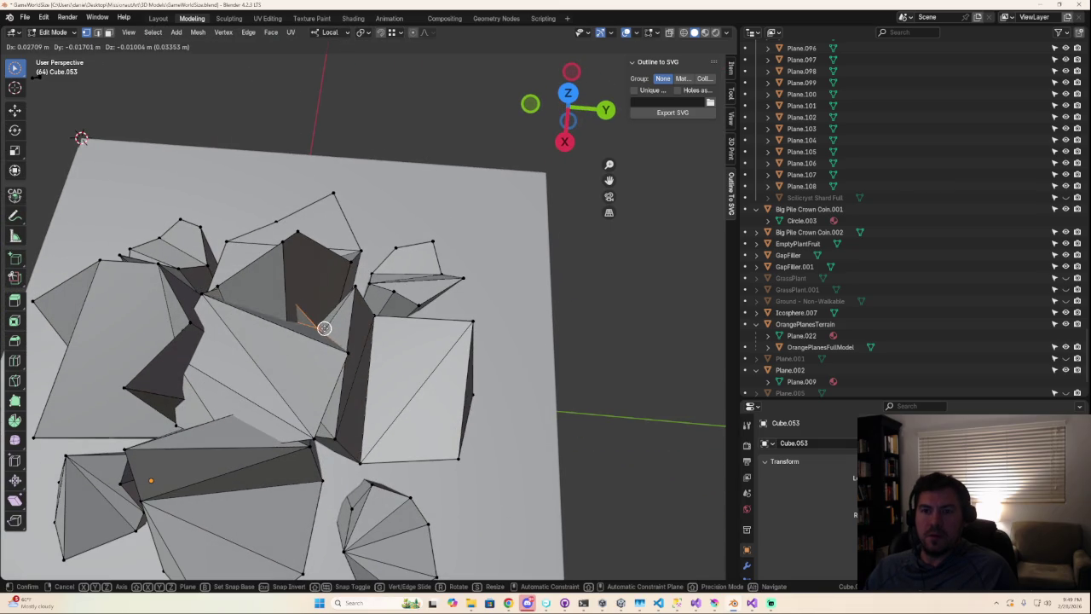
pyautogui.click(337, 333)
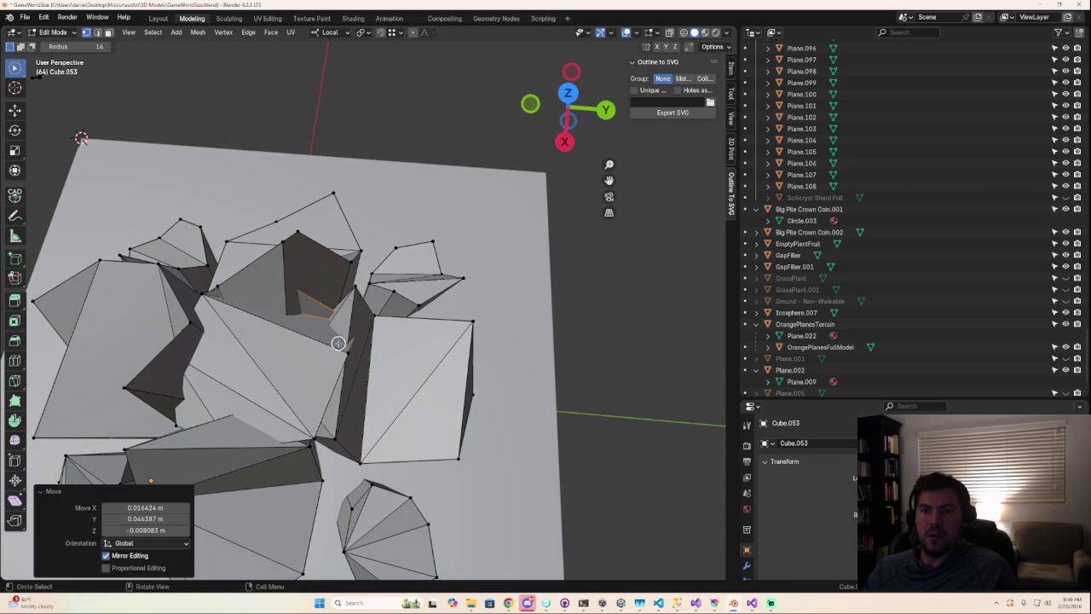
pyautogui.moveTo(337, 342); pyautogui.dragTo(414, 383, button='middle')
pyautogui.scroll(5, 485, 398)
pyautogui.moveTo(485, 398)
pyautogui.mouseDown(button='middle')
pyautogui.moveTo(486, 358)
pyautogui.moveTo(503, 371)
pyautogui.mouseUp(button='middle')
pyautogui.hotkey('ctrl', 's')
# - Dissolve the stray piece of geometry on the Cube.053 mesh
pyautogui.scroll(-5, 479, 365)
pyautogui.scroll(5, 504, 372)
pyautogui.hotkey('ctrl', 'x')
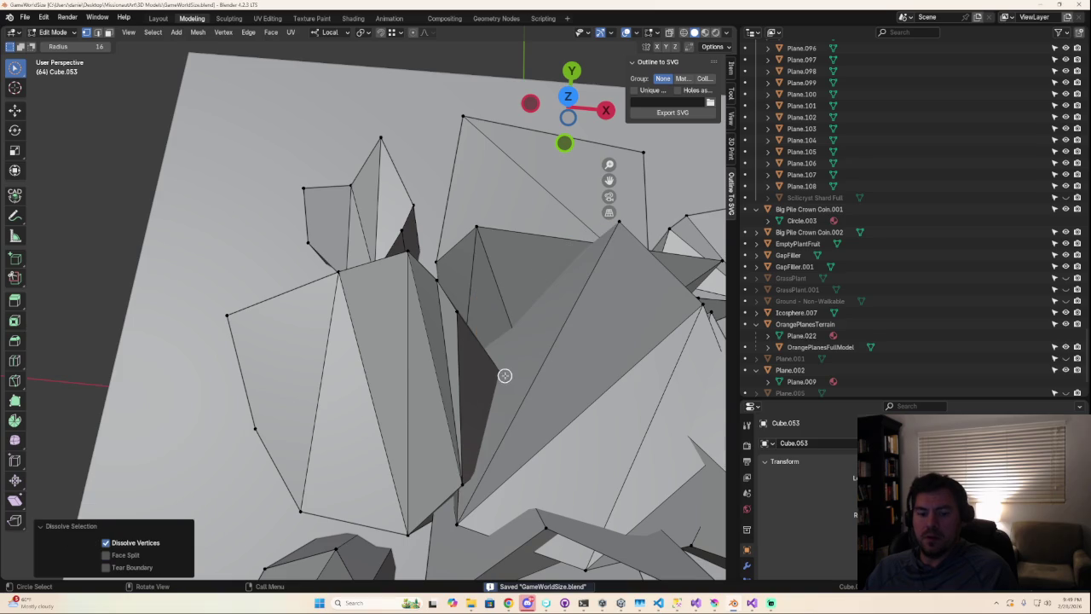
pyautogui.scroll(-3, 528, 371)
pyautogui.scroll(-2, 490, 367)
# - Review the reshaped mesh with the cluster, toggling out of and back into Edit Mode
pyautogui.moveTo(480, 360)
pyautogui.mouseDown(button='middle')
pyautogui.moveTo(330, 323)
pyautogui.moveTo(272, 349)
pyautogui.mouseUp(button='middle')
pyautogui.moveTo(484, 306)
pyautogui.mouseDown(button='middle')
pyautogui.moveTo(500, 256)
pyautogui.moveTo(566, 270)
pyautogui.moveTo(439, 275)
pyautogui.moveTo(543, 307)
pyautogui.mouseUp(button='middle')
pyautogui.scroll(-3, 429, 288)
pyautogui.scroll(2, 423, 269)
pyautogui.moveTo(423, 269)
pyautogui.mouseDown(button='middle')
pyautogui.moveTo(504, 273)
pyautogui.moveTo(491, 283)
pyautogui.moveTo(524, 256)
pyautogui.moveTo(595, 273)
pyautogui.moveTo(473, 337)
pyautogui.mouseUp(button='middle')
pyautogui.press('Tab')
pyautogui.scroll(5, 473, 337)
pyautogui.press('Tab')
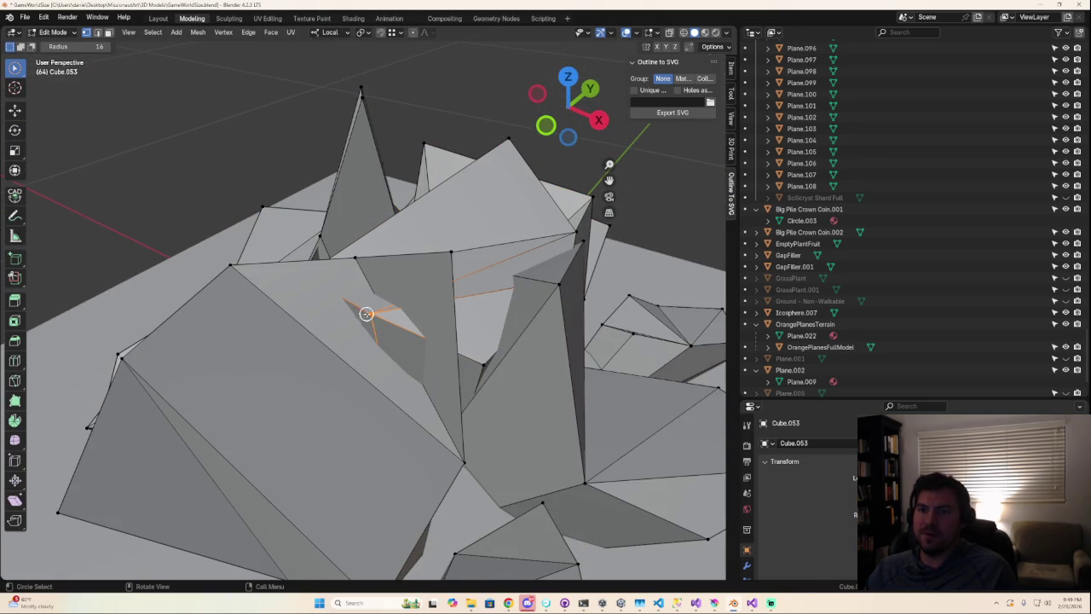
# - Select the triangular gap face's vertices and move the face into place
pyautogui.click(466, 461)
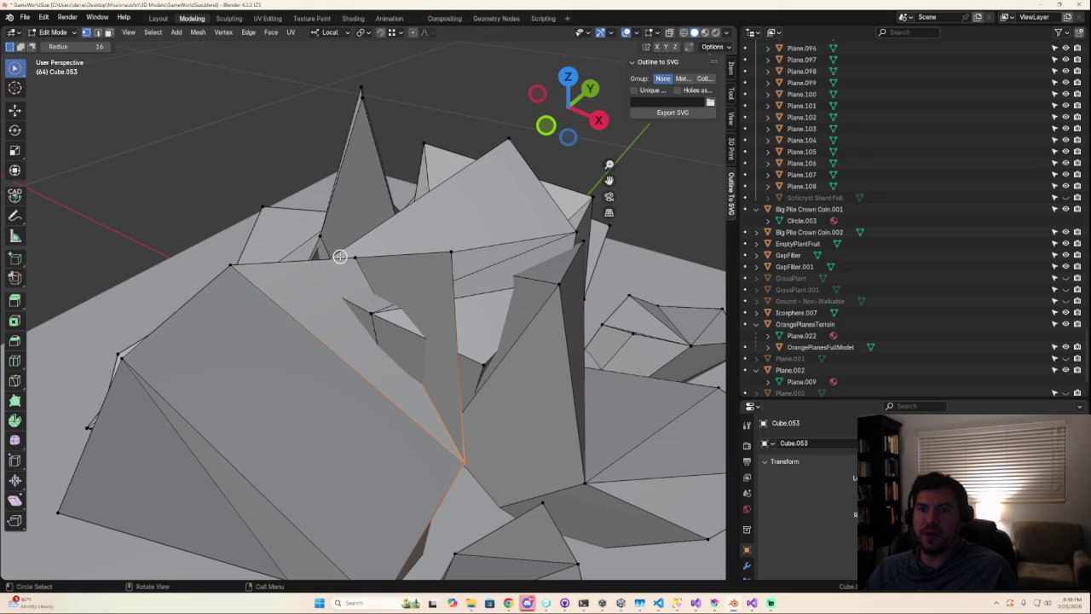
pyautogui.keyDown('shift'); pyautogui.click(452, 256); pyautogui.keyUp('shift')
pyautogui.moveTo(452, 255)
pyautogui.mouseDown(button='middle')
pyautogui.moveTo(463, 275)
pyautogui.moveTo(446, 268)
pyautogui.mouseUp(button='middle')
pyautogui.press('g')
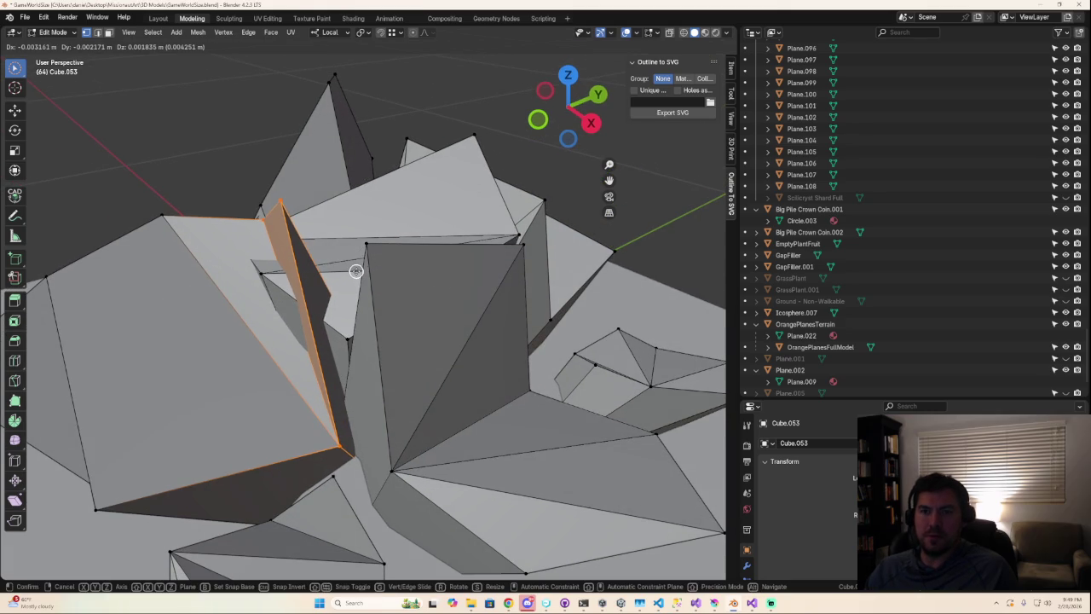
pyautogui.click(357, 277)
# - Select edges near the gap and move them to close it
pyautogui.click(273, 278)
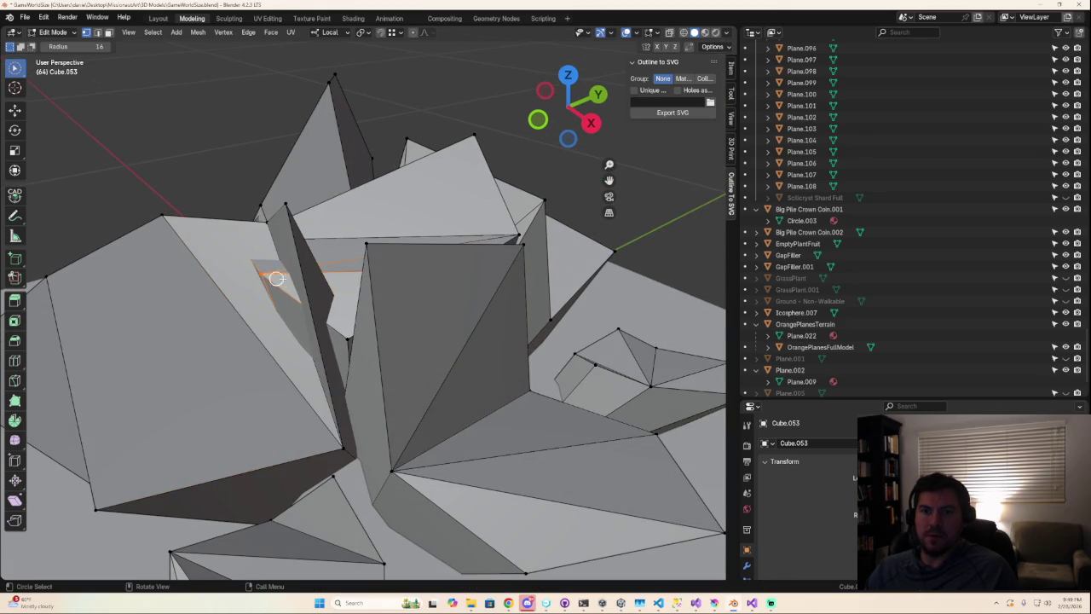
pyautogui.moveTo(272, 277); pyautogui.dragTo(313, 296, button='middle')
pyautogui.moveTo(352, 350); pyautogui.dragTo(338, 369, button='middle')
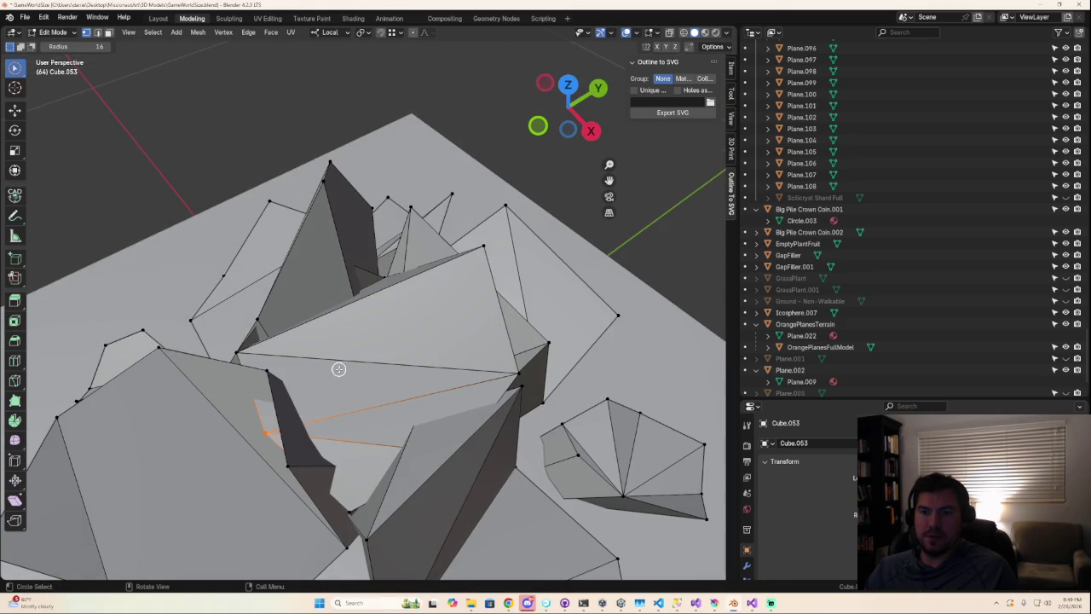
pyautogui.press('g')
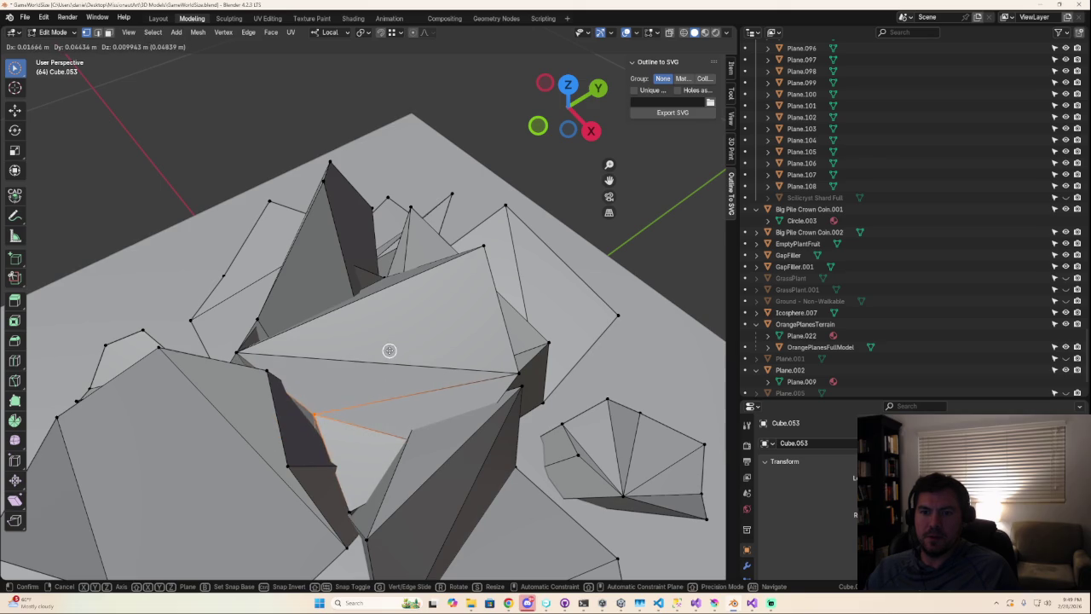
pyautogui.click(387, 348)
pyautogui.moveTo(391, 348); pyautogui.dragTo(375, 378, button='middle')
# - Slide a vertex along its edge to a new position
pyautogui.press('c')
pyautogui.press('Escape')
pyautogui.hotkey('shift', 'v')
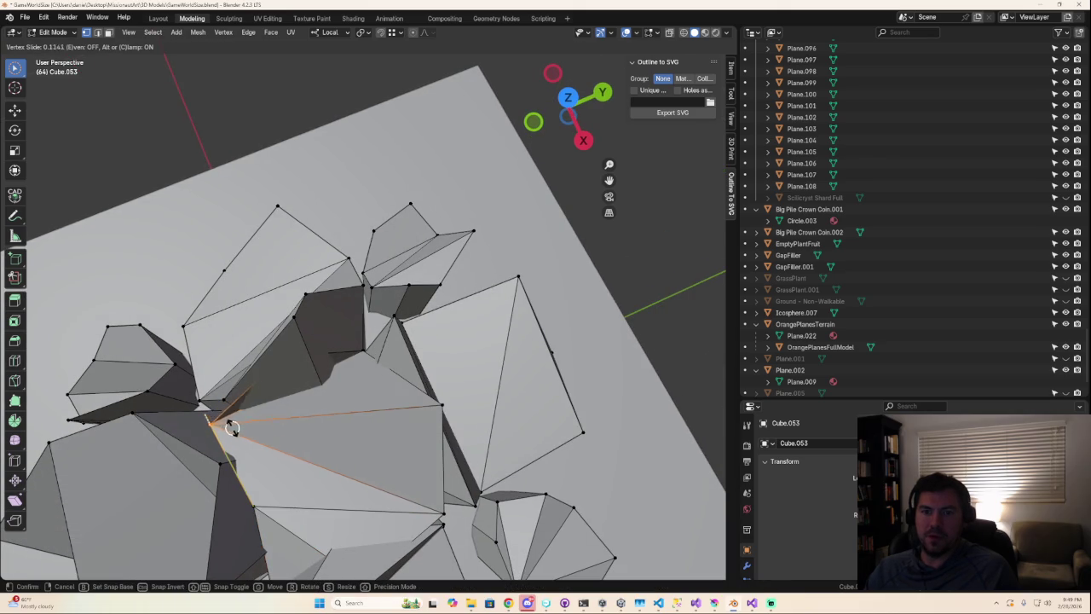
pyautogui.click(242, 425)
pyautogui.press('c')
# - Move a vertex by the tall rock into place, then return to Object Mode
pyautogui.moveTo(352, 395); pyautogui.dragTo(444, 358, button='middle')
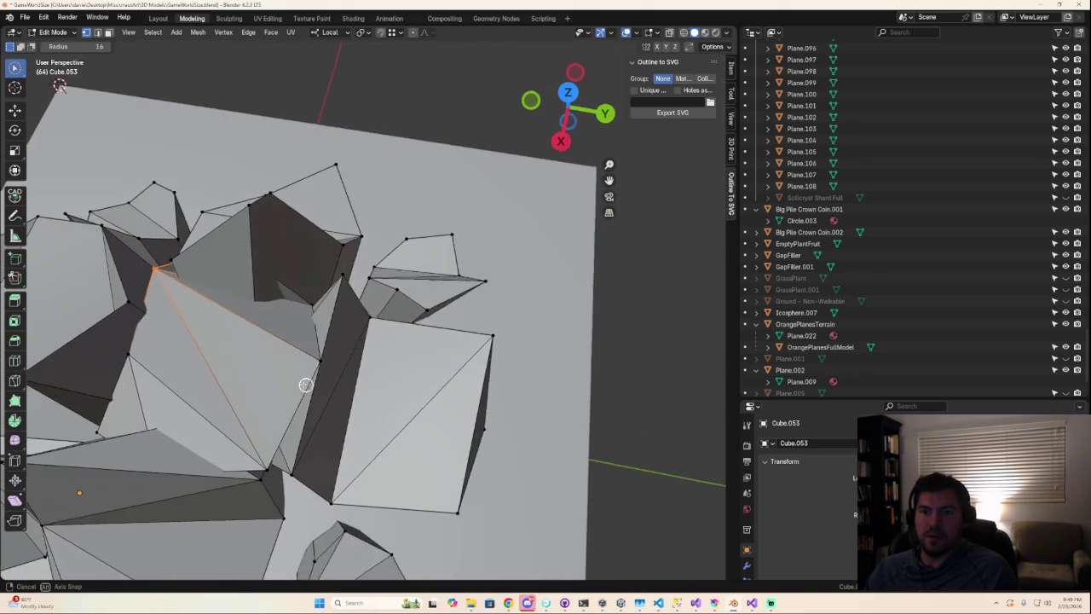
pyautogui.moveTo(444, 358)
pyautogui.mouseDown(button='middle')
pyautogui.moveTo(295, 332)
pyautogui.moveTo(341, 288)
pyautogui.mouseUp(button='middle')
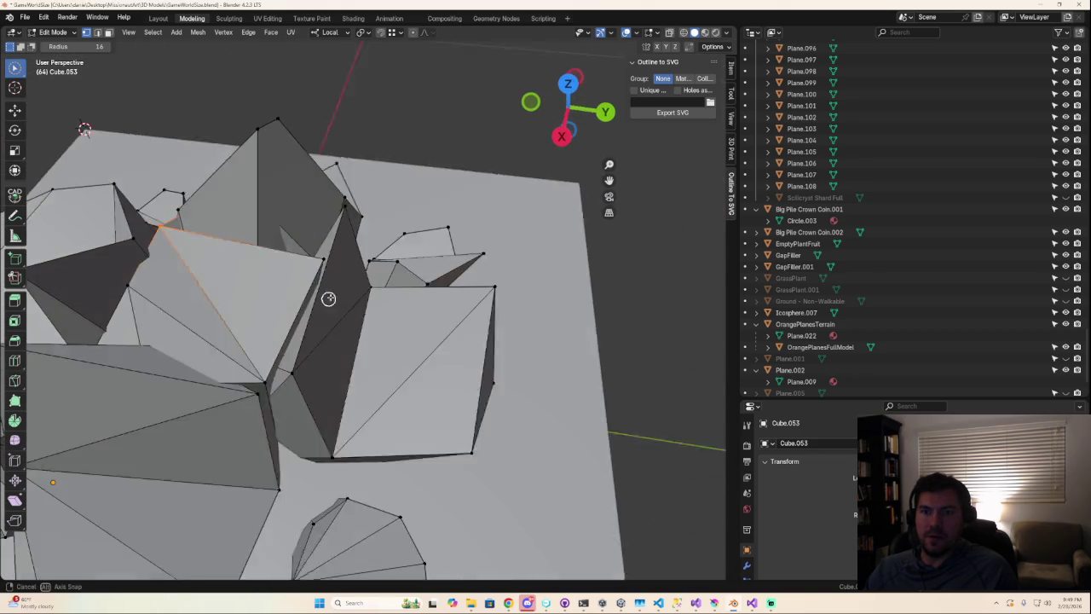
pyautogui.press('g')
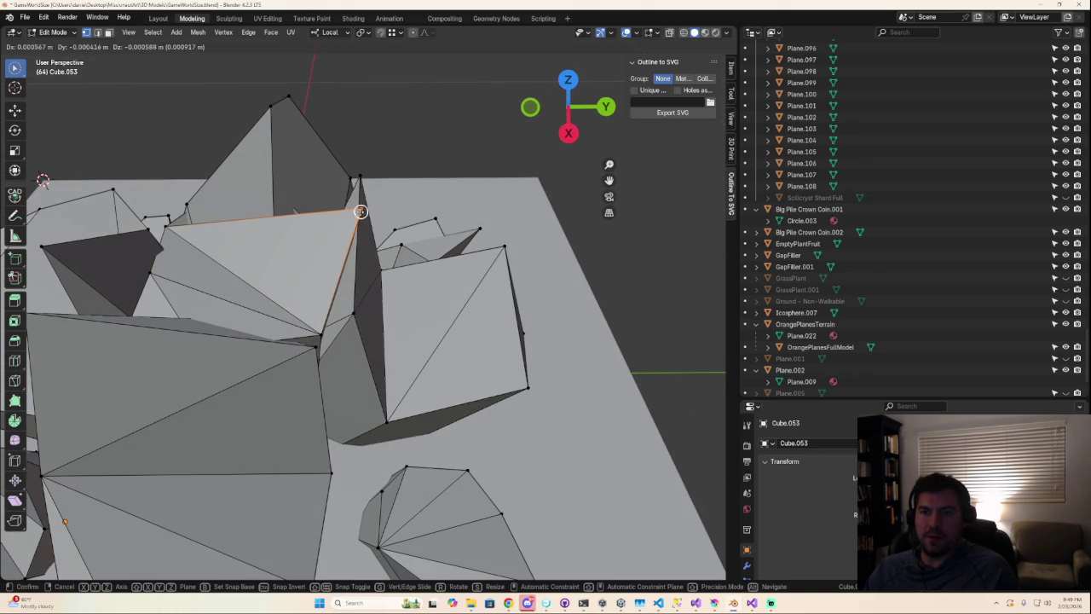
pyautogui.click(347, 226)
pyautogui.press('Tab')
pyautogui.moveTo(505, 337)
pyautogui.mouseDown(button='middle')
pyautogui.moveTo(447, 379)
pyautogui.moveTo(380, 339)
pyautogui.moveTo(408, 364)
pyautogui.mouseUp(button='middle')
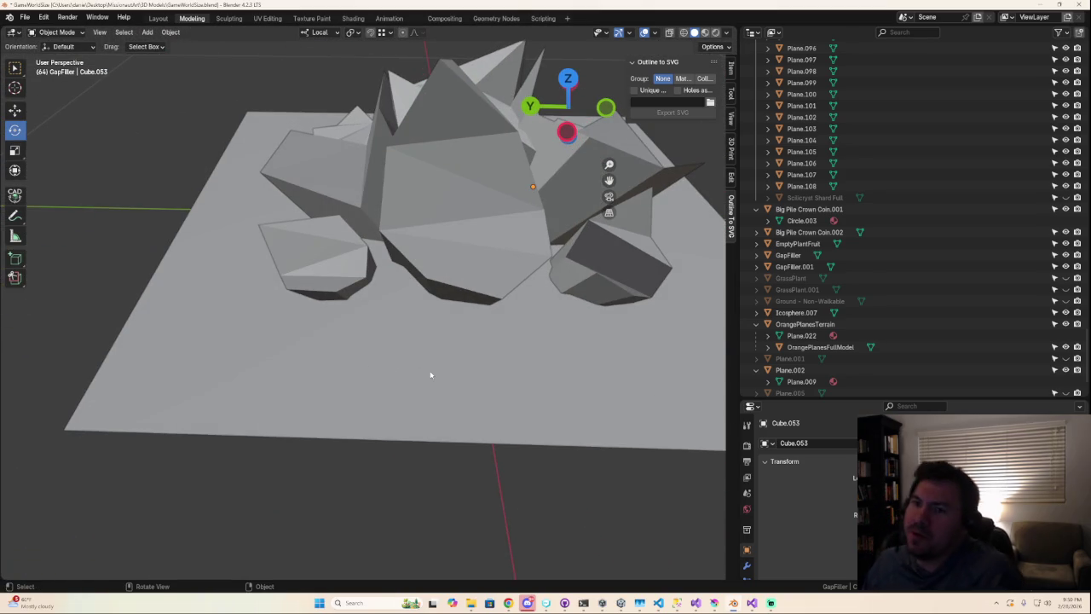
pyautogui.scroll(-5, 431, 375)
pyautogui.moveTo(431, 375)
pyautogui.mouseDown(button='middle')
pyautogui.moveTo(419, 400)
pyautogui.moveTo(263, 397)
pyautogui.moveTo(332, 358)
pyautogui.mouseUp(button='middle')
pyautogui.scroll(5, 316, 358)
pyautogui.scroll(-3, 289, 372)
pyautogui.scroll(-3, 271, 376)
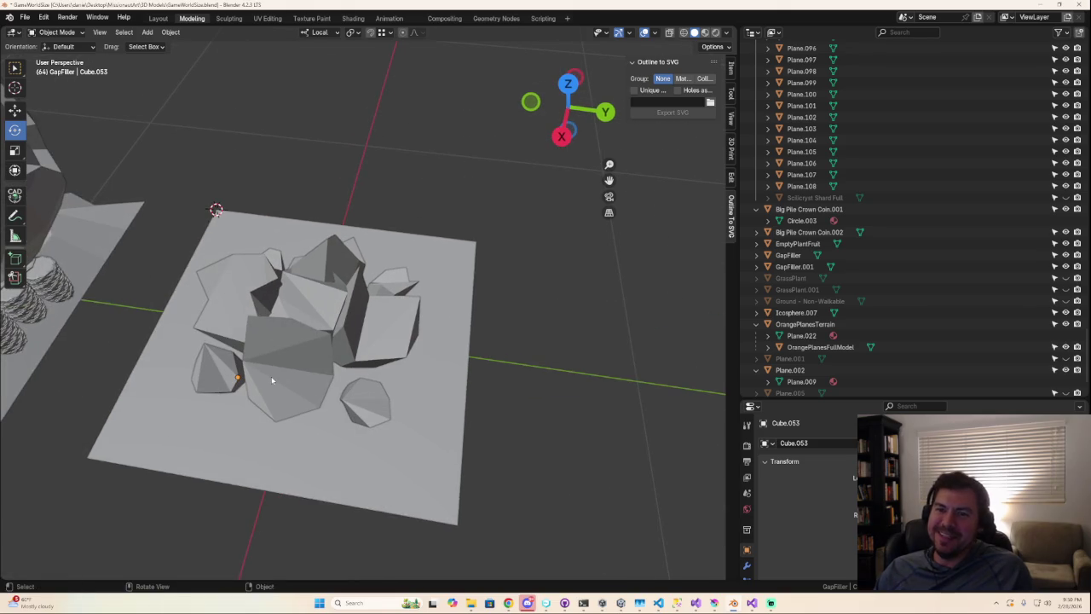
pyautogui.moveTo(271, 376)
pyautogui.mouseDown(button='middle')
pyautogui.moveTo(402, 353)
pyautogui.moveTo(402, 289)
pyautogui.moveTo(386, 302)
pyautogui.mouseUp(button='middle')
pyautogui.scroll(3, 401, 353)
pyautogui.scroll(-1, 413, 353)
pyautogui.press('c')
pyautogui.moveTo(386, 301); pyautogui.dragTo(293, 414)
pyautogui.press('Tab')
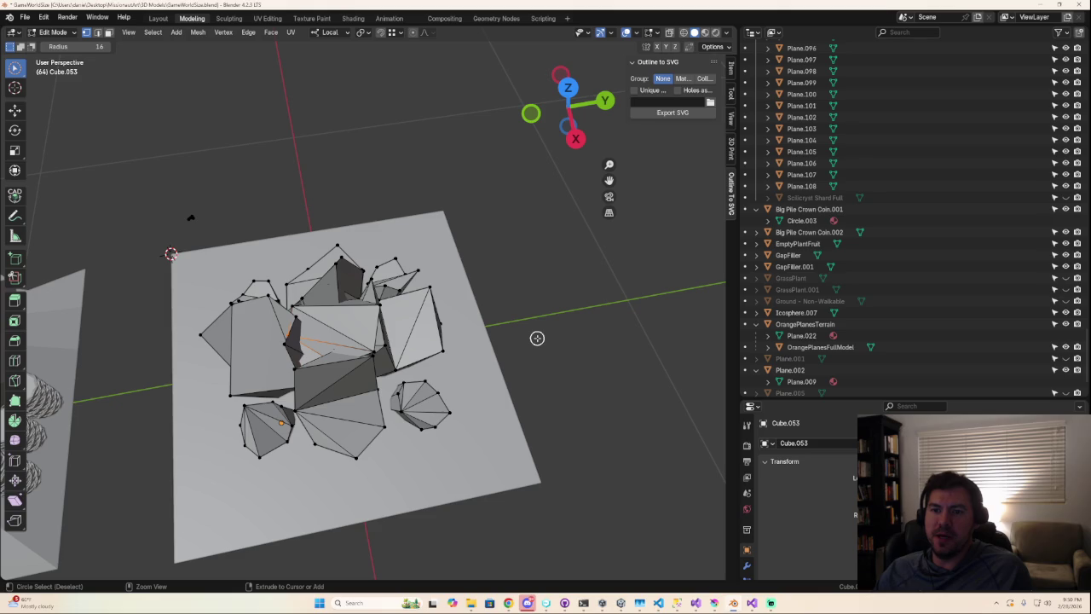
pyautogui.press('Tab')
pyautogui.press('Tab')
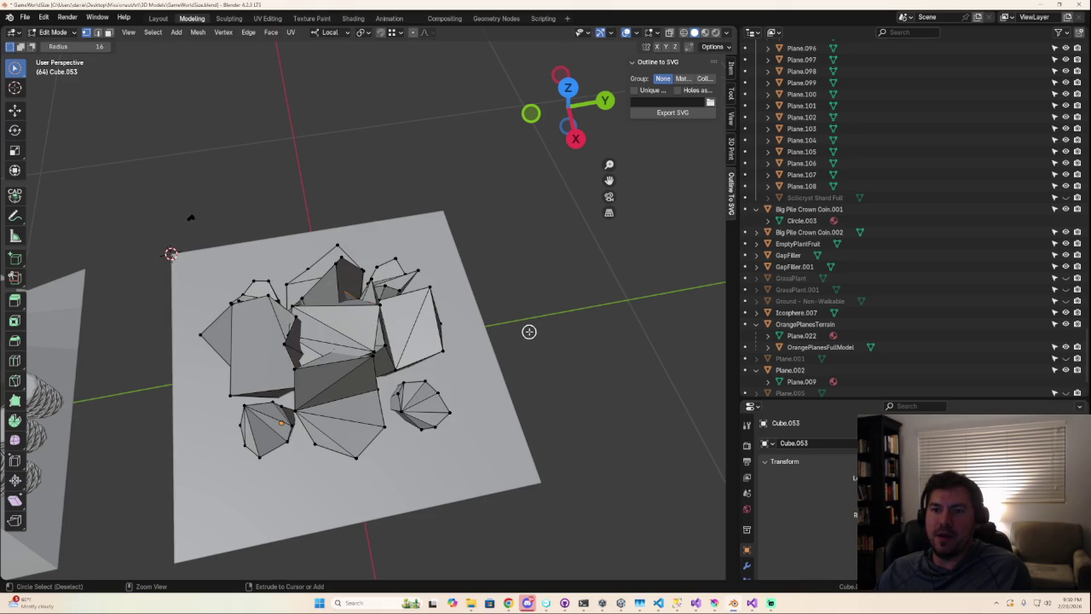
pyautogui.moveTo(529, 331); pyautogui.dragTo(529, 342, button='middle')
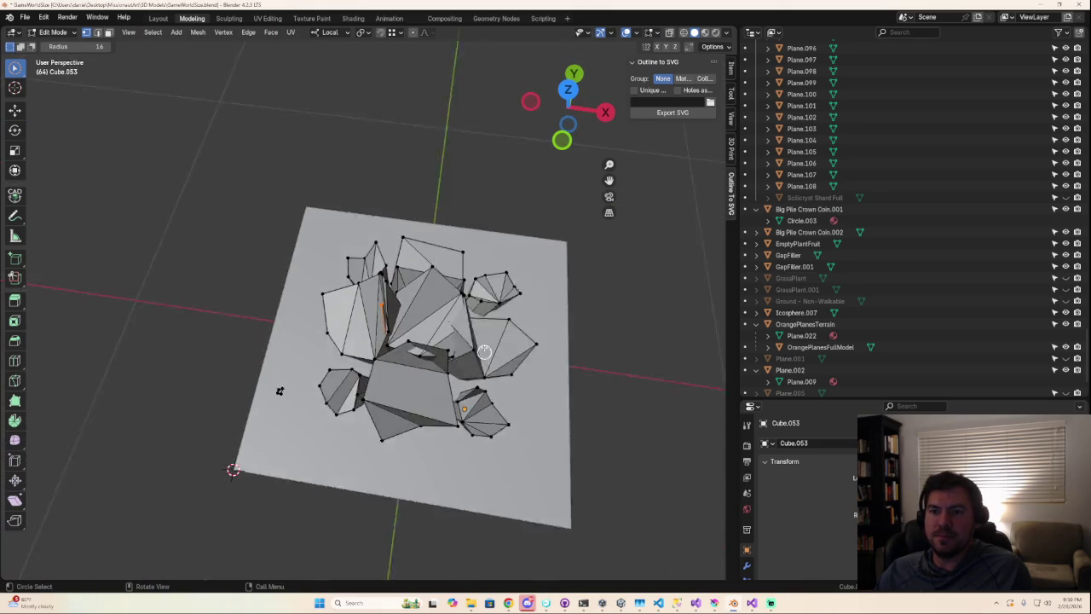
pyautogui.scroll(4, 530, 343)
pyautogui.scroll(-5, 554, 347)
pyautogui.moveTo(604, 358); pyautogui.dragTo(507, 309, button='middle')
pyautogui.scroll(-3, 492, 319)
pyautogui.press('Tab')
pyautogui.scroll(1, 492, 326)
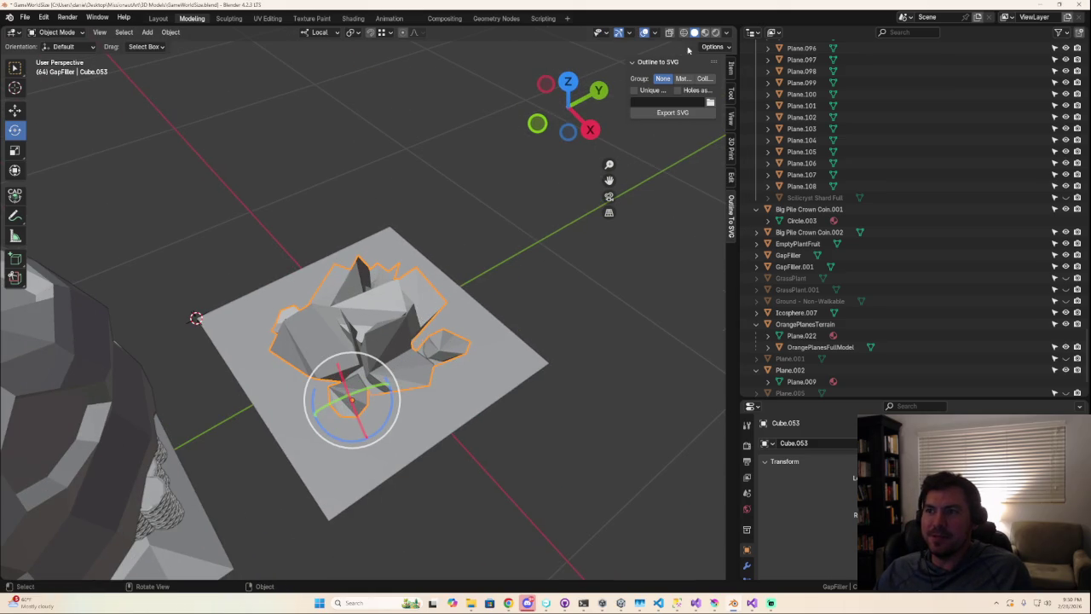
pyautogui.moveTo(511, 213); pyautogui.dragTo(324, 296, button='middle')
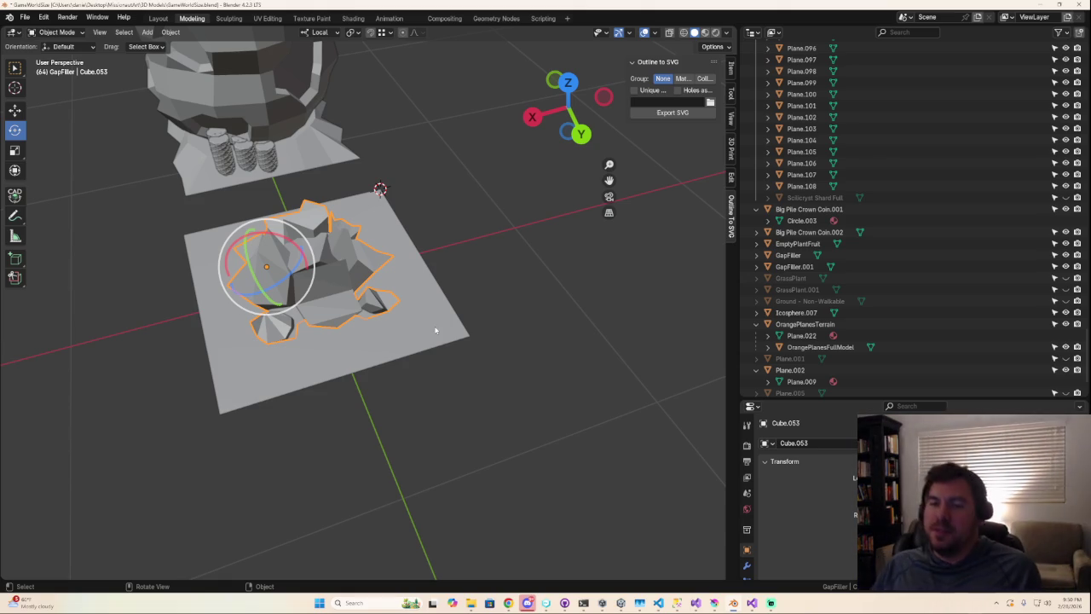
pyautogui.scroll(10, 889, 236)
pyautogui.scroll(8, 889, 236)
pyautogui.moveTo(503, 255)
pyautogui.mouseDown(button='middle')
pyautogui.moveTo(535, 269)
pyautogui.moveTo(611, 267)
pyautogui.mouseUp(button='middle')
pyautogui.scroll(5, 927, 233)
pyautogui.scroll(2, 925, 234)
pyautogui.scroll(2, 912, 233)
pyautogui.scroll(3, 901, 234)
pyautogui.scroll(2, 897, 235)
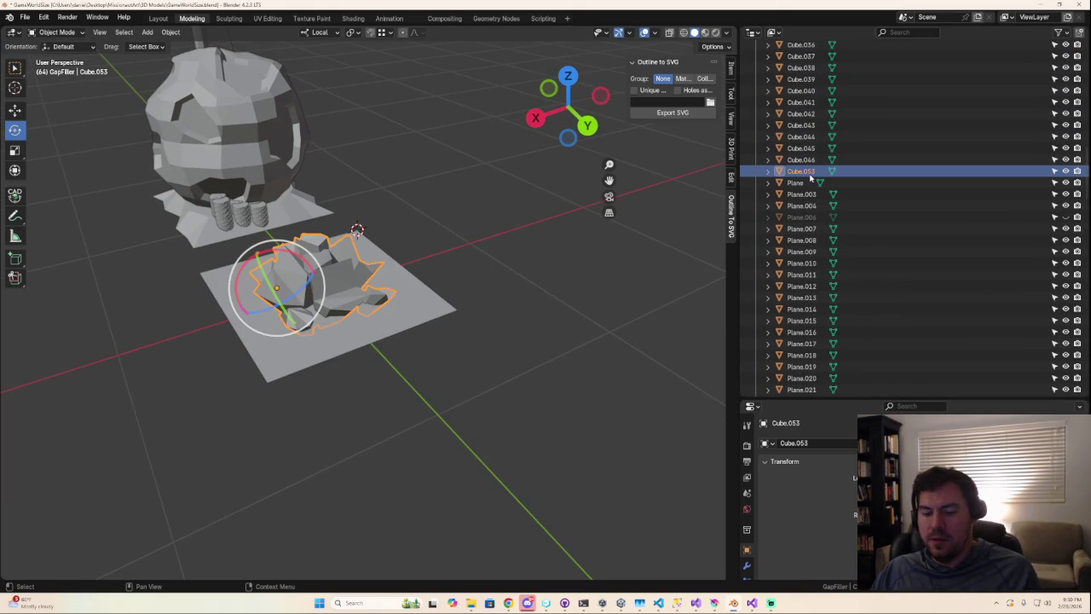
pyautogui.doubleClick(810, 173)
pyautogui.scroll(3, 810, 174)
# - Rename Cube.053 to 'Scilicryst Shard Empty'
pyautogui.write('Scil')
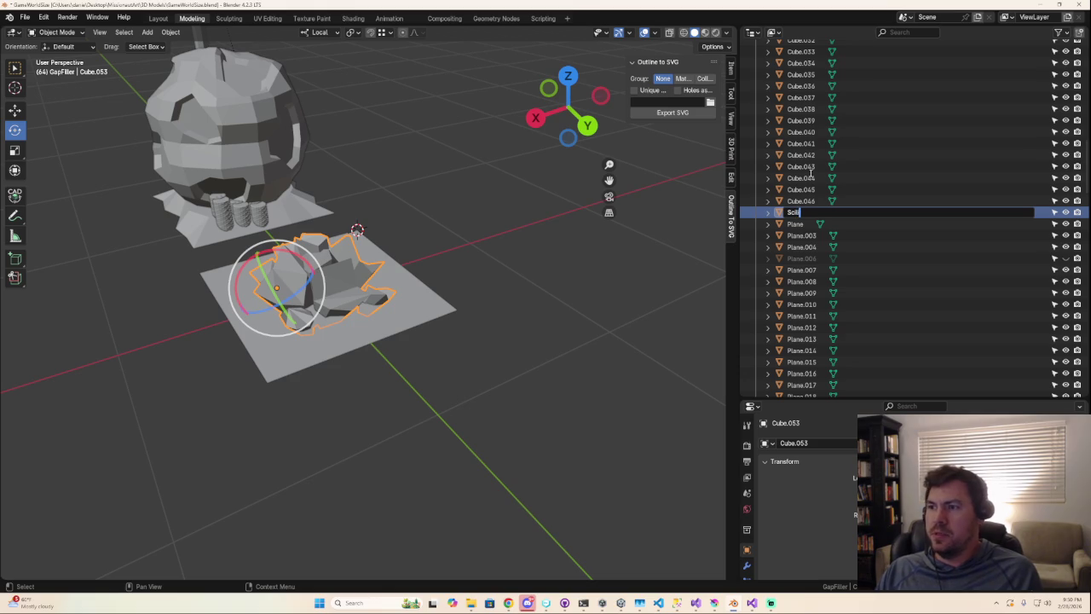
pyautogui.write('icyst Shard E')
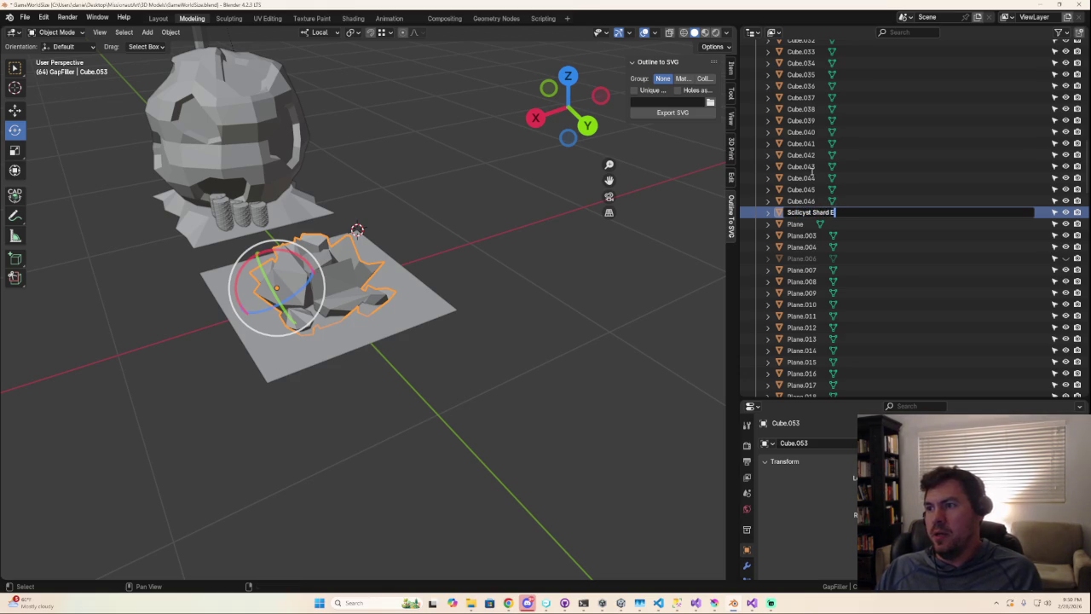
pyautogui.write('y')
pyautogui.press('Return')
pyautogui.scroll(-10, 812, 179)
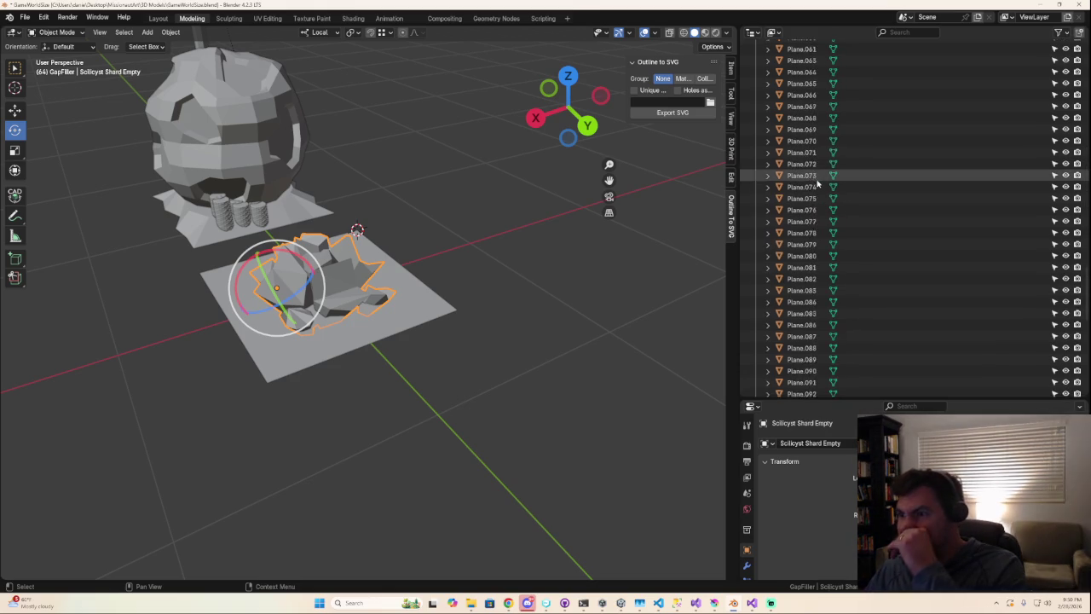
pyautogui.scroll(-10, 812, 222)
pyautogui.scroll(4, 811, 235)
# - Unhide the Scilicryst Shard Full crystal and enter Edit Mode on it
pyautogui.click(811, 230)
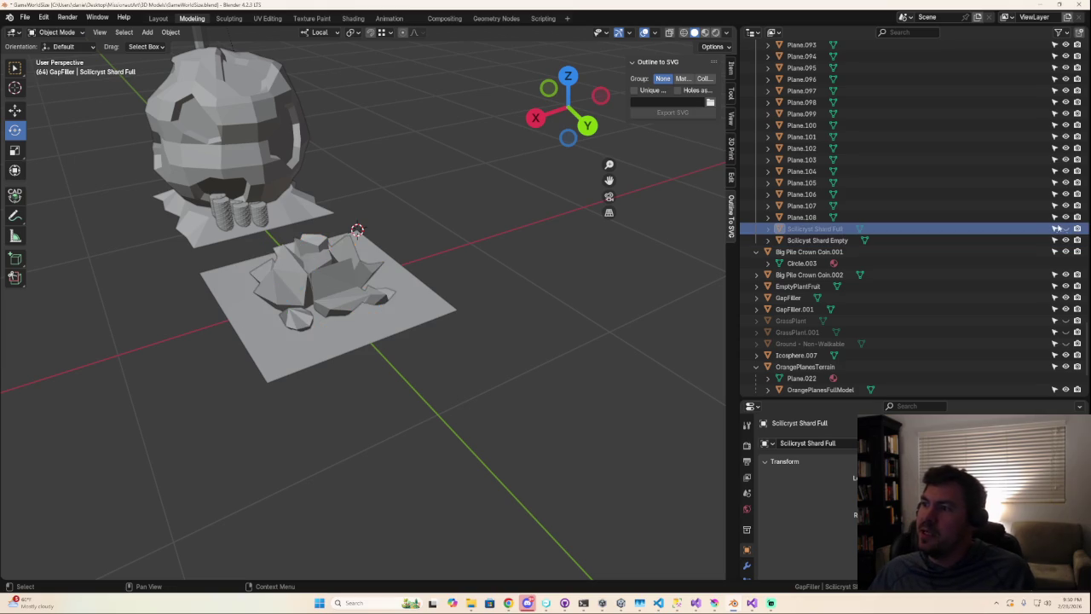
pyautogui.click(1066, 228)
pyautogui.moveTo(482, 330)
pyautogui.mouseDown(button='middle')
pyautogui.moveTo(500, 302)
pyautogui.moveTo(479, 281)
pyautogui.mouseUp(button='middle')
pyautogui.press('Tab')
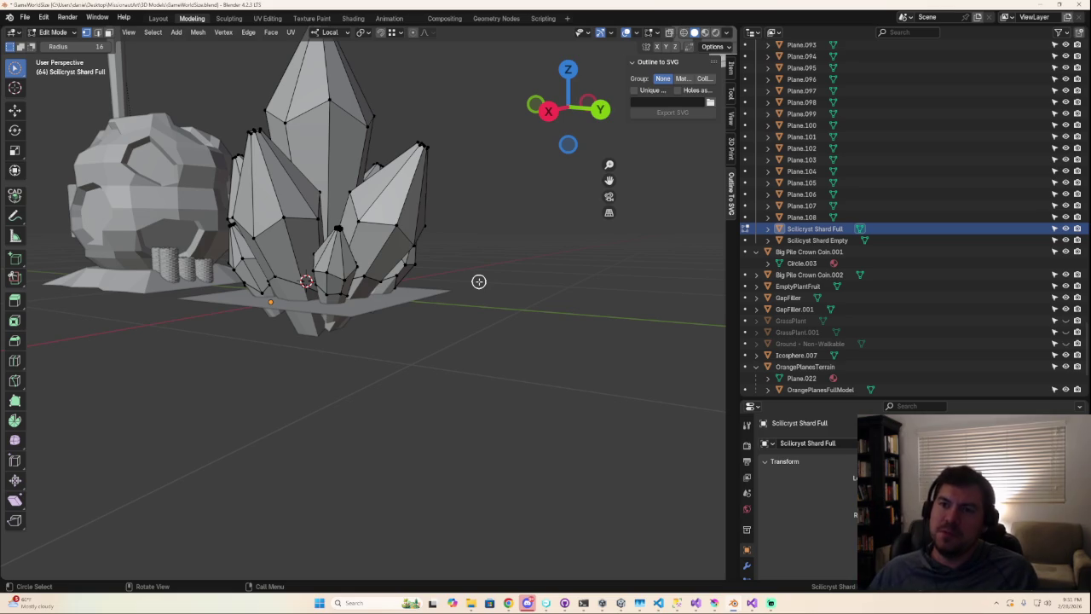
# - Select the whole crystal mesh and add a new material in the Material tab
pyautogui.press('Tab')
pyautogui.press('Tab')
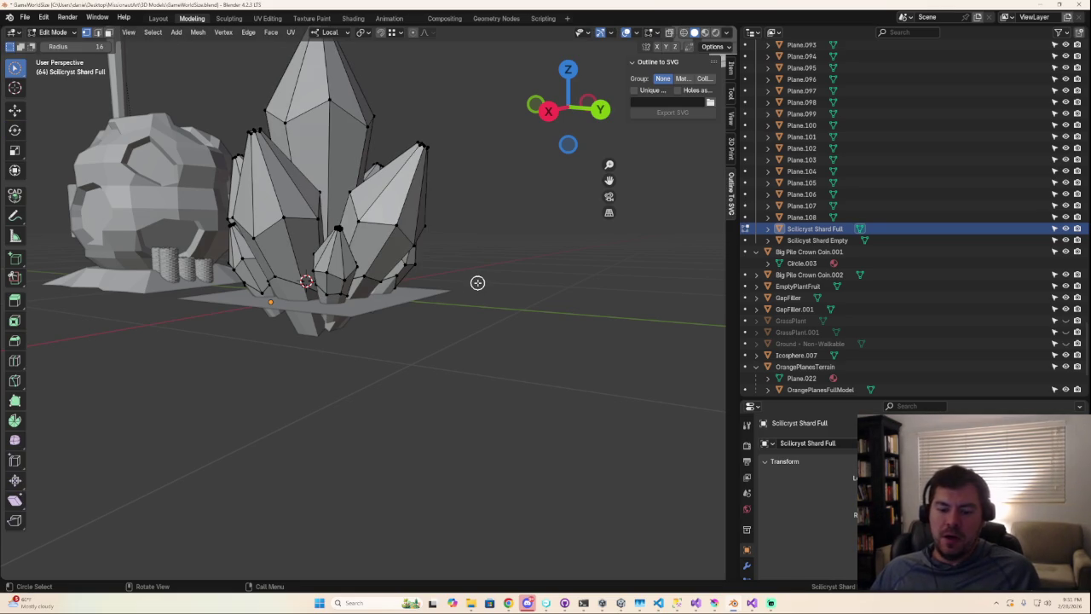
pyautogui.press('a')
pyautogui.moveTo(477, 282)
pyautogui.mouseDown(button='middle')
pyautogui.moveTo(365, 341)
pyautogui.moveTo(426, 329)
pyautogui.mouseUp(button='middle')
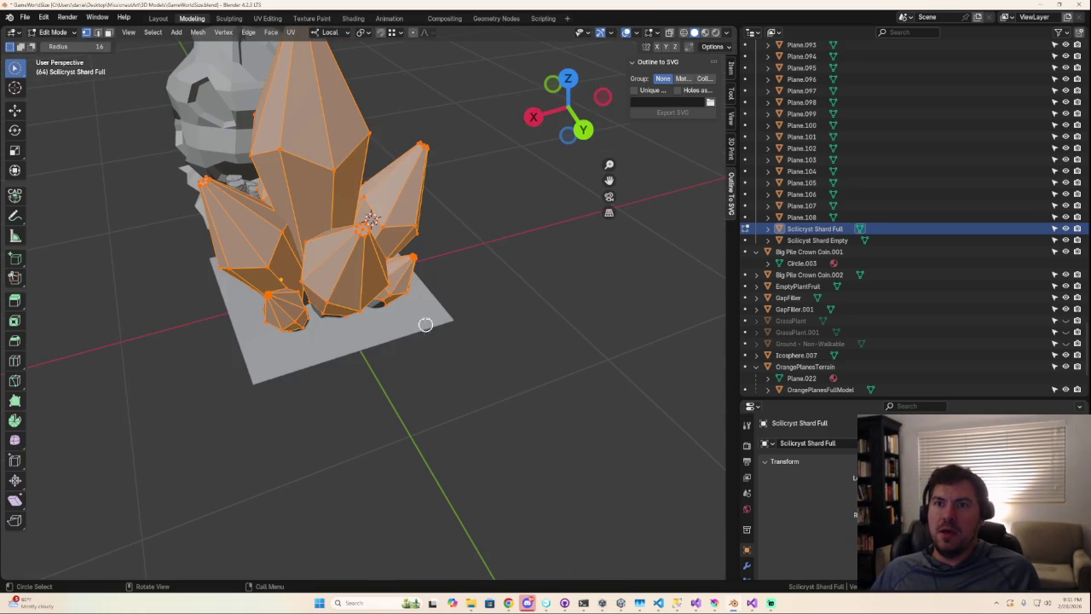
pyautogui.moveTo(852, 398); pyautogui.dragTo(831, 271)
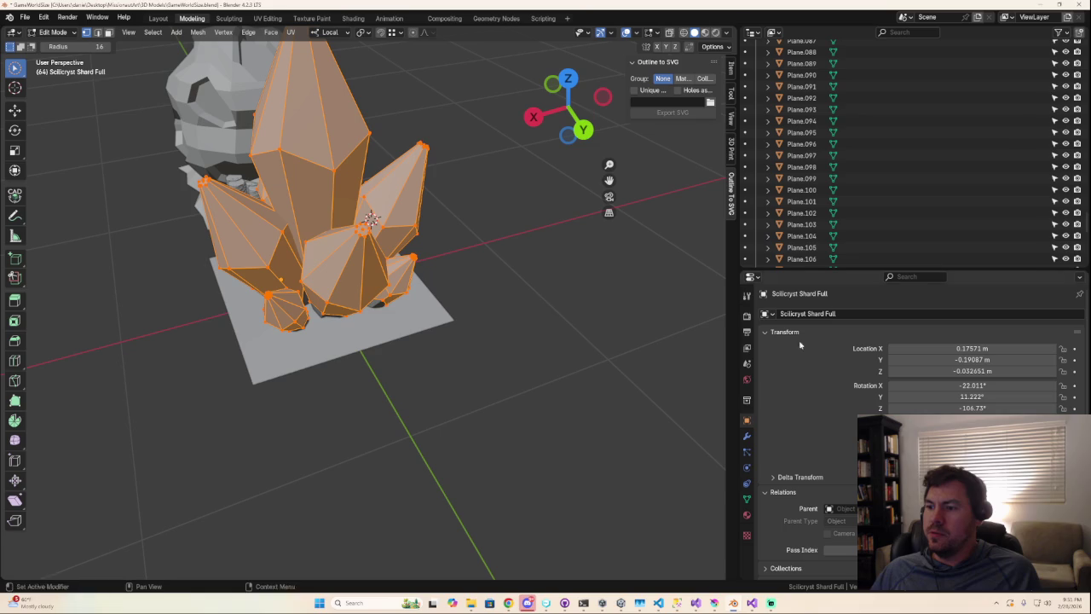
pyautogui.click(747, 515)
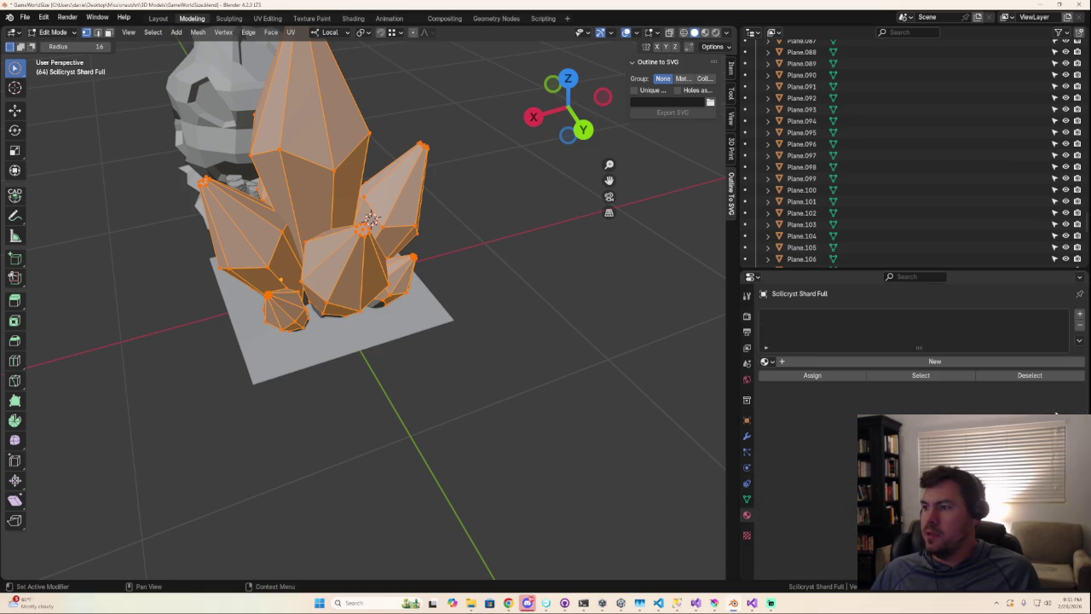
pyautogui.click(935, 362)
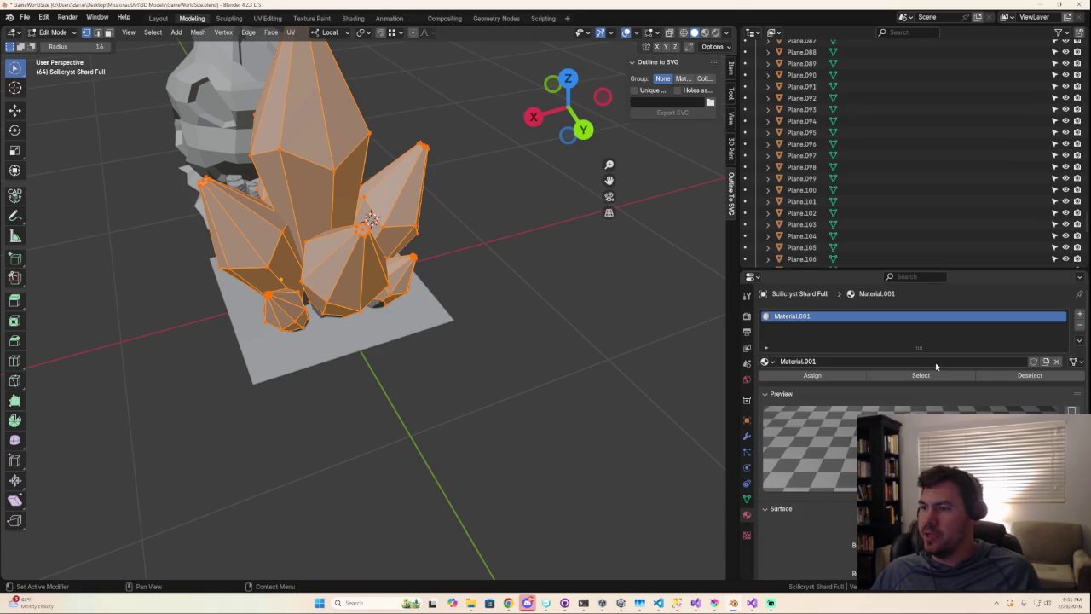
# - Remove the stray Material.001 slot and assign the ImphenziaPixPal material
pyautogui.click(1080, 327)
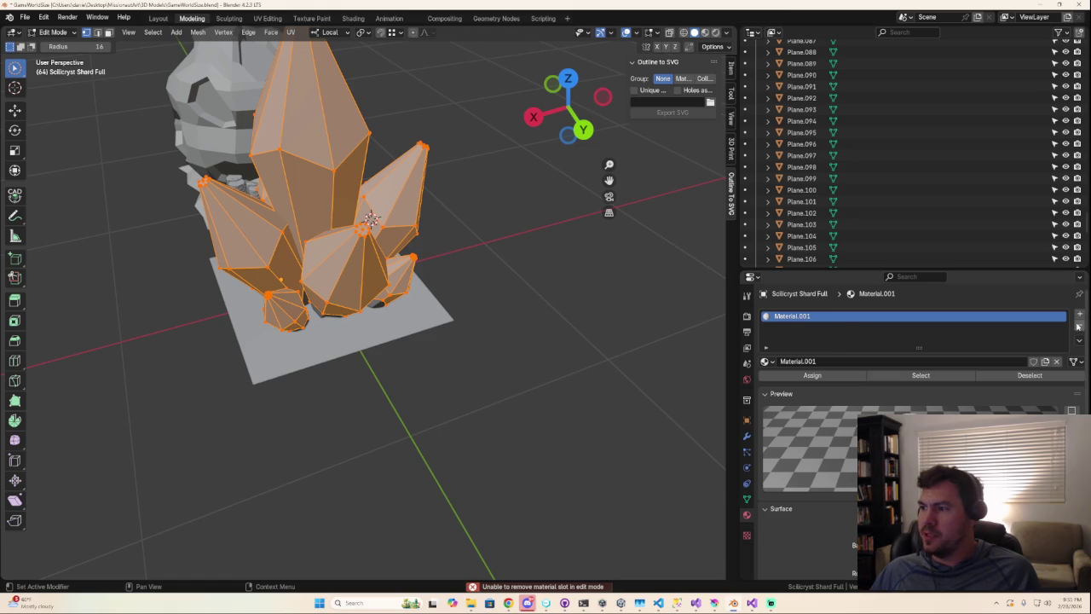
pyautogui.click(1078, 325)
pyautogui.press('Tab')
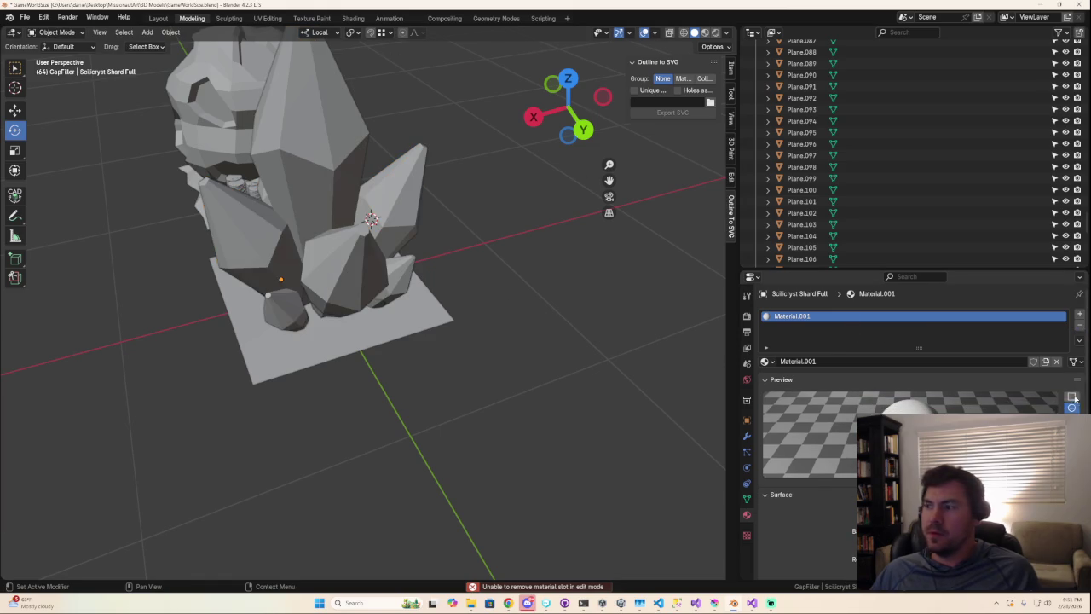
pyautogui.click(1080, 326)
pyautogui.click(767, 362)
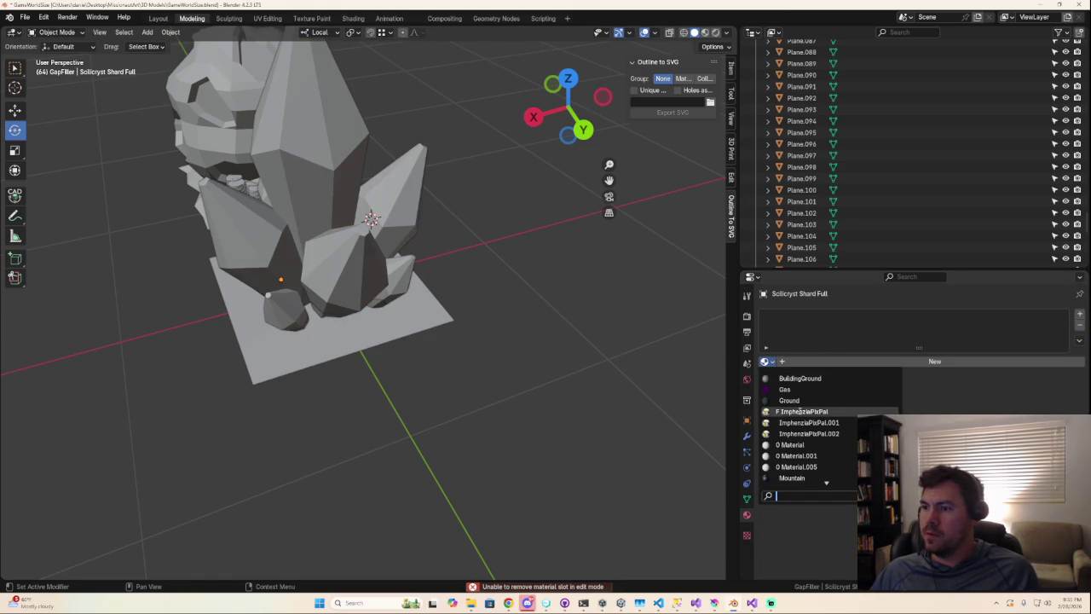
pyautogui.press('Return')
# - Enter Edit Mode on the crystal and switch to the UV Editing workspace
pyautogui.moveTo(519, 370); pyautogui.dragTo(348, 214, button='middle')
pyautogui.press('Tab')
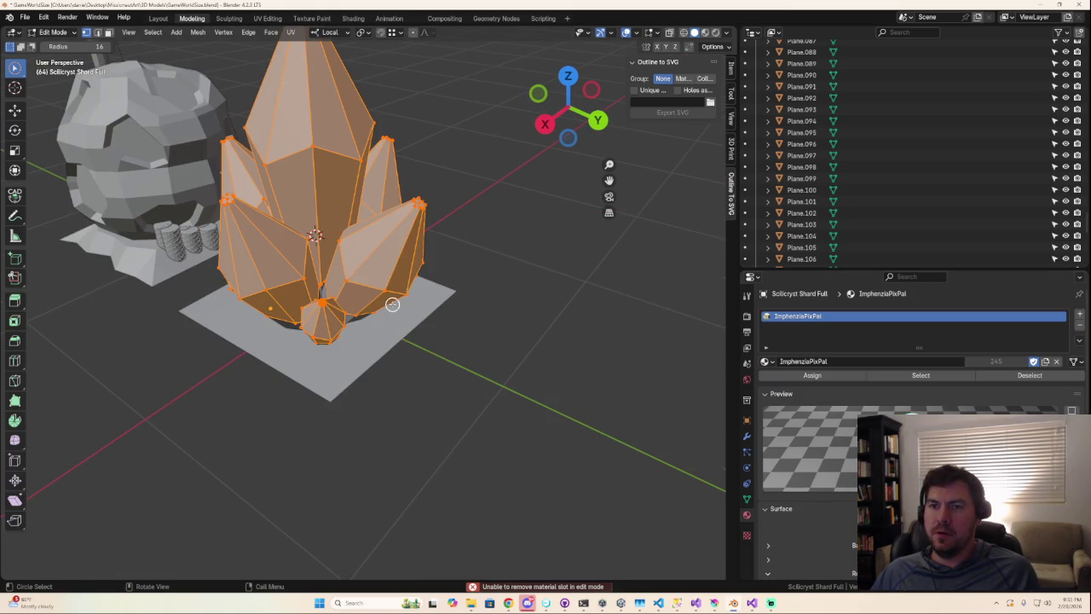
pyautogui.click(267, 18)
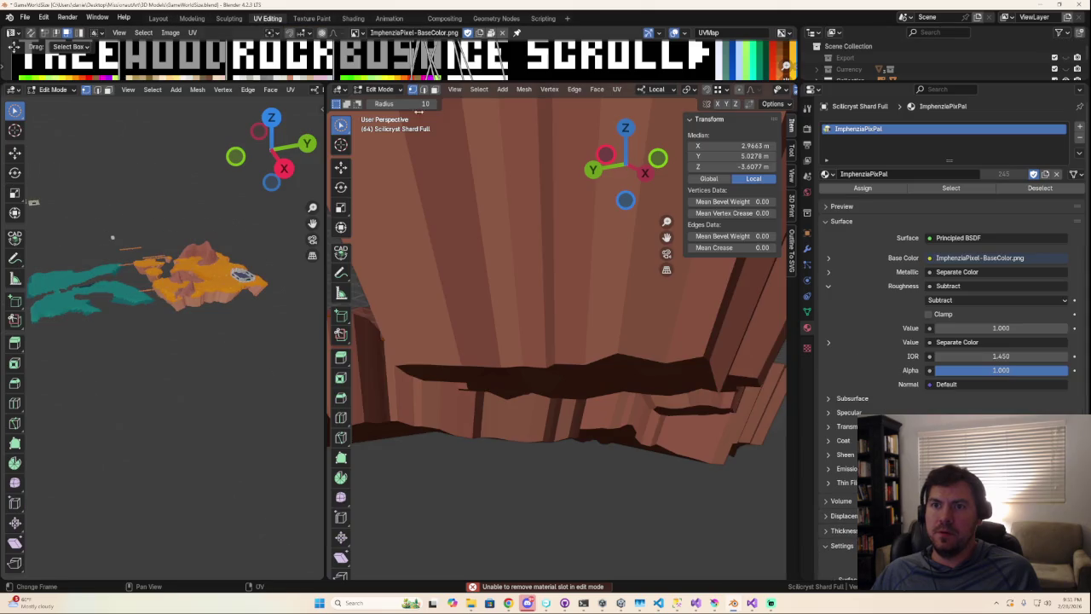
# - Enlarge the palette image editor and orbit the left viewport to a side view
pyautogui.moveTo(487, 182); pyautogui.dragTo(451, 73, button='middle')
pyautogui.moveTo(452, 82); pyautogui.dragTo(439, 274)
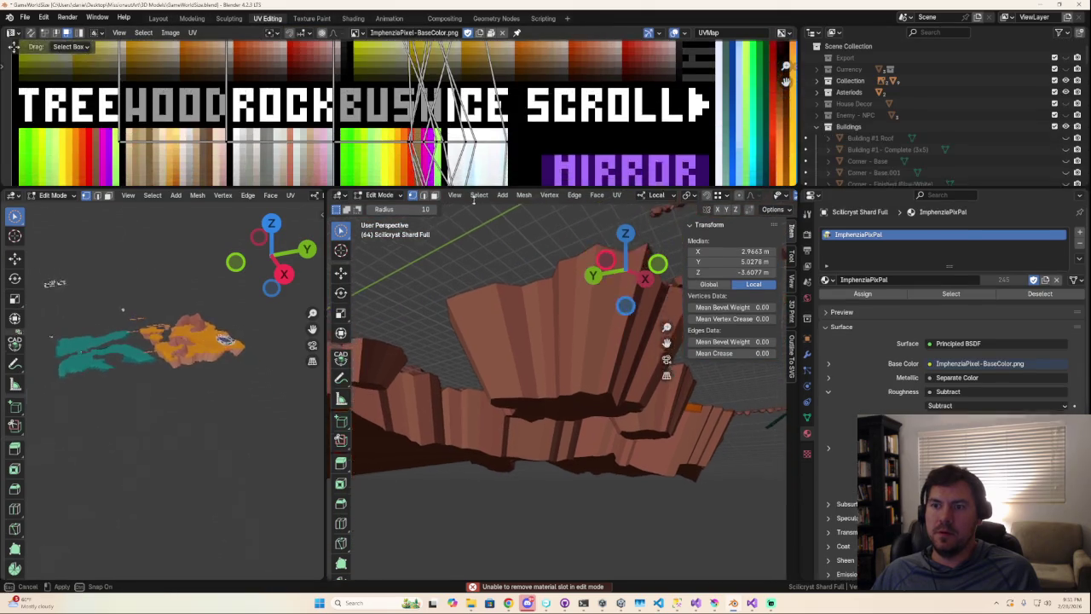
pyautogui.moveTo(139, 430)
pyautogui.mouseDown(button='middle')
pyautogui.moveTo(169, 440)
pyautogui.moveTo(129, 451)
pyautogui.moveTo(246, 451)
pyautogui.moveTo(216, 438)
pyautogui.moveTo(205, 455)
pyautogui.mouseUp(button='middle')
pyautogui.scroll(-2, 221, 457)
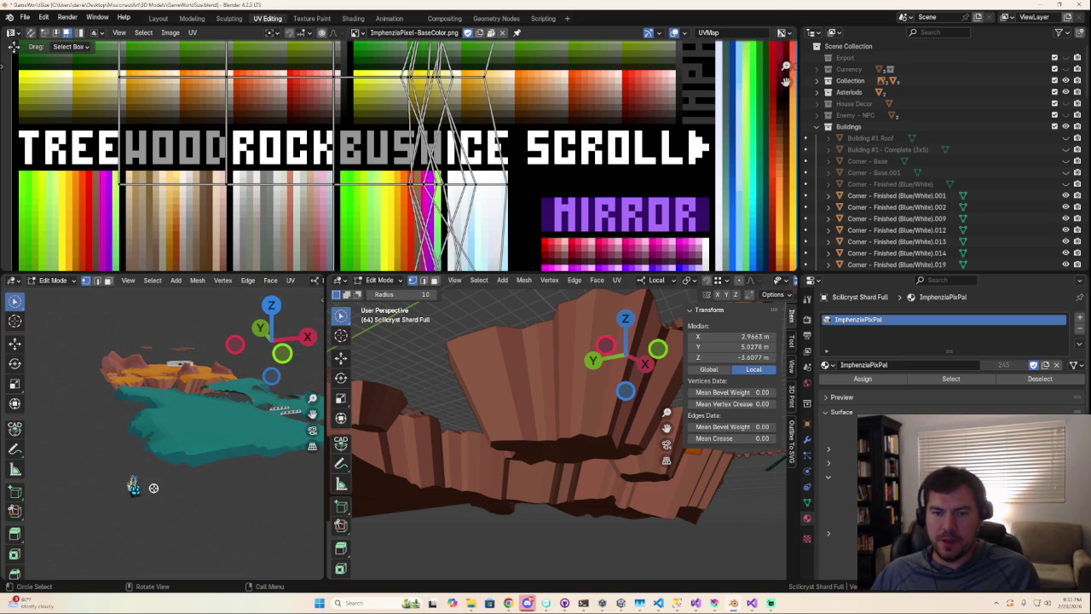
pyautogui.moveTo(200, 481)
pyautogui.mouseDown(button='middle')
pyautogui.moveTo(187, 449)
pyautogui.moveTo(165, 452)
pyautogui.mouseUp(button='middle')
# - Zoom and orbit the left viewport, then give the palette image editor more room
pyautogui.scroll(2, 165, 451)
pyautogui.scroll(2, 190, 450)
pyautogui.scroll(2, 196, 435)
pyautogui.scroll(3, 171, 431)
pyautogui.scroll(-2, 189, 464)
pyautogui.scroll(-3, 205, 473)
pyautogui.scroll(-2, 209, 479)
pyautogui.scroll(-1, 213, 479)
pyautogui.scroll(3, 212, 479)
pyautogui.moveTo(212, 480); pyautogui.dragTo(230, 473, button='middle')
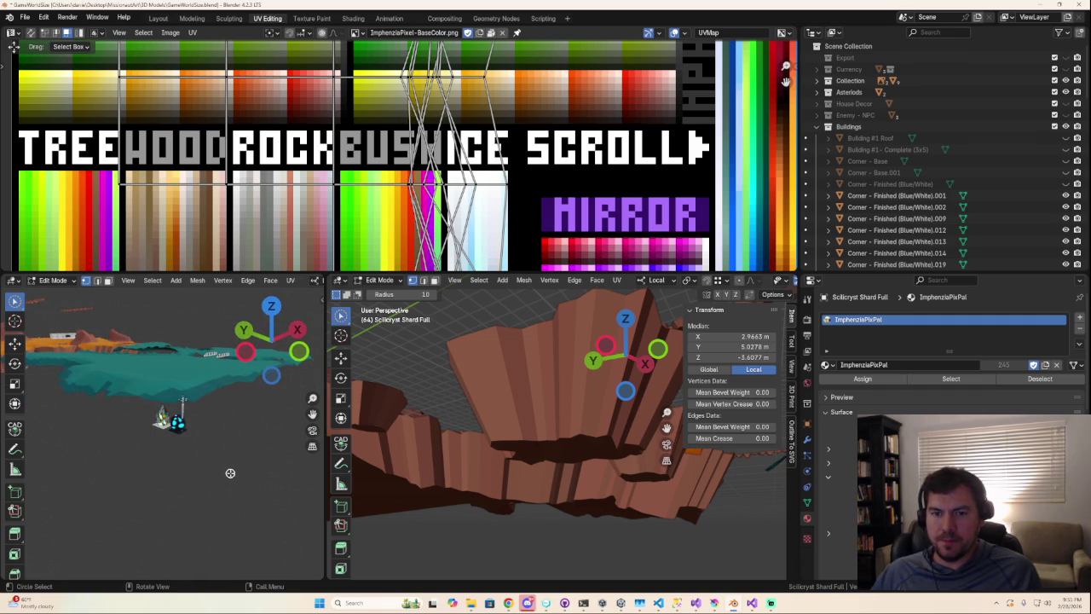
pyautogui.scroll(-2, 195, 449)
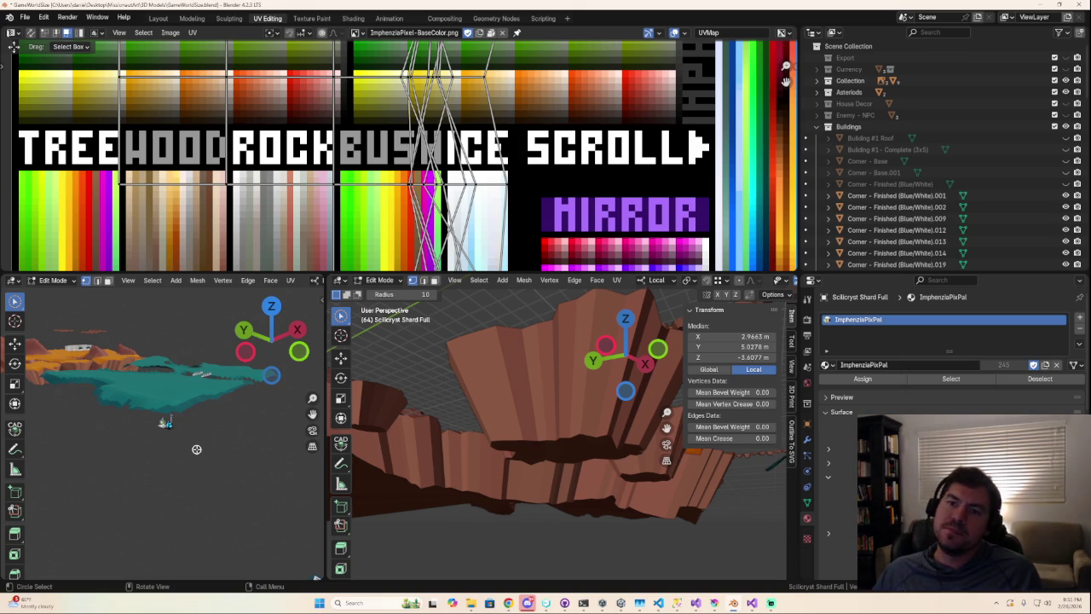
pyautogui.moveTo(413, 275); pyautogui.dragTo(414, 343)
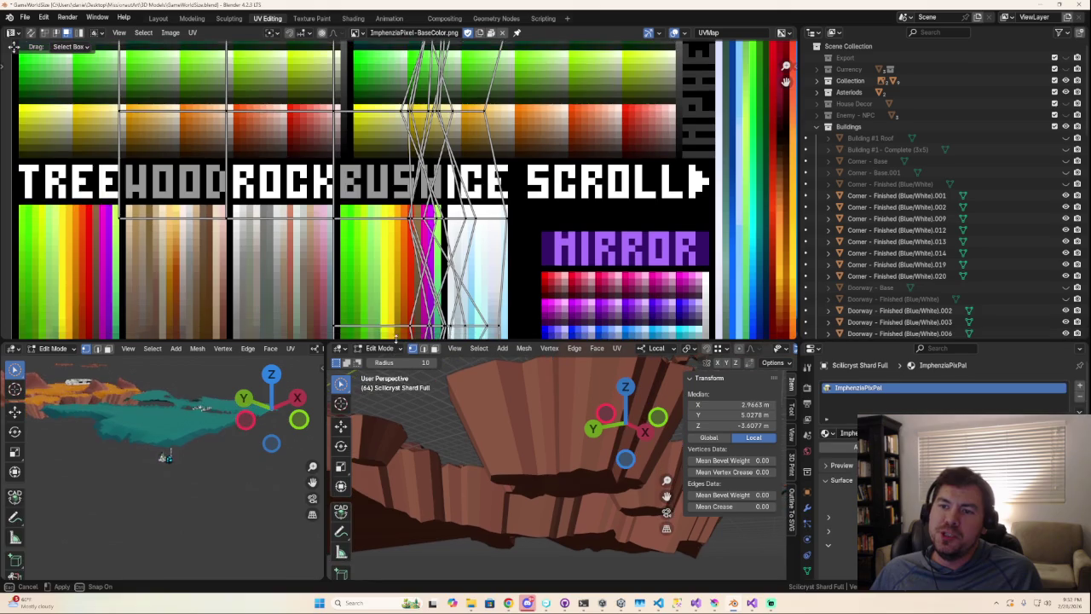
# - Collapse all the crystal's UVs to a point and drop them onto a palette swatch
pyautogui.scroll(-1, 395, 225)
pyautogui.scroll(-3, 396, 225)
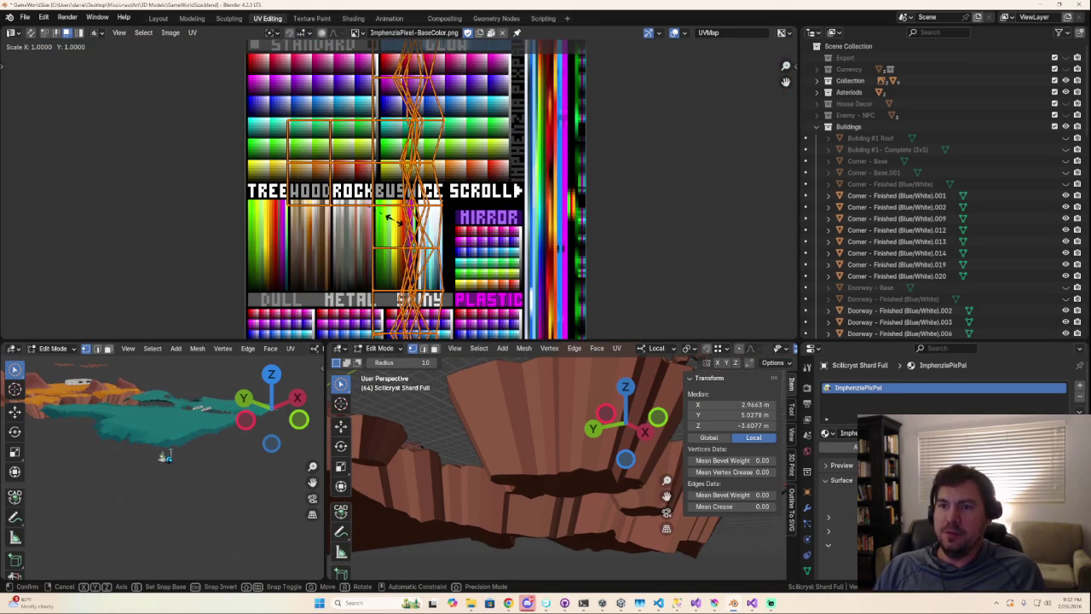
pyautogui.press('h')
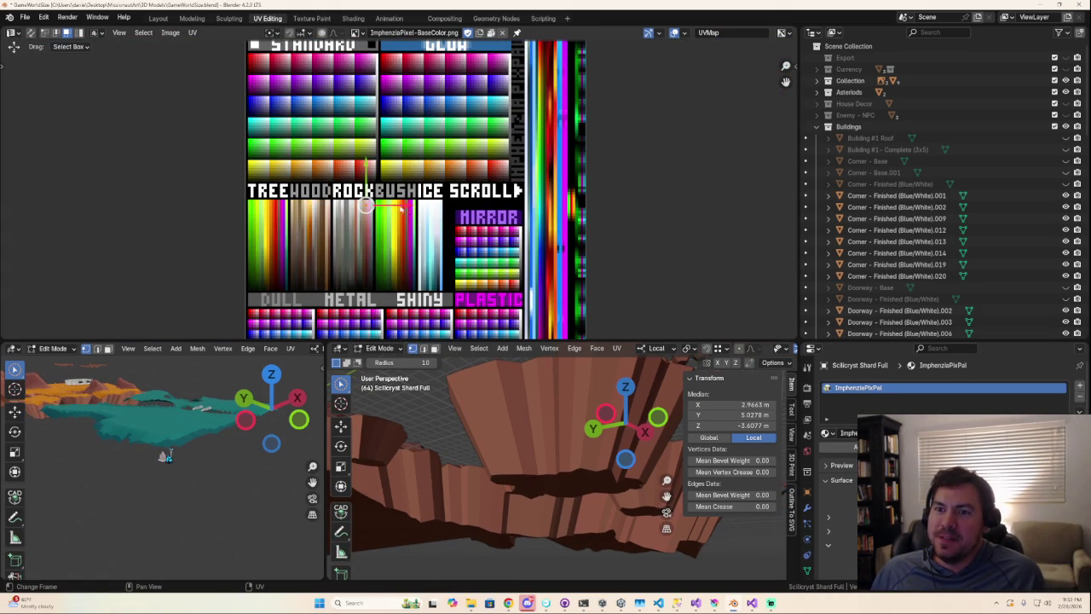
pyautogui.press('g')
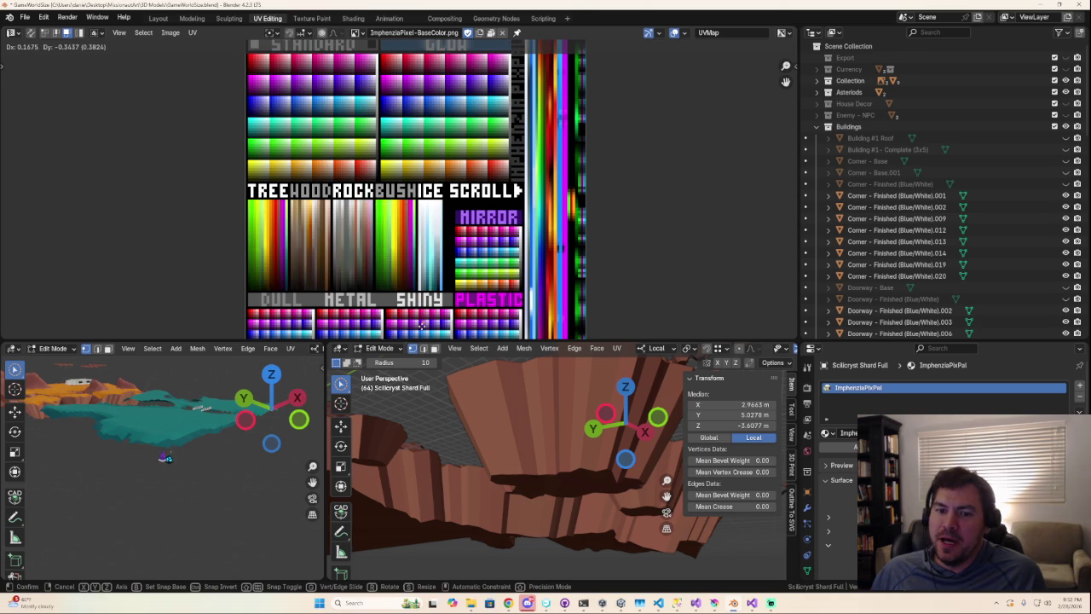
pyautogui.click(423, 326)
# - Resize the editor split between the 3D views and the palette image editor
pyautogui.moveTo(303, 340); pyautogui.dragTo(302, 146)
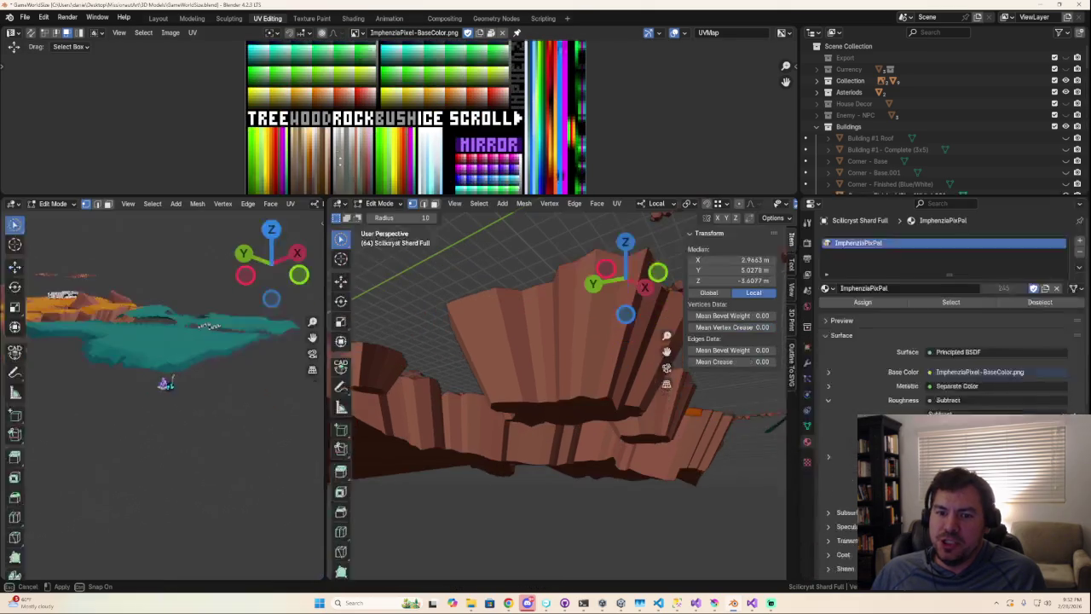
pyautogui.scroll(5, 166, 312)
pyautogui.scroll(-5, 168, 312)
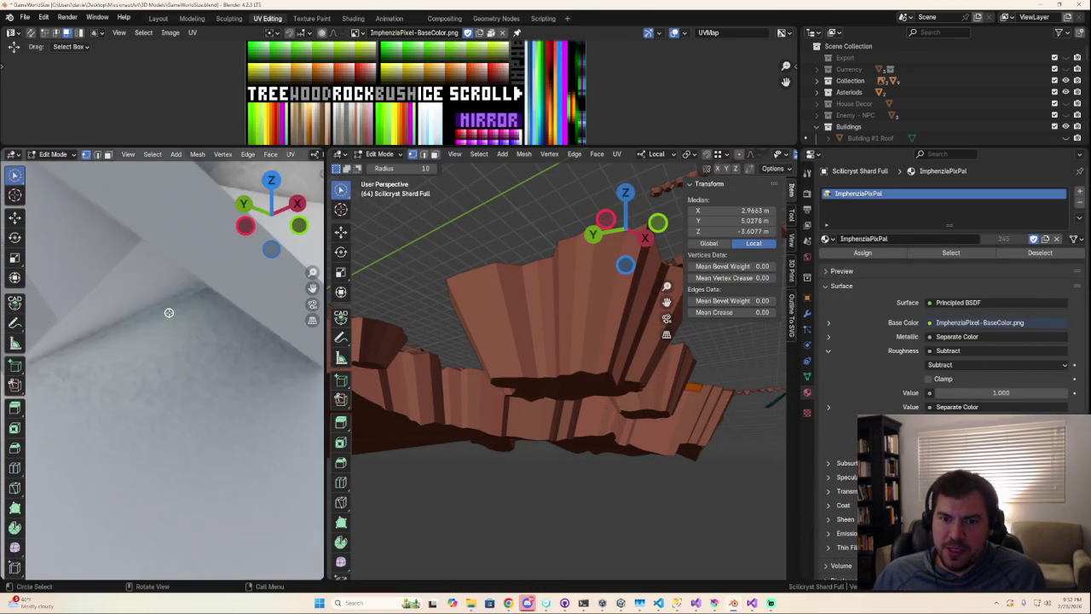
pyautogui.scroll(5, 168, 323)
pyautogui.scroll(-5, 178, 338)
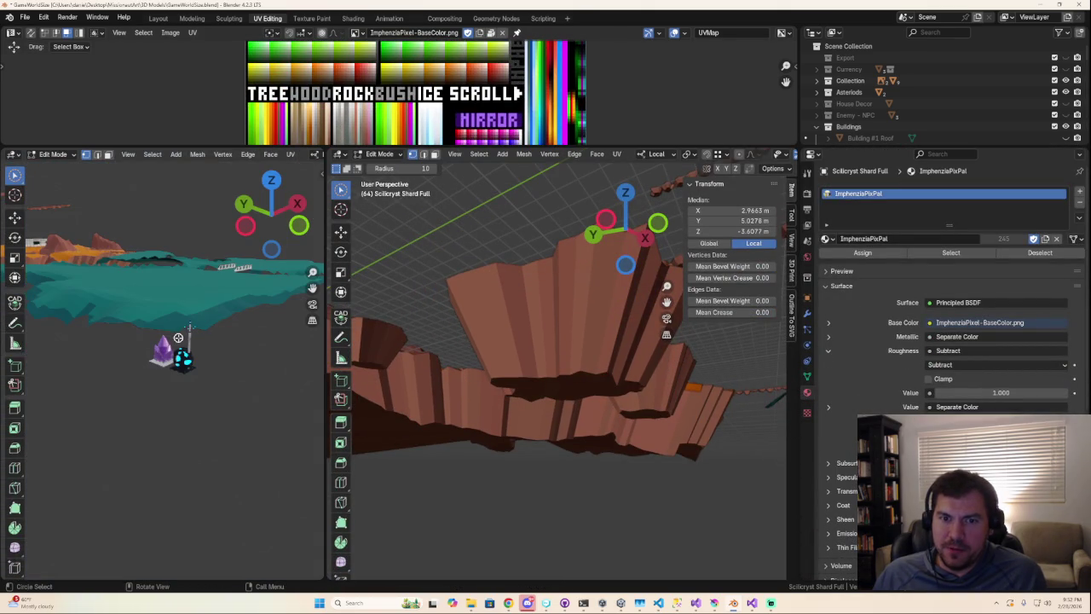
pyautogui.moveTo(420, 147); pyautogui.dragTo(431, 299)
# - Zoom and pan the palette to bring the Shiny swatches into view
pyautogui.scroll(-3, 429, 249)
pyautogui.scroll(2, 430, 250)
pyautogui.scroll(1, 435, 243)
pyautogui.scroll(1, 443, 234)
pyautogui.scroll(2, 456, 220)
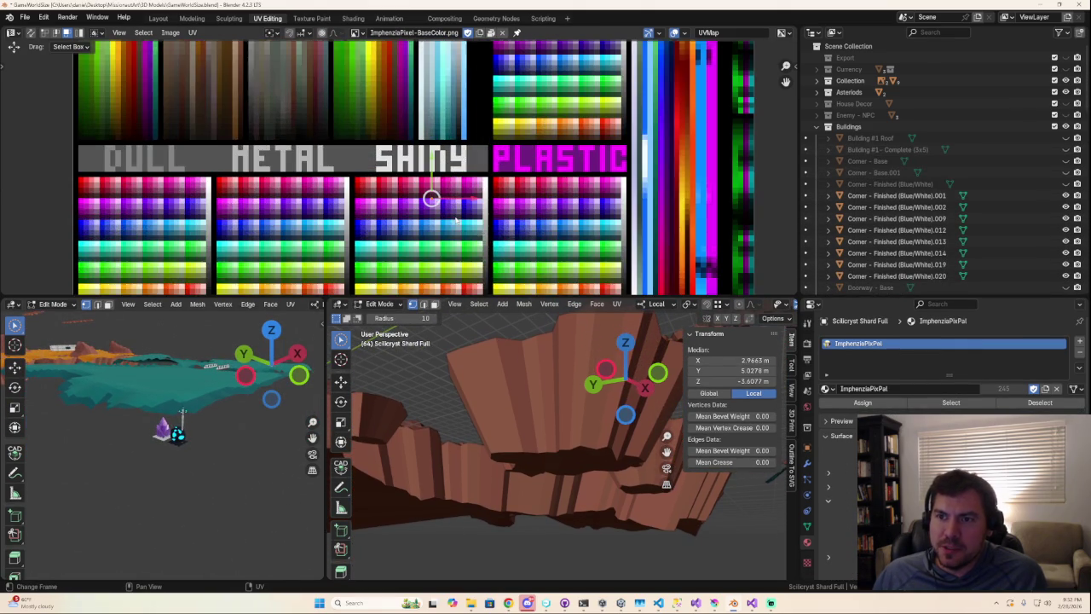
pyautogui.keyDown('shift'); pyautogui.scroll(-2, 436, 197); pyautogui.keyUp('shift')
pyautogui.keyDown('shift'); pyautogui.scroll(-1, 435, 171); pyautogui.keyUp('shift')
pyautogui.scroll(2, 444, 151)
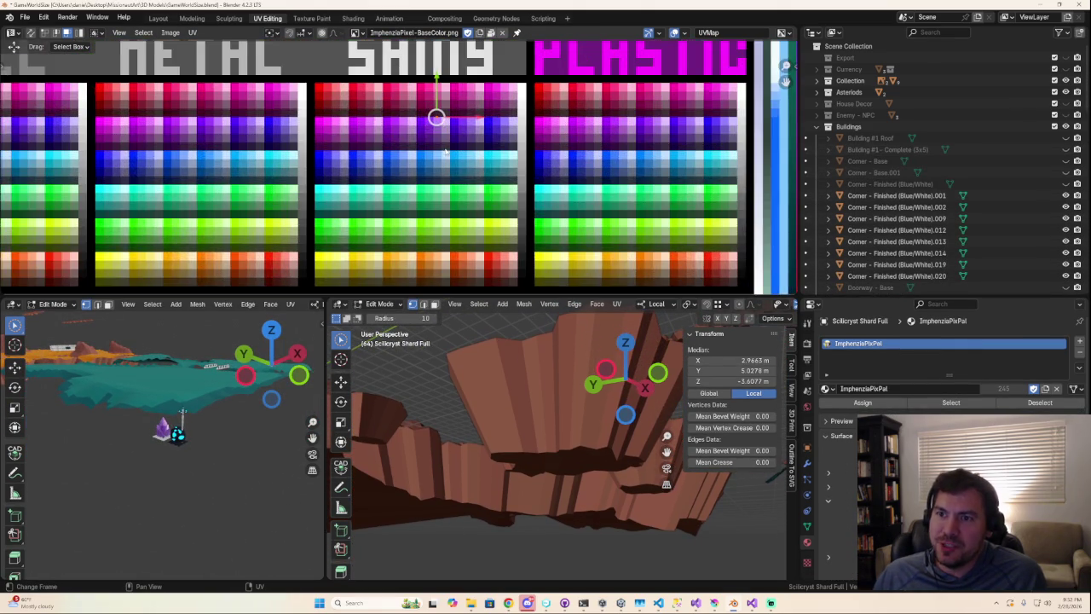
pyautogui.moveTo(457, 159); pyautogui.dragTo(429, 119, button='middle')
# - Move the collapsed UVs onto a blue Shiny swatch
pyautogui.press('g')
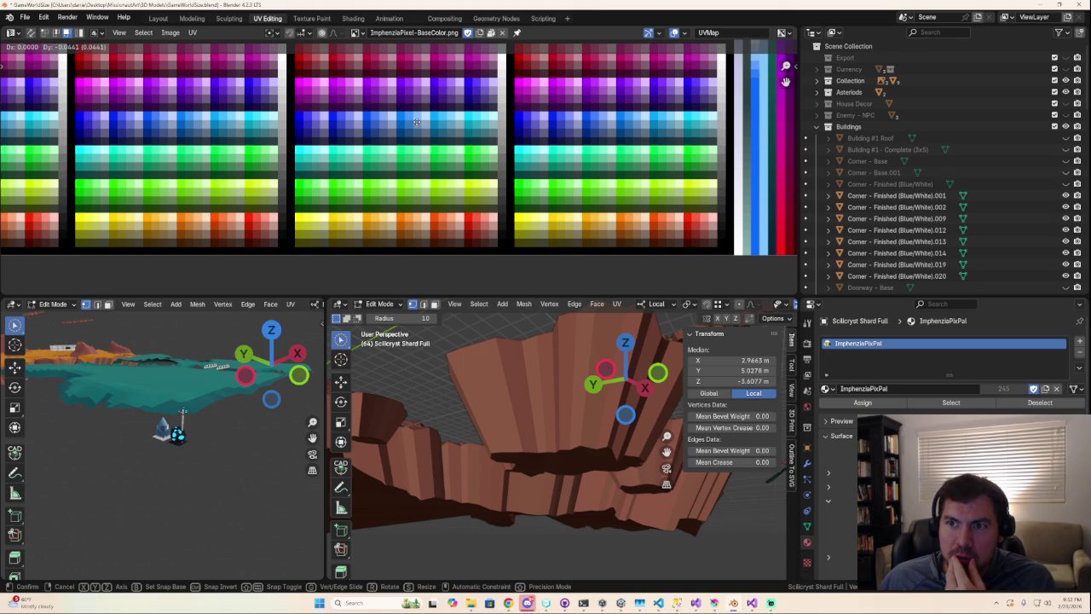
pyautogui.click(416, 122)
pyautogui.moveTo(477, 503); pyautogui.dragTo(563, 523, button='middle')
pyautogui.scroll(-3, 563, 524)
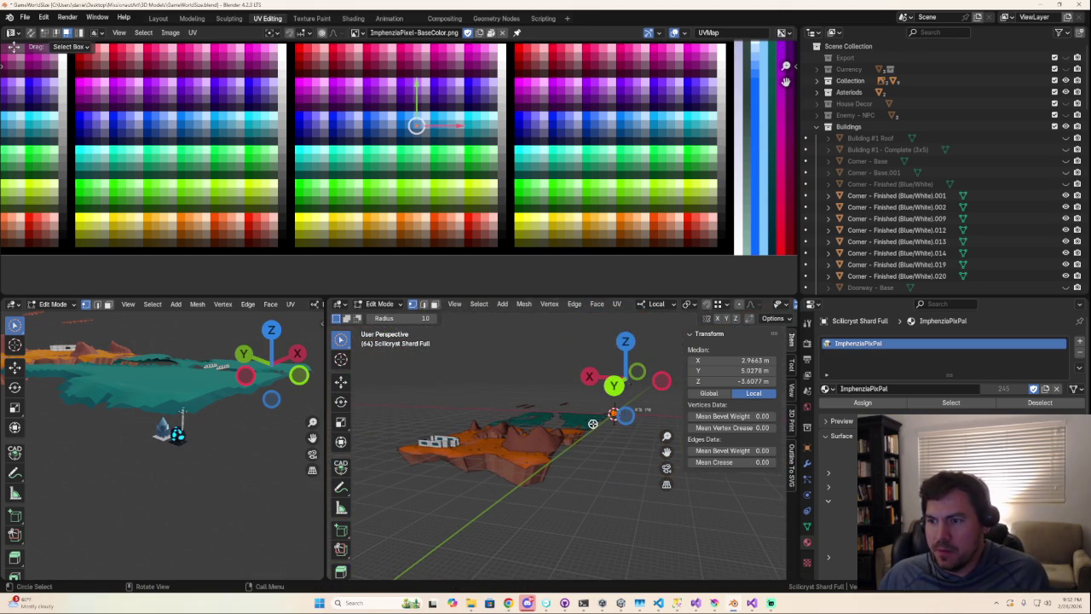
# - Return to Object Mode and frame the view on the Asteroid object near the origin
pyautogui.click(610, 457)
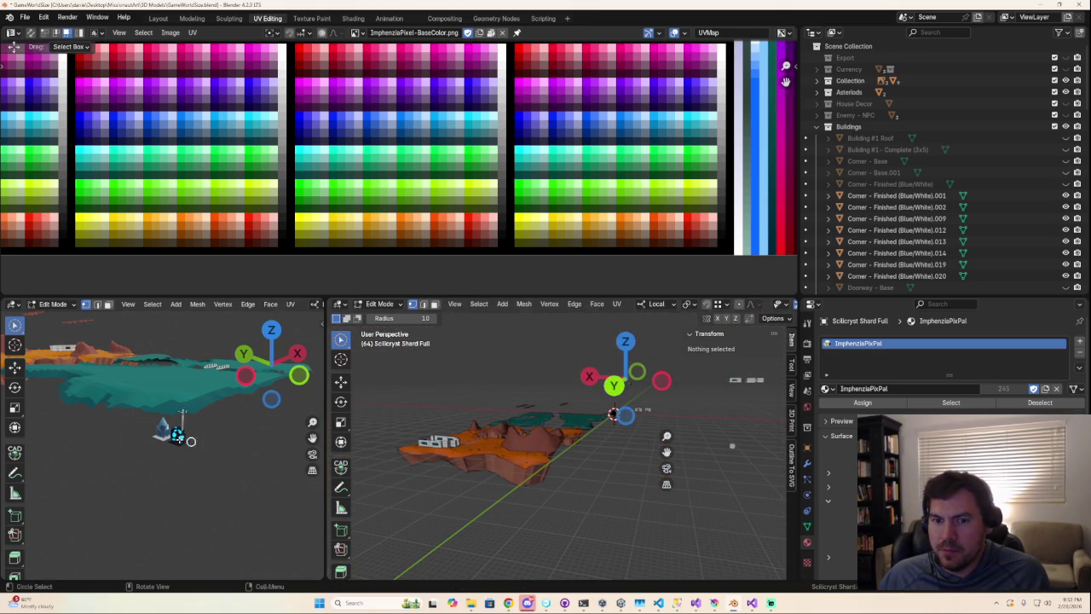
pyautogui.press('Tab')
pyautogui.moveTo(633, 462)
pyautogui.mouseDown(button='middle')
pyautogui.moveTo(578, 490)
pyautogui.moveTo(506, 487)
pyautogui.moveTo(509, 433)
pyautogui.moveTo(511, 502)
pyautogui.moveTo(562, 509)
pyautogui.mouseUp(button='middle')
pyautogui.scroll(-2, 562, 509)
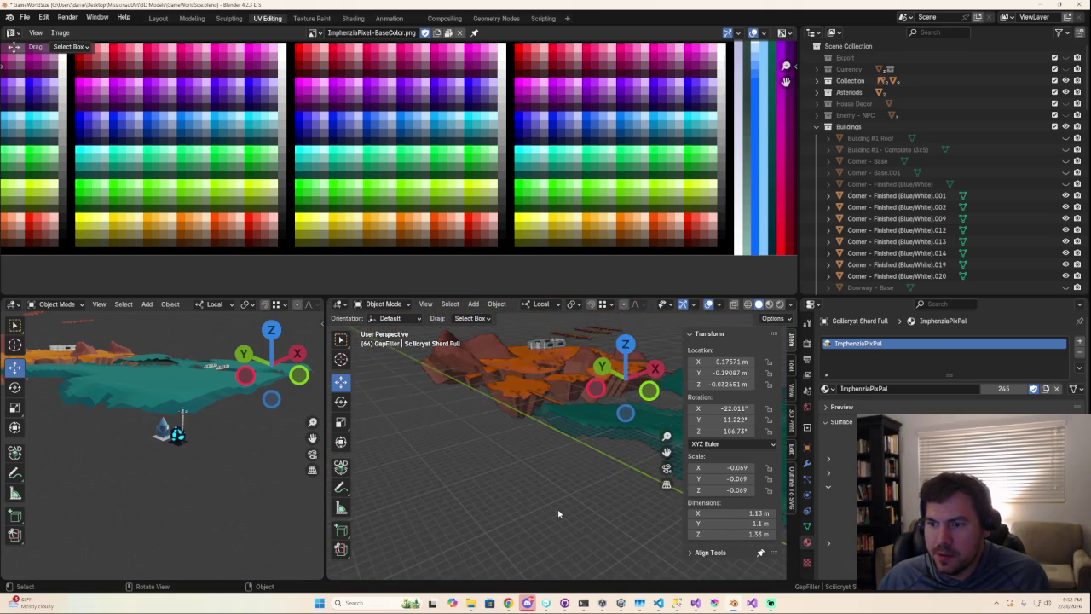
pyautogui.scroll(-2, 560, 512)
pyautogui.scroll(-2, 557, 515)
pyautogui.scroll(2, 558, 515)
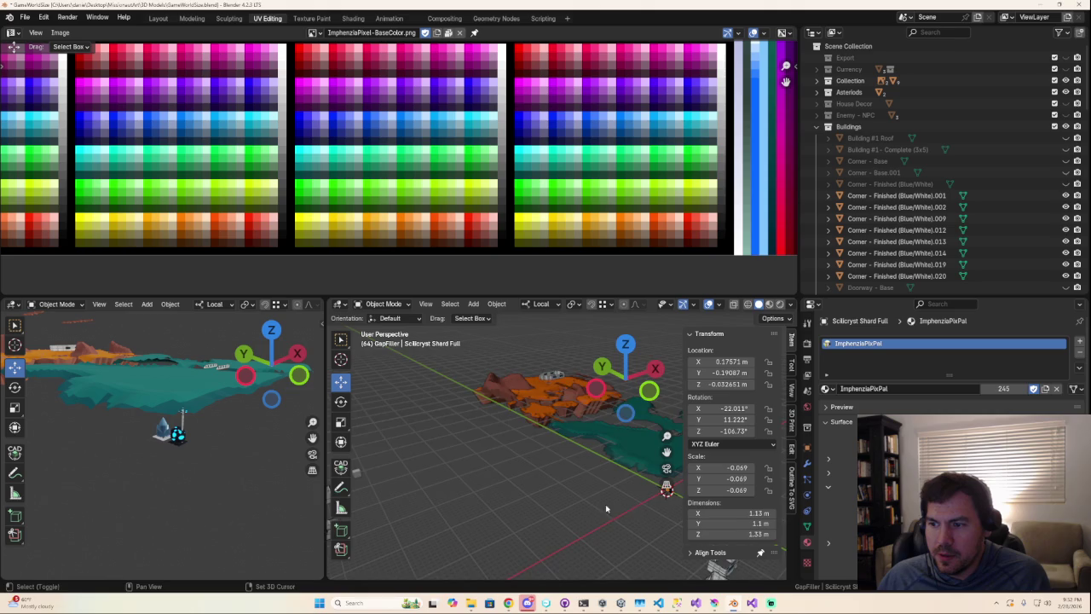
pyautogui.keyDown('shift'); pyautogui.moveTo(615, 507); pyautogui.dragTo(516, 455, button='middle'); pyautogui.keyUp('shift')
pyautogui.keyDown('shift'); pyautogui.scroll(2, 515, 452); pyautogui.keyUp('shift')
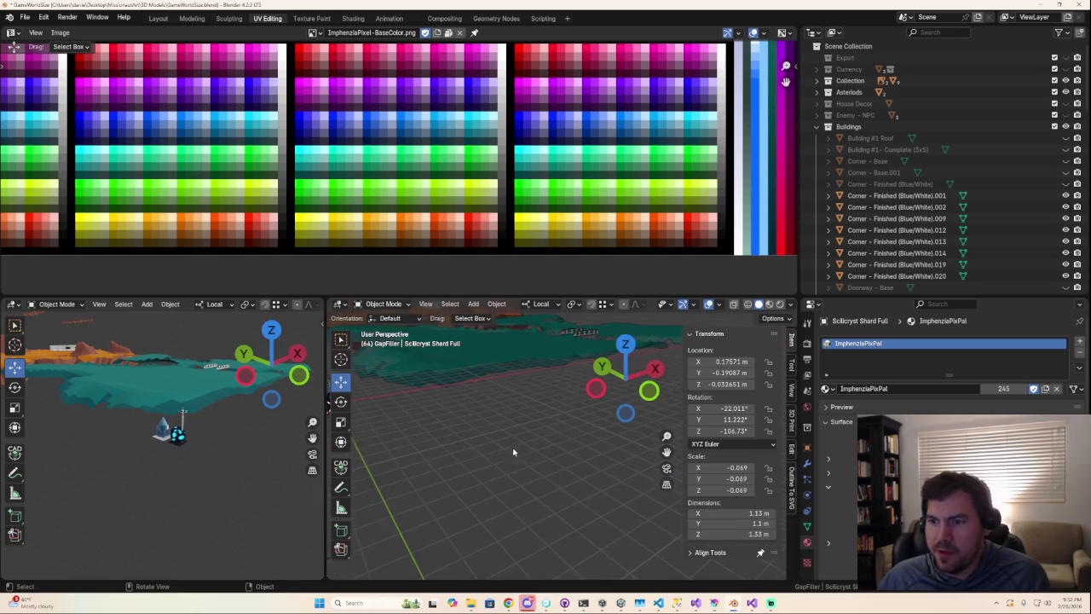
pyautogui.keyDown('shift'); pyautogui.scroll(3, 503, 453); pyautogui.keyUp('shift')
pyautogui.click(440, 420)
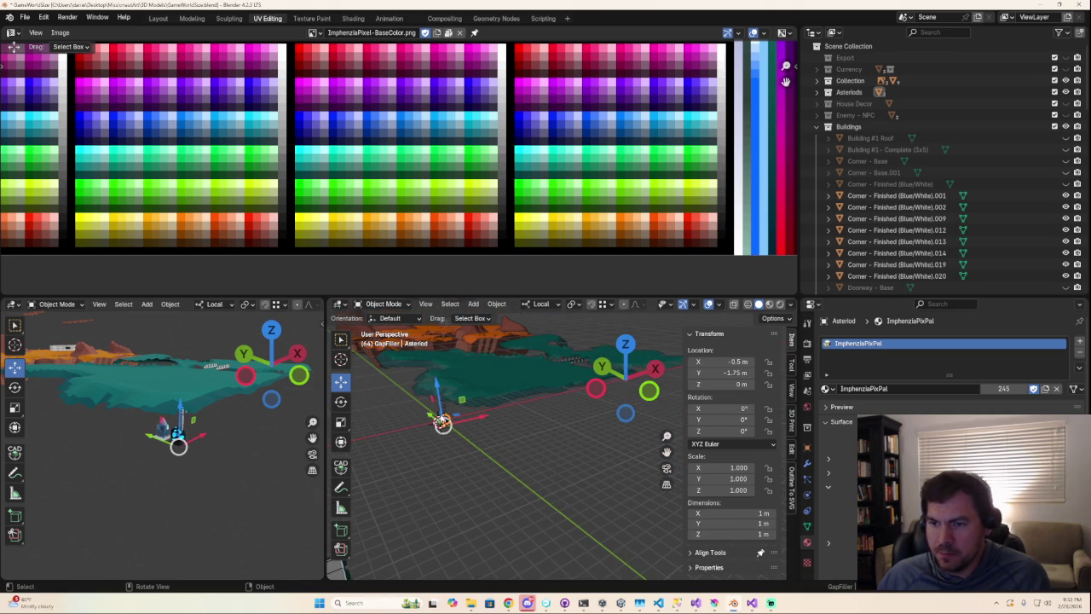
pyautogui.press('KP_Decimal')
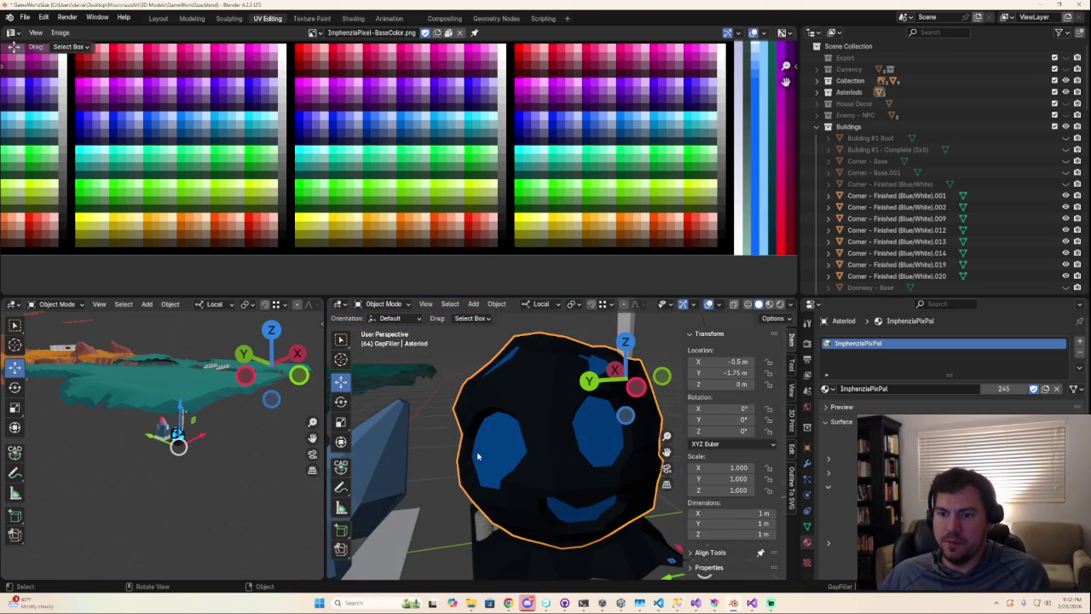
# - Select the blue Scilicryst Shard Full crystal cluster beside the Asteroid and enter Edit Mode
pyautogui.moveTo(469, 460); pyautogui.dragTo(582, 488, button='middle')
pyautogui.click(582, 489)
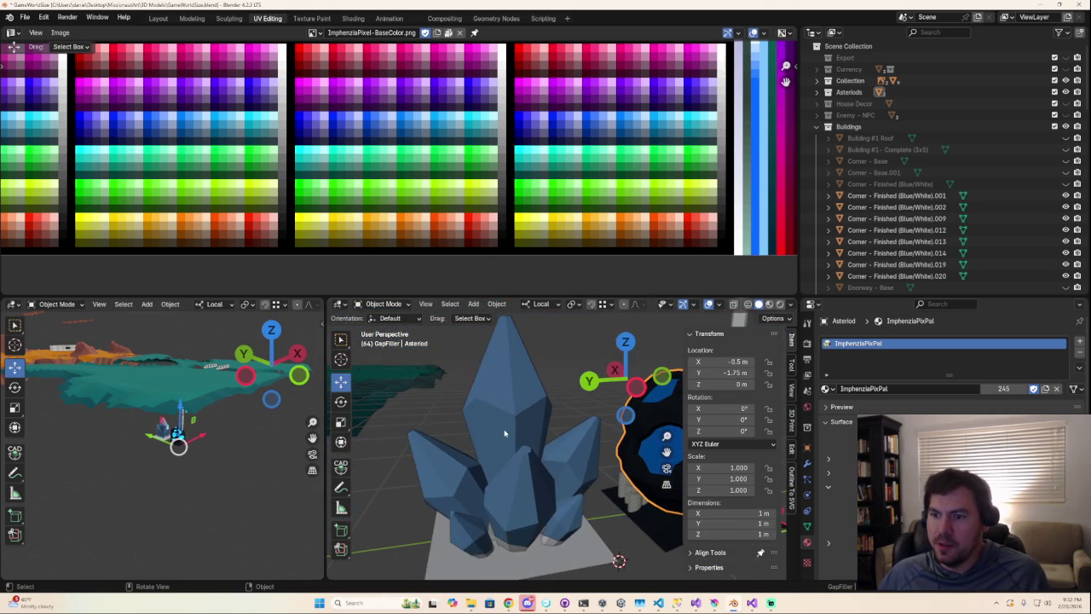
pyautogui.press('Tab')
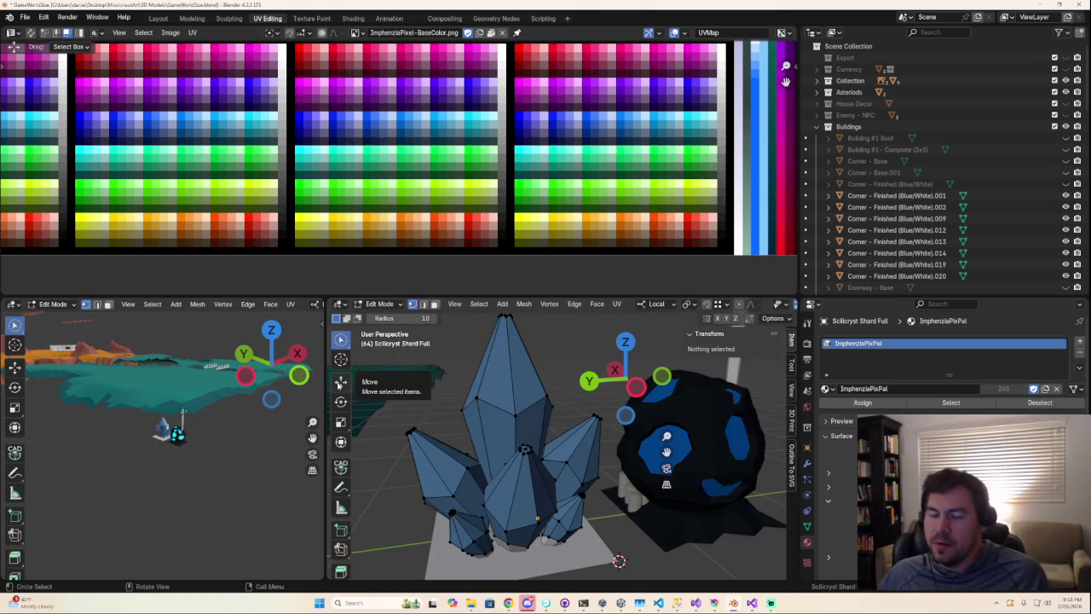
pyautogui.scroll(5, 158, 461)
pyautogui.scroll(-8, 157, 460)
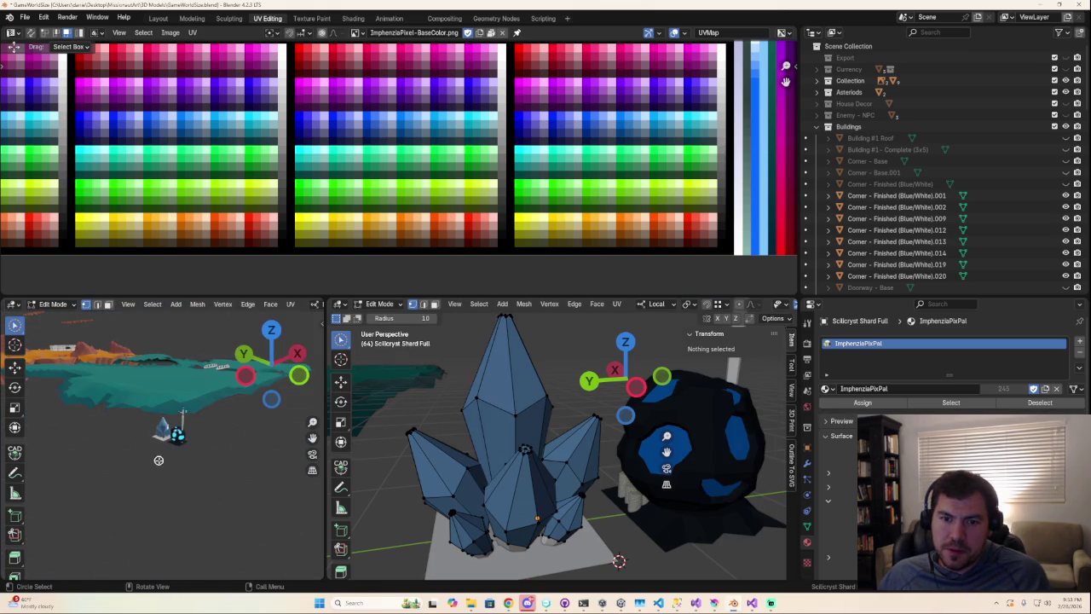
# - Toggle Scilicryst Shard Full out of and back into Edit Mode with its whole mesh selected
pyautogui.scroll(5, 172, 462)
pyautogui.scroll(-5, 173, 463)
pyautogui.moveTo(571, 514); pyautogui.dragTo(534, 465, button='middle')
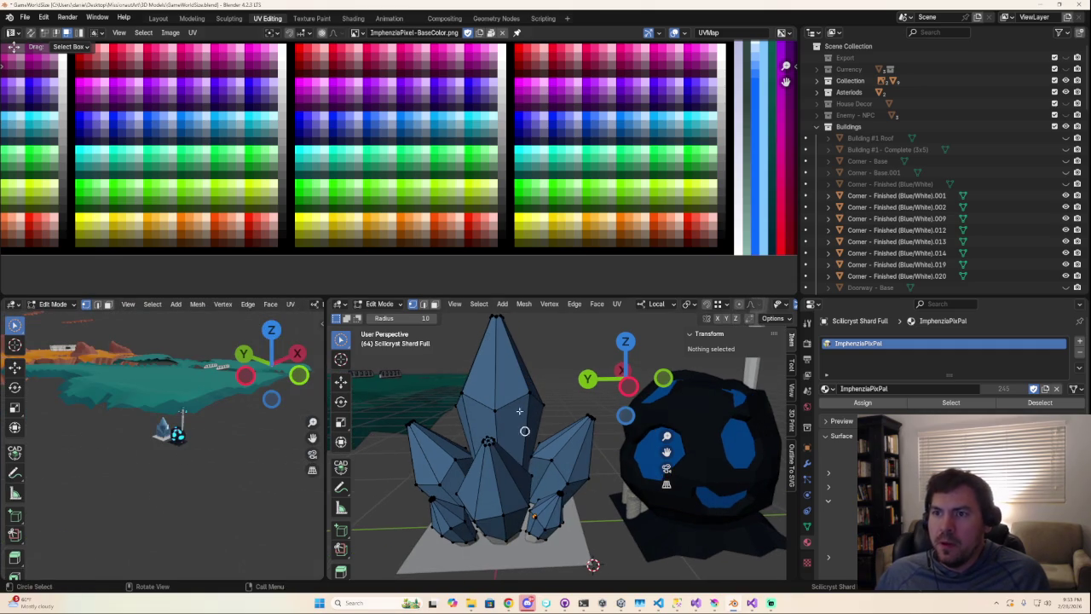
pyautogui.press('Tab')
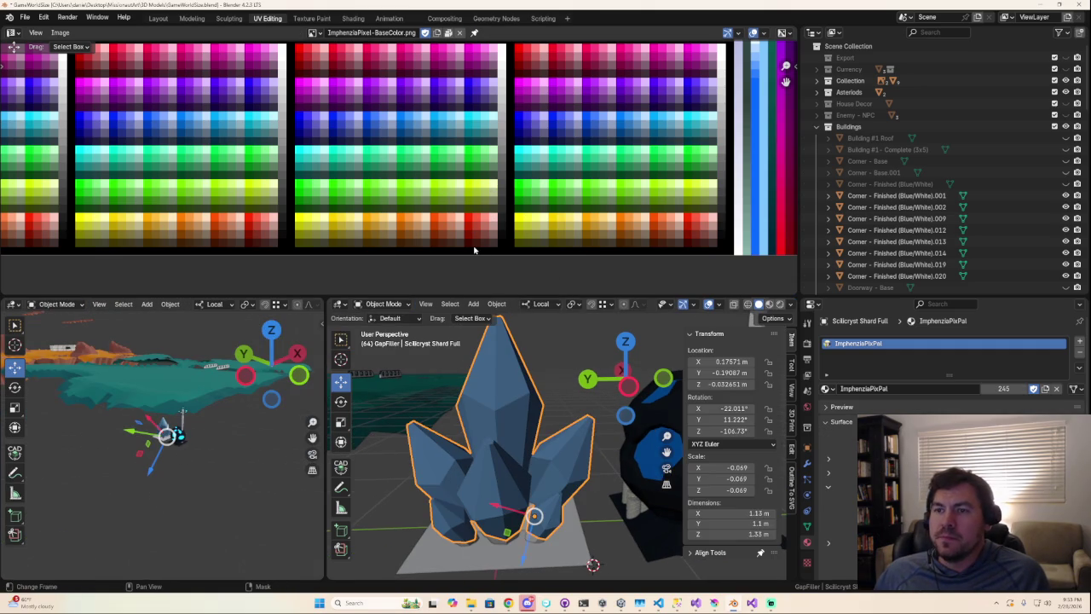
pyautogui.scroll(-4, 460, 221)
pyautogui.scroll(2, 459, 239)
pyautogui.scroll(-1, 460, 246)
pyautogui.scroll(1, 459, 246)
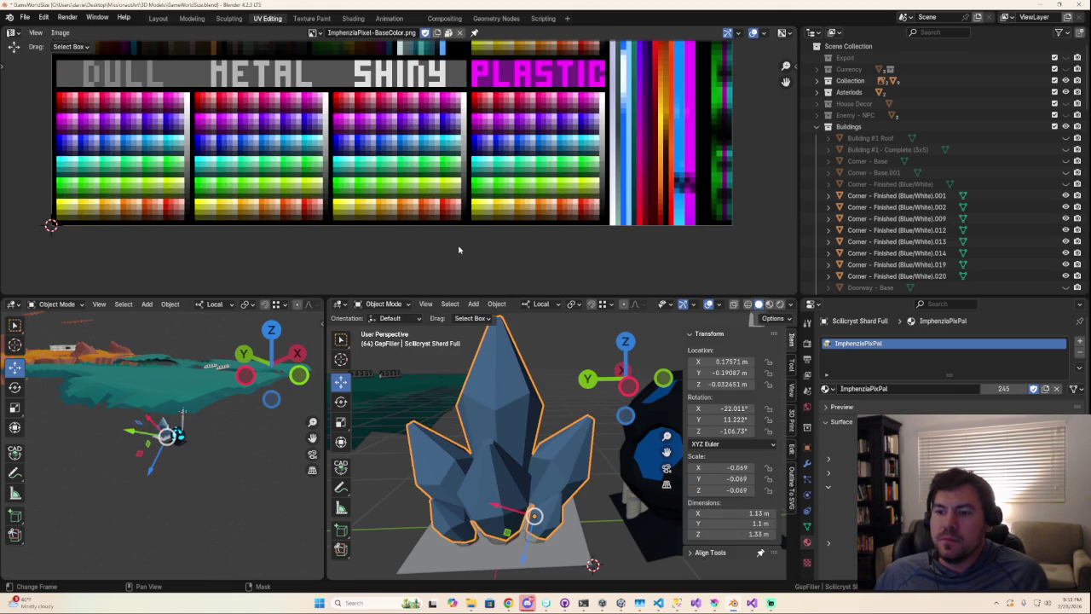
pyautogui.scroll(-2, 407, 246)
pyautogui.scroll(-1, 407, 245)
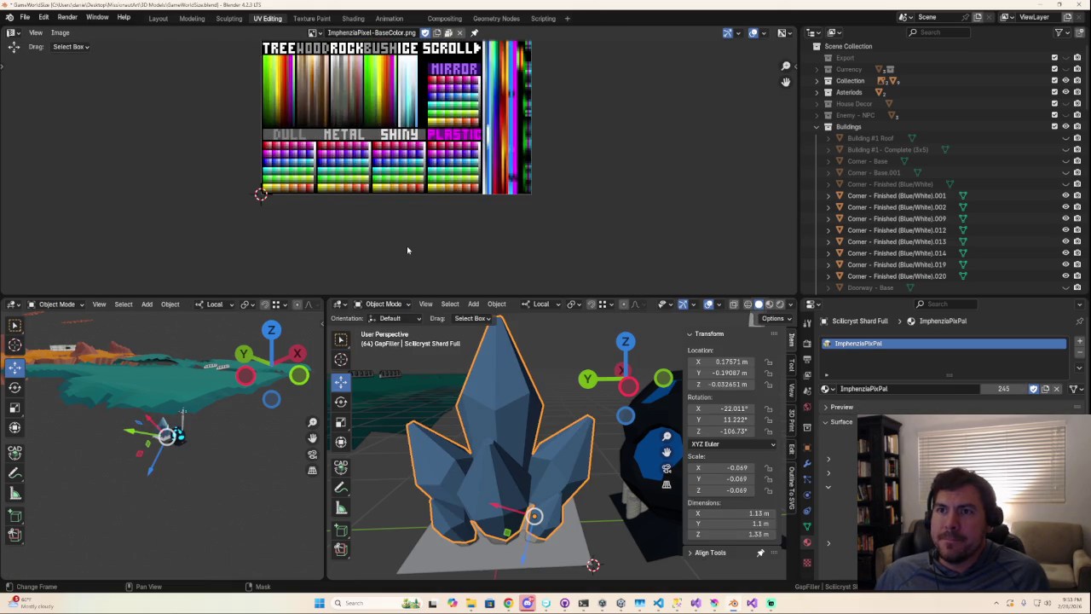
pyautogui.scroll(2, 407, 246)
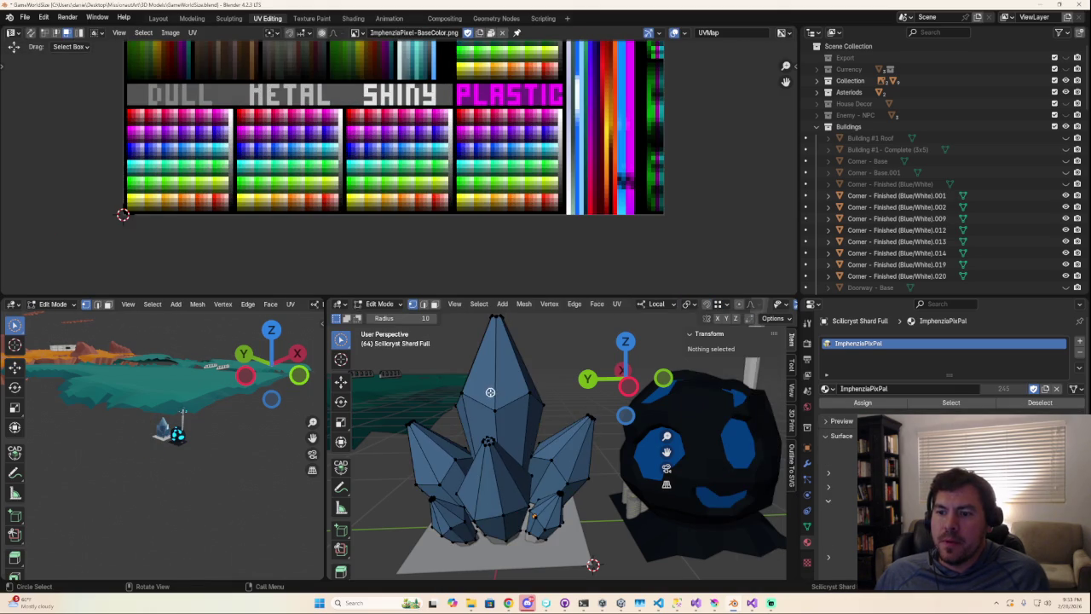
pyautogui.press('Tab')
pyautogui.scroll(1, 430, 247)
pyautogui.scroll(3, 387, 235)
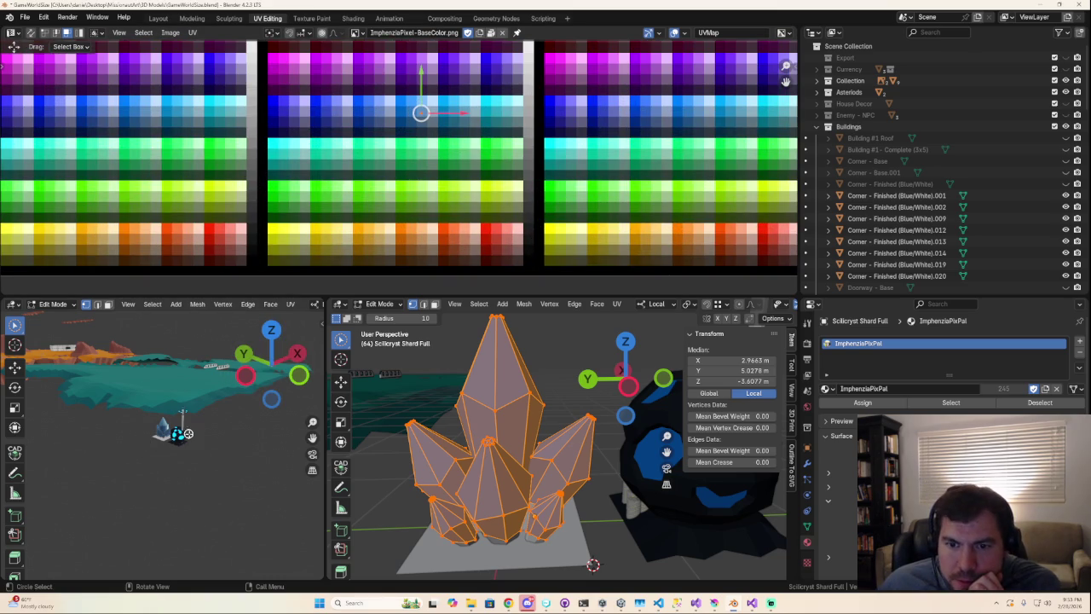
# - Enlarge the 3D viewports and move the crystal's UVs to a new palette swatch
pyautogui.moveTo(265, 295); pyautogui.dragTo(401, 131)
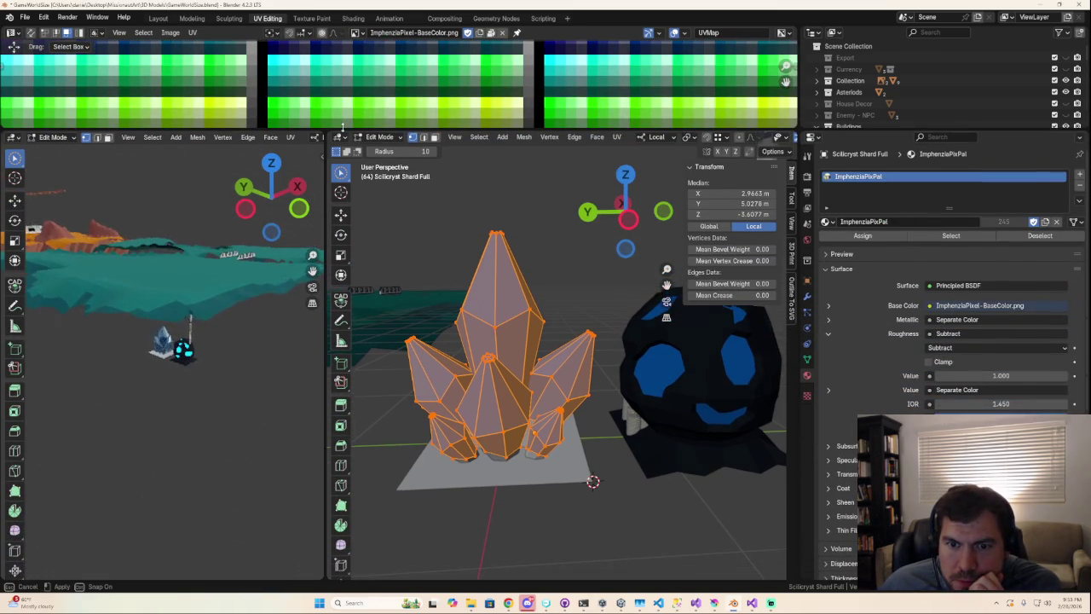
pyautogui.scroll(-1, 451, 107)
pyautogui.scroll(-1, 412, 53)
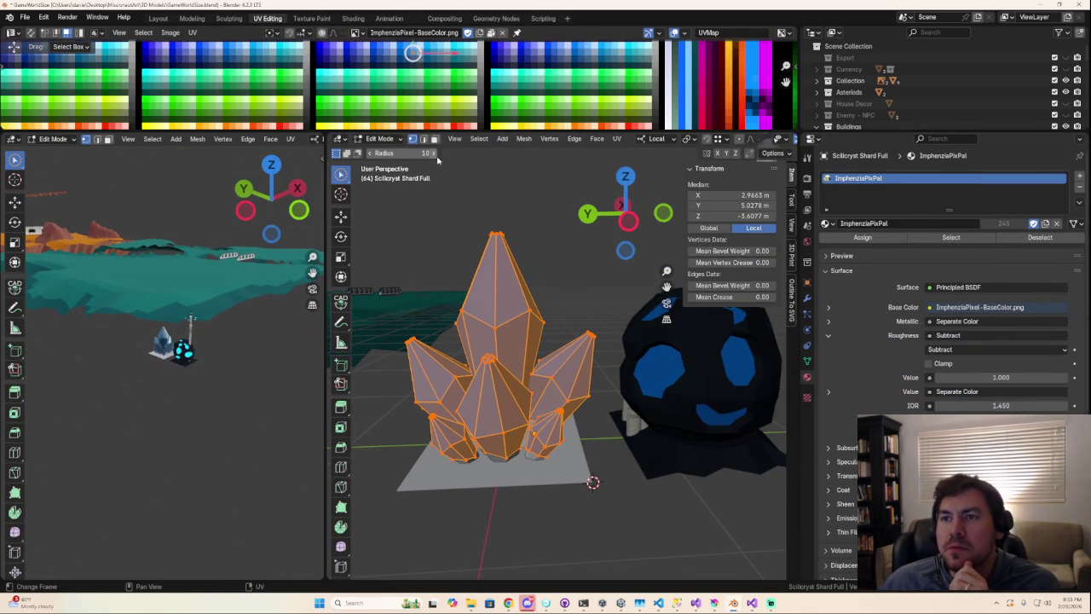
pyautogui.press('g')
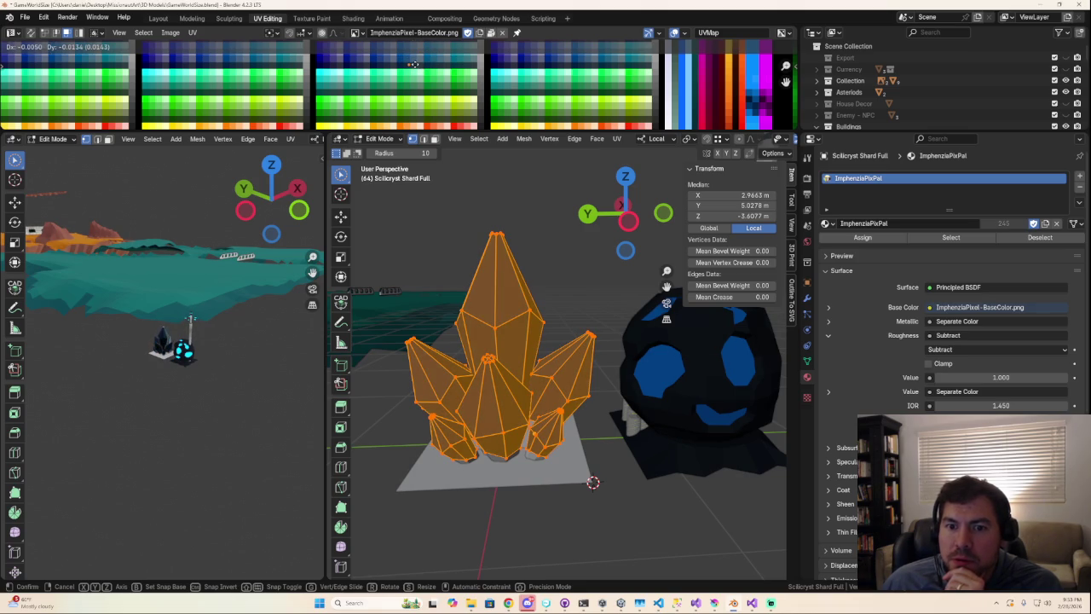
pyautogui.click(412, 64)
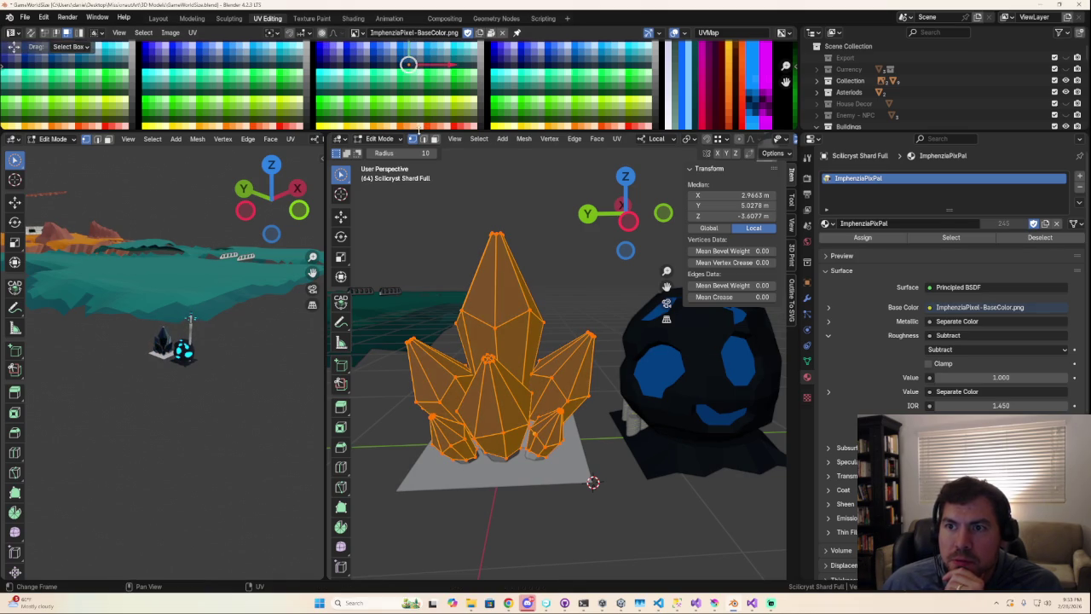
# - Give the palette more room, then cancel and undo a second UV move
pyautogui.moveTo(418, 131); pyautogui.dragTo(419, 193)
pyautogui.press('g')
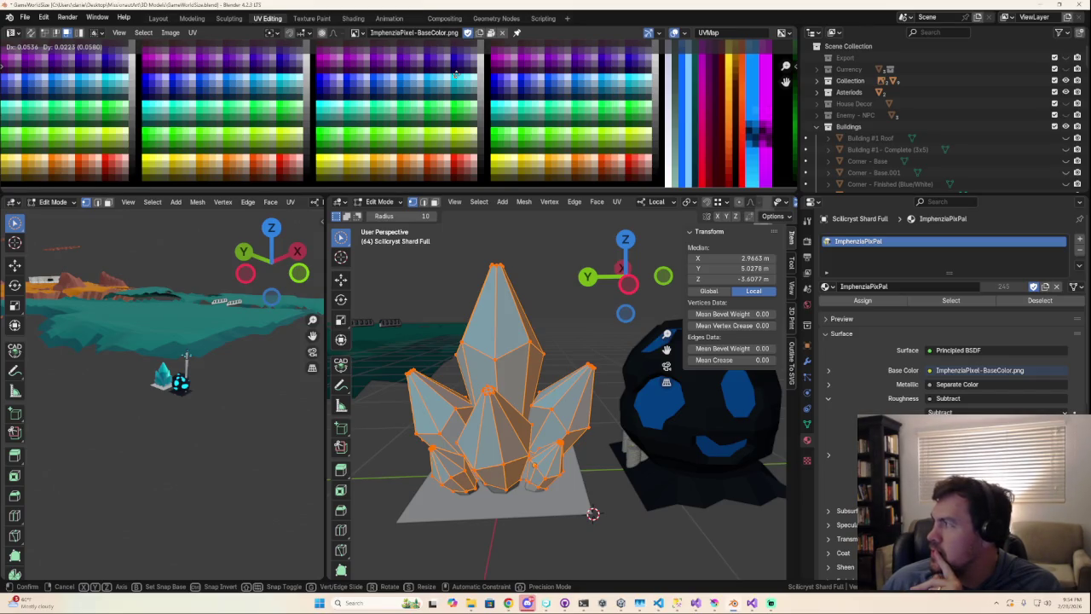
pyautogui.rightClick(456, 75)
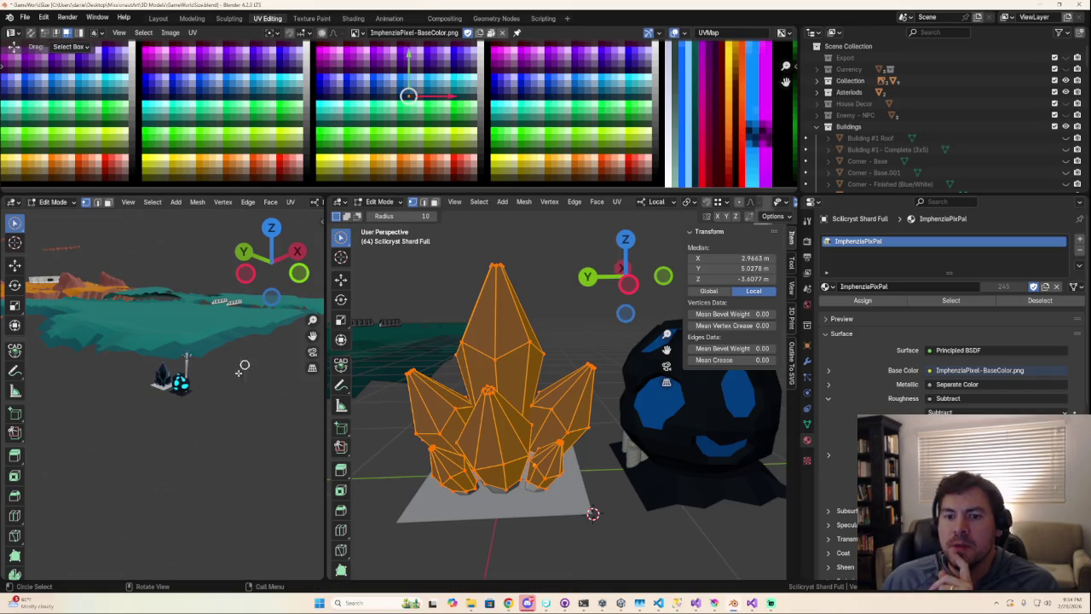
pyautogui.moveTo(158, 433); pyautogui.dragTo(170, 430, button='middle')
pyautogui.hotkey('ctrl', 'z')
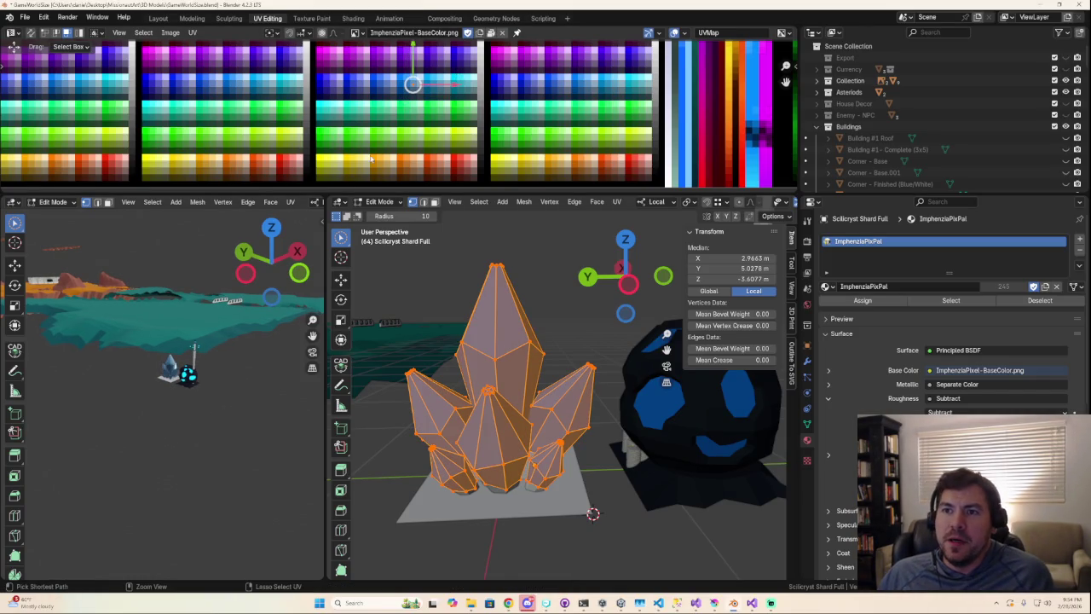
# - Slide the crystal's UVs onto the light teal swatch and return to Object Mode
pyautogui.moveTo(412, 84); pyautogui.dragTo(457, 80)
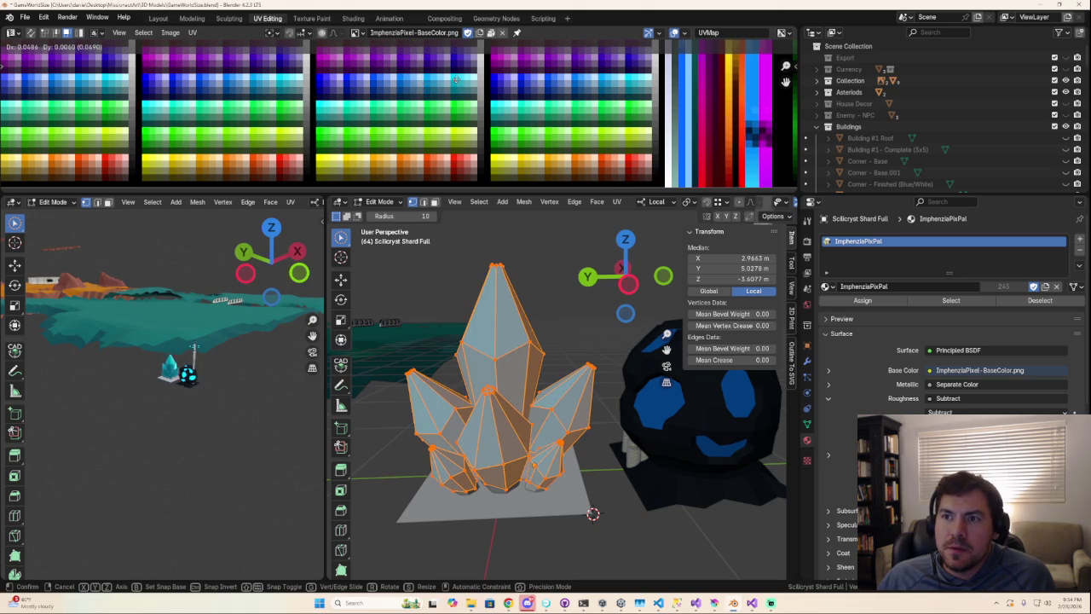
pyautogui.moveTo(454, 78); pyautogui.dragTo(453, 78)
pyautogui.scroll(3, 183, 377)
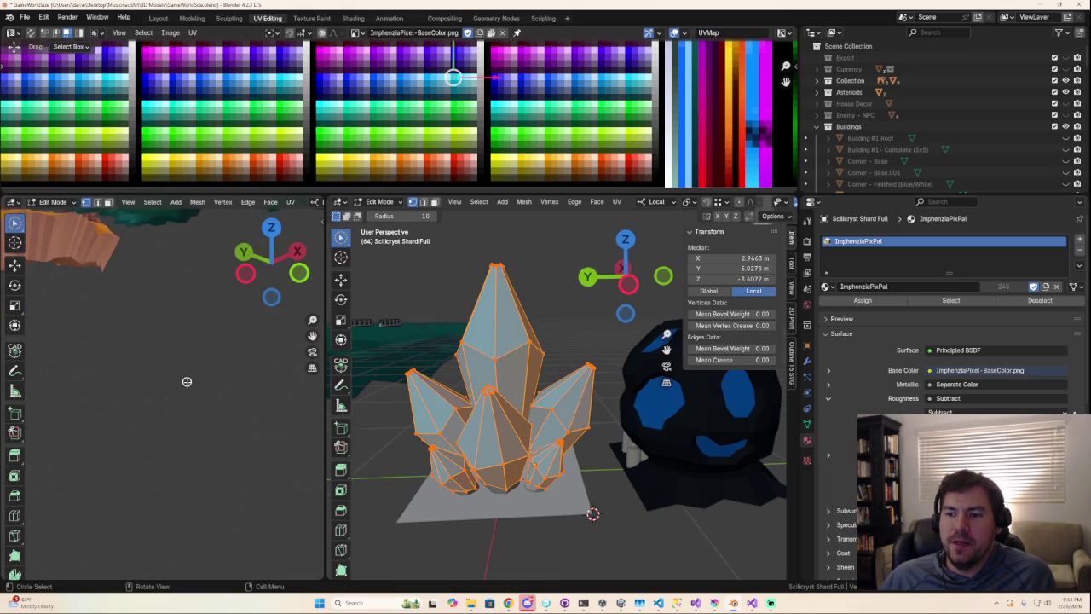
pyautogui.scroll(2, 315, 421)
pyautogui.press('Tab')
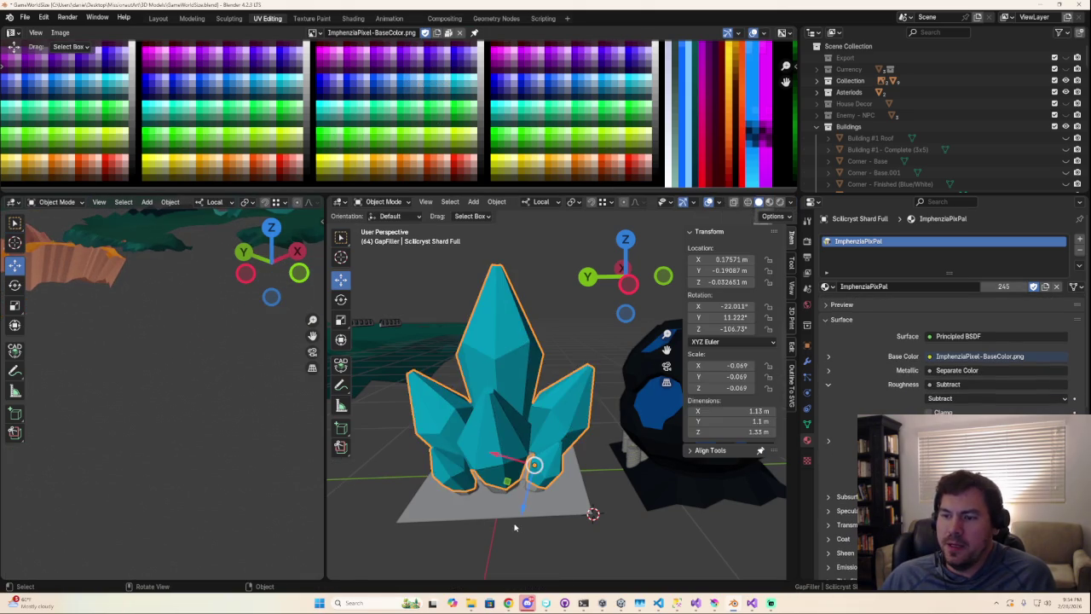
# - Orbit under the crystal cluster, select it and enter Edit Mode
pyautogui.scroll(-3, 517, 531)
pyautogui.moveTo(517, 511); pyautogui.dragTo(537, 478, button='middle')
pyautogui.scroll(3, 537, 461)
pyautogui.click(542, 440)
pyautogui.scroll(1, 539, 438)
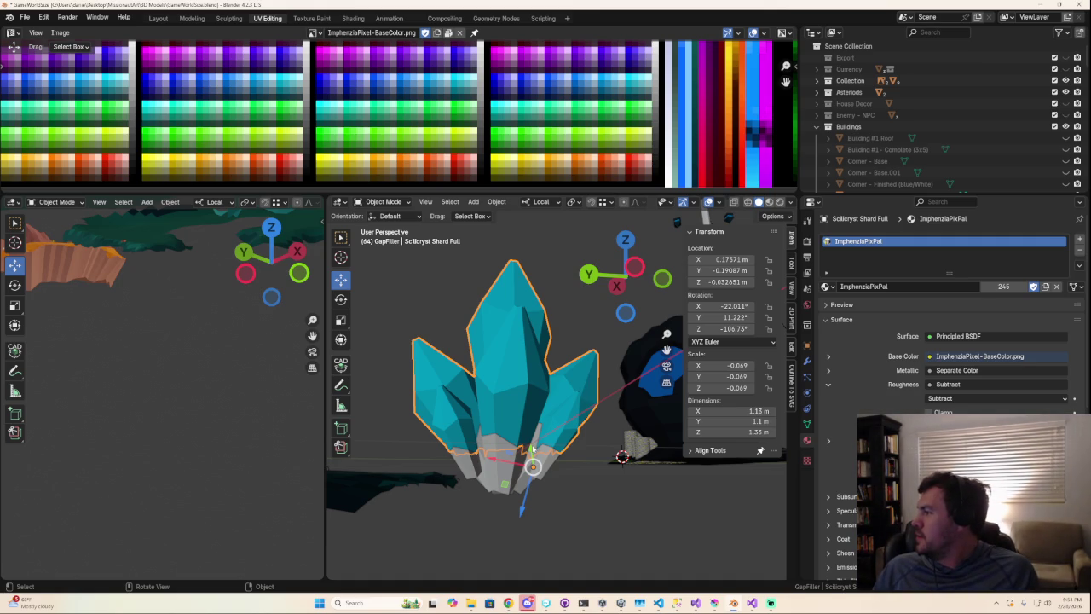
pyautogui.moveTo(532, 449)
pyautogui.mouseDown(button='middle')
pyautogui.moveTo(516, 459)
pyautogui.moveTo(527, 450)
pyautogui.mouseUp(button='middle')
pyautogui.press('Tab')
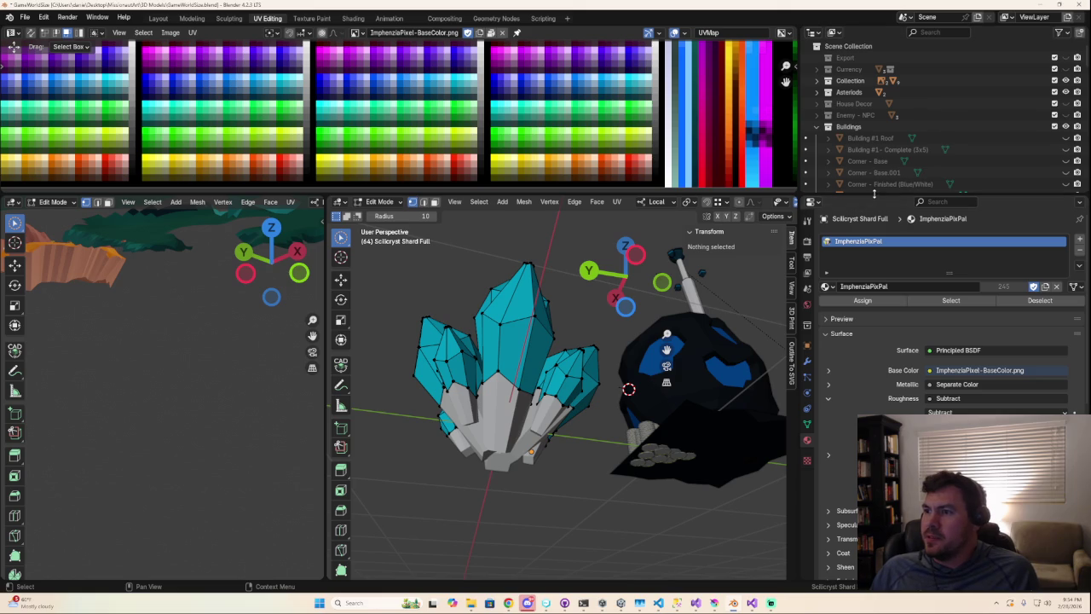
# - Browse the Outliner, return to Object Mode and select the grey Scilicryst Shard Empty base
pyautogui.moveTo(874, 195); pyautogui.dragTo(874, 259)
pyautogui.scroll(-5, 861, 213)
pyautogui.scroll(-5, 861, 214)
pyautogui.scroll(-5, 859, 209)
pyautogui.scroll(5, 871, 209)
pyautogui.scroll(5, 871, 209)
pyautogui.scroll(5, 871, 210)
pyautogui.scroll(5, 871, 212)
pyautogui.scroll(-3, 871, 211)
pyautogui.scroll(-3, 871, 212)
pyautogui.scroll(-3, 871, 212)
pyautogui.scroll(-3, 871, 211)
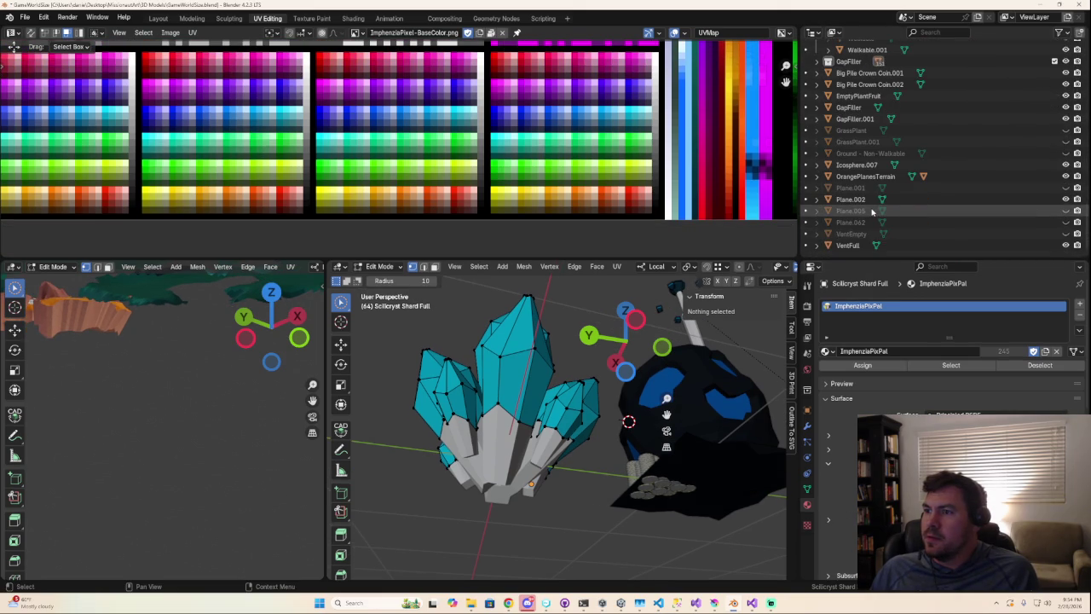
pyautogui.scroll(5, 871, 211)
pyautogui.scroll(5, 865, 196)
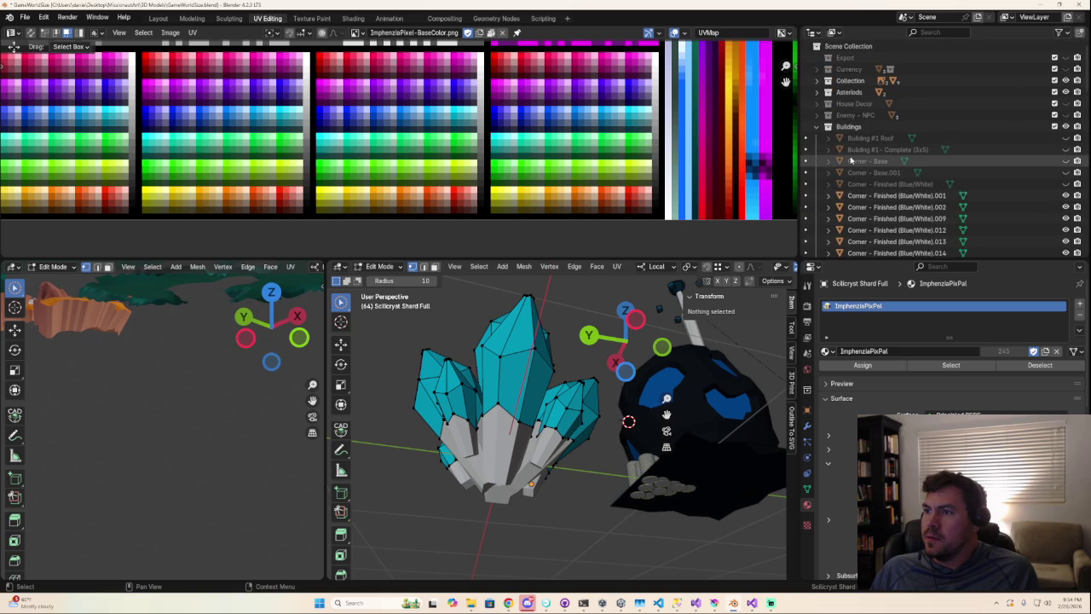
pyautogui.press('Tab')
pyautogui.click(503, 460)
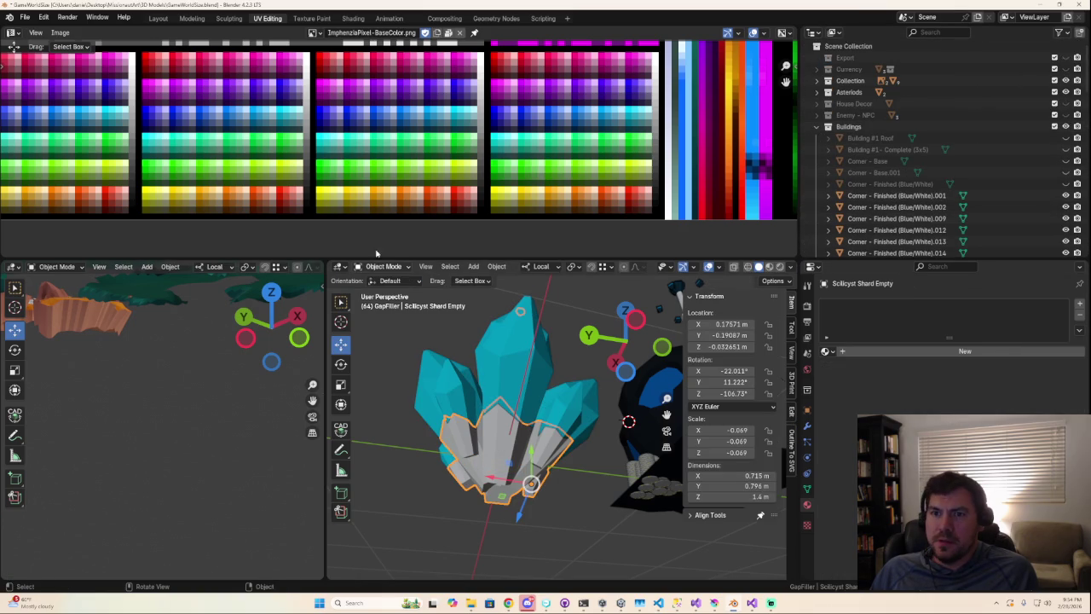
# - Toggle the shard base's edit mode, then select the crystal object and edit its vertices
pyautogui.press('Tab')
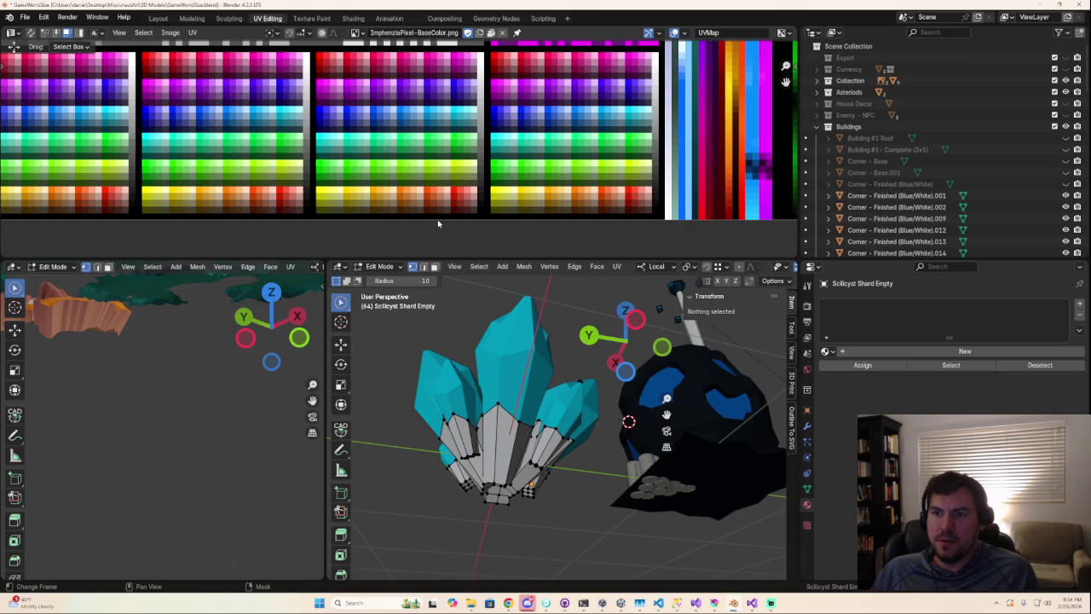
pyautogui.press('Tab')
pyautogui.press('Tab')
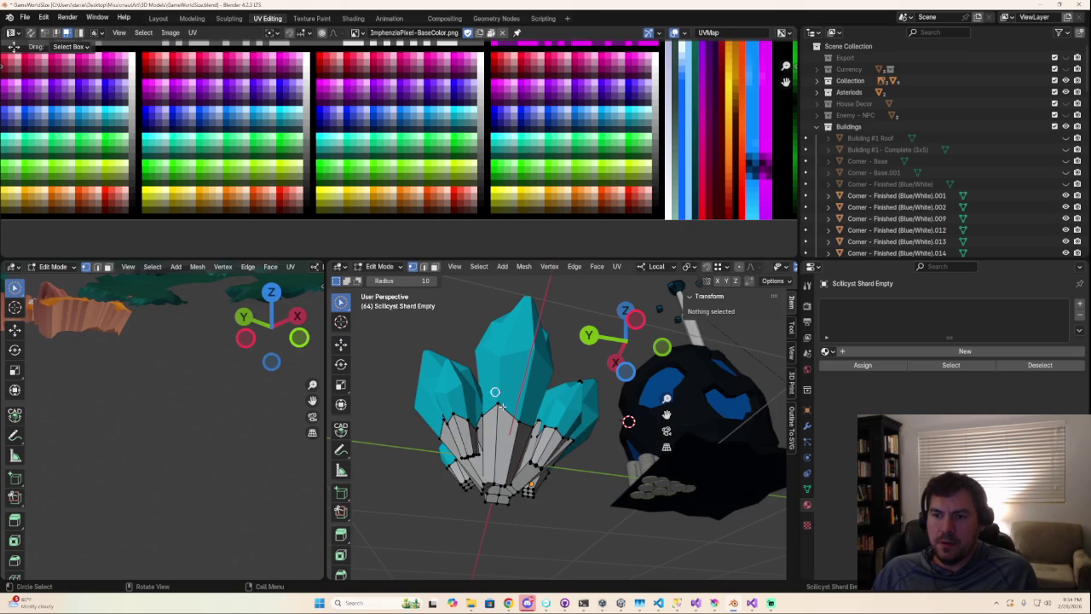
pyautogui.press('a')
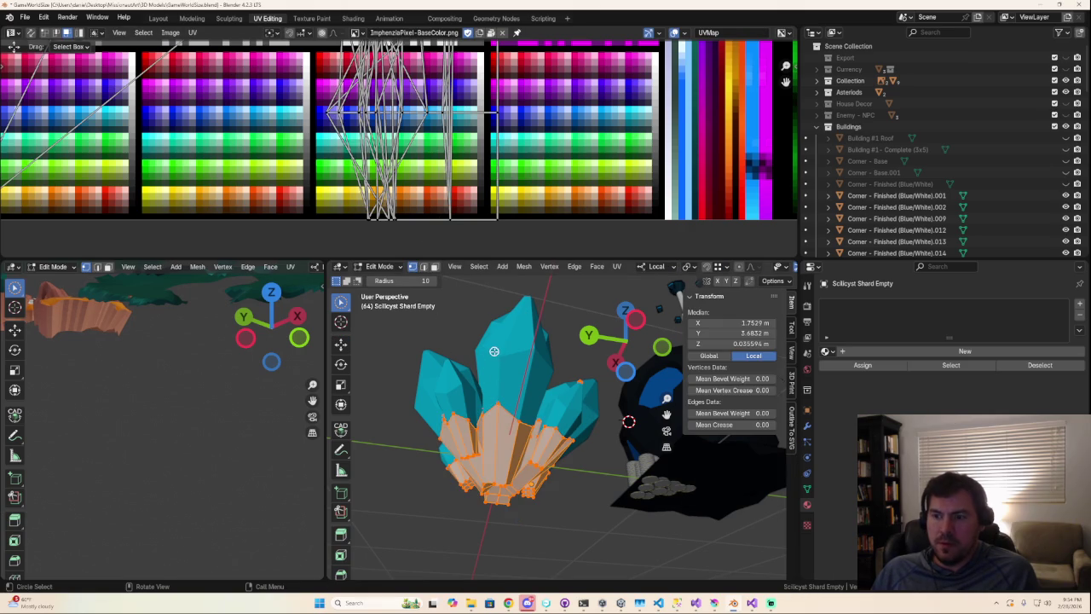
pyautogui.moveTo(506, 356); pyautogui.dragTo(487, 402, button='middle')
pyautogui.scroll(2, 488, 417)
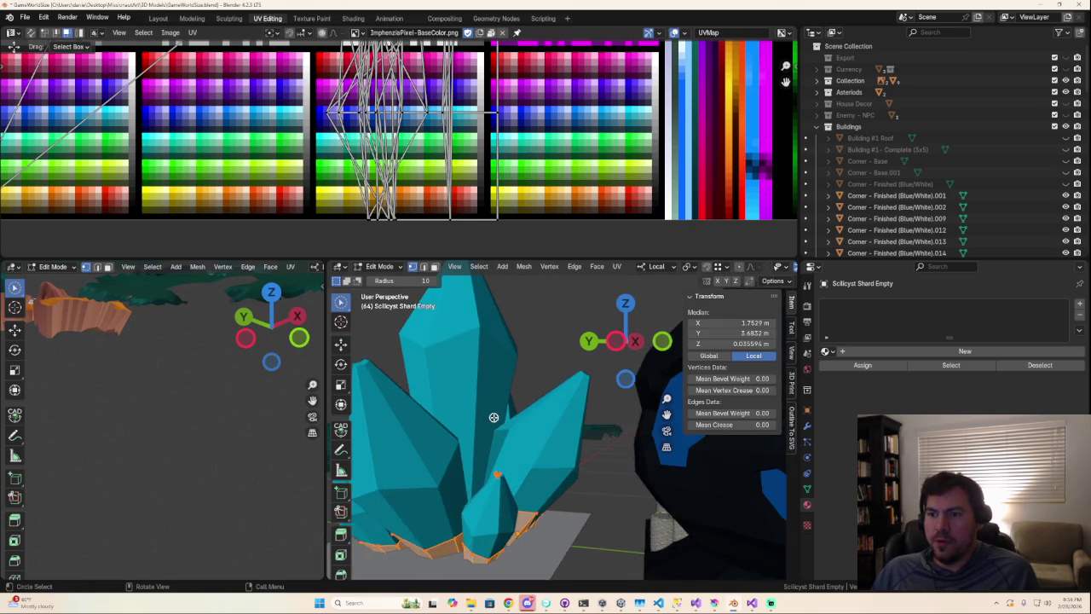
pyautogui.hotkey('alt', 'a')
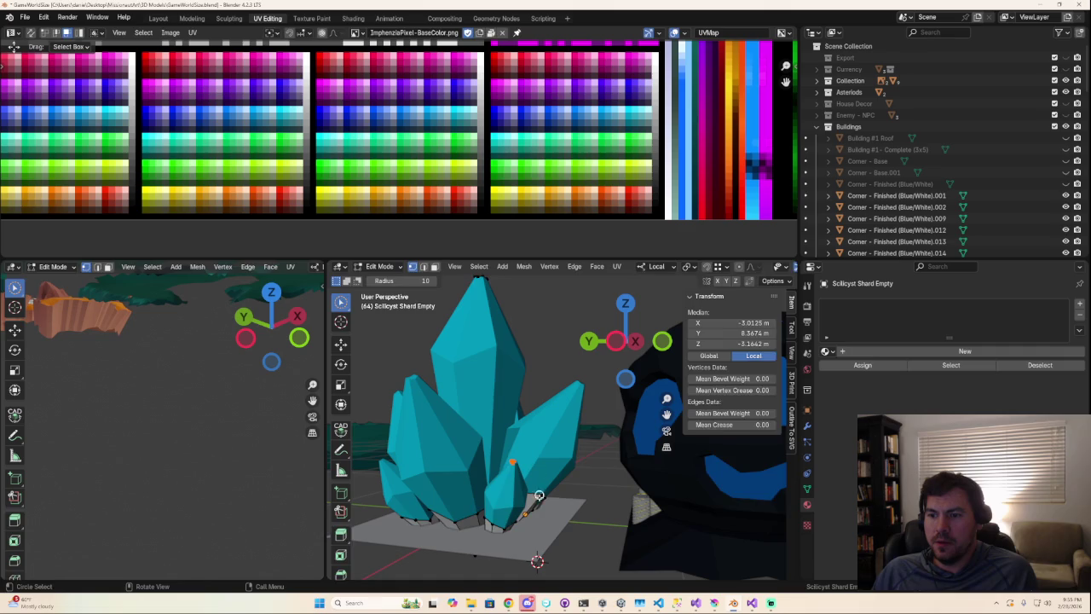
pyautogui.press('Tab')
pyautogui.click(537, 520)
pyautogui.scroll(3, 529, 546)
pyautogui.press('Tab')
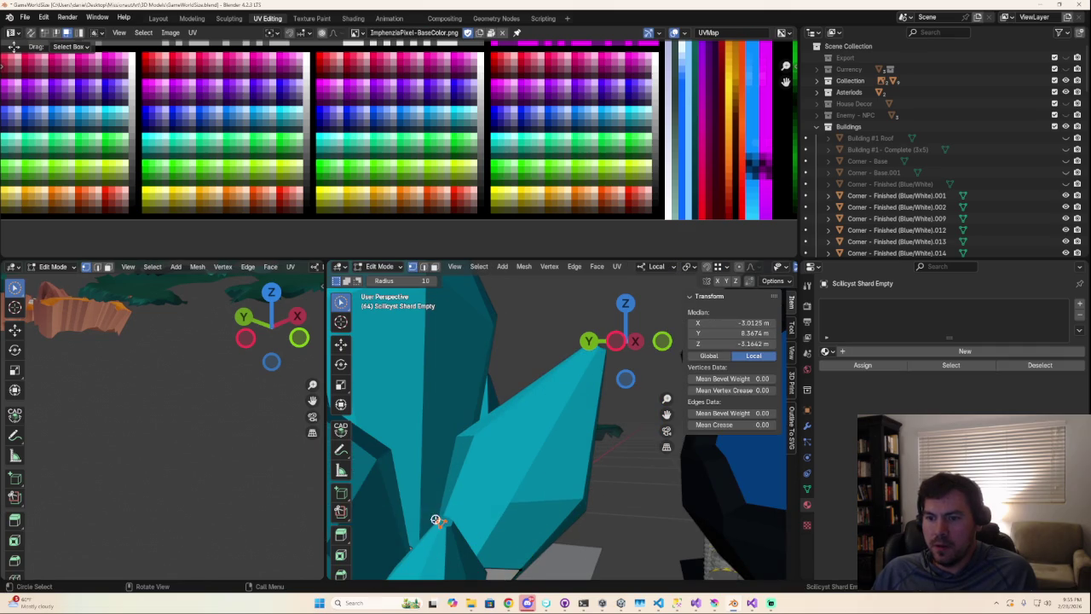
# - Select the stray vertices at a shard's base and delete them
pyautogui.click(438, 522)
pyautogui.scroll(-4, 468, 518)
pyautogui.moveTo(468, 518)
pyautogui.mouseDown(button='middle')
pyautogui.moveTo(477, 511)
pyautogui.moveTo(486, 524)
pyautogui.mouseUp(button='middle')
pyautogui.scroll(2, 487, 526)
pyautogui.scroll(2, 488, 526)
pyautogui.rightClick(490, 526)
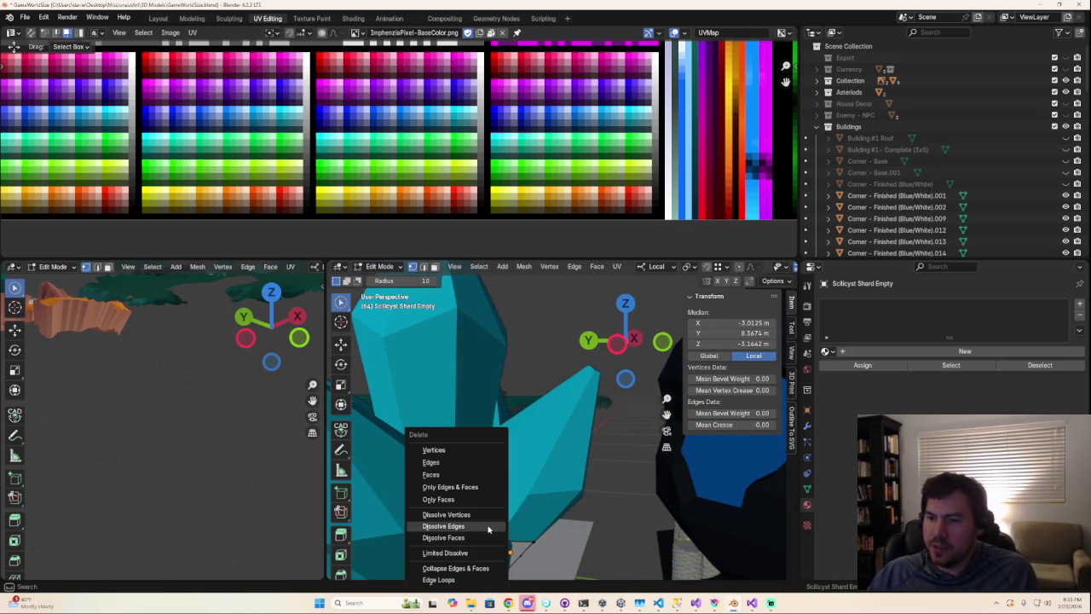
pyautogui.press('Escape')
pyautogui.rightClick(488, 511)
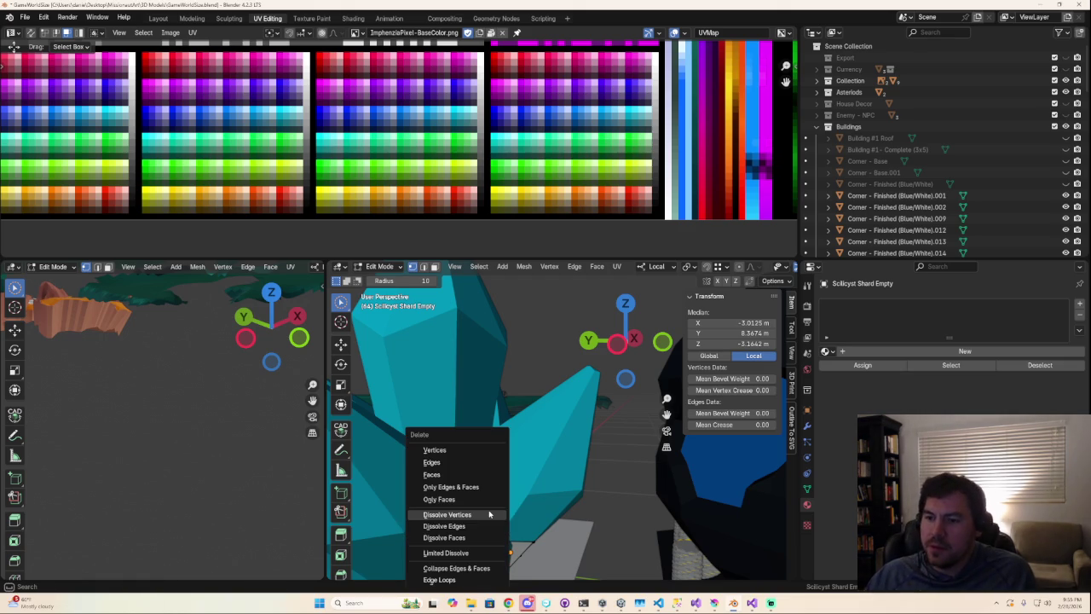
pyautogui.click(435, 449)
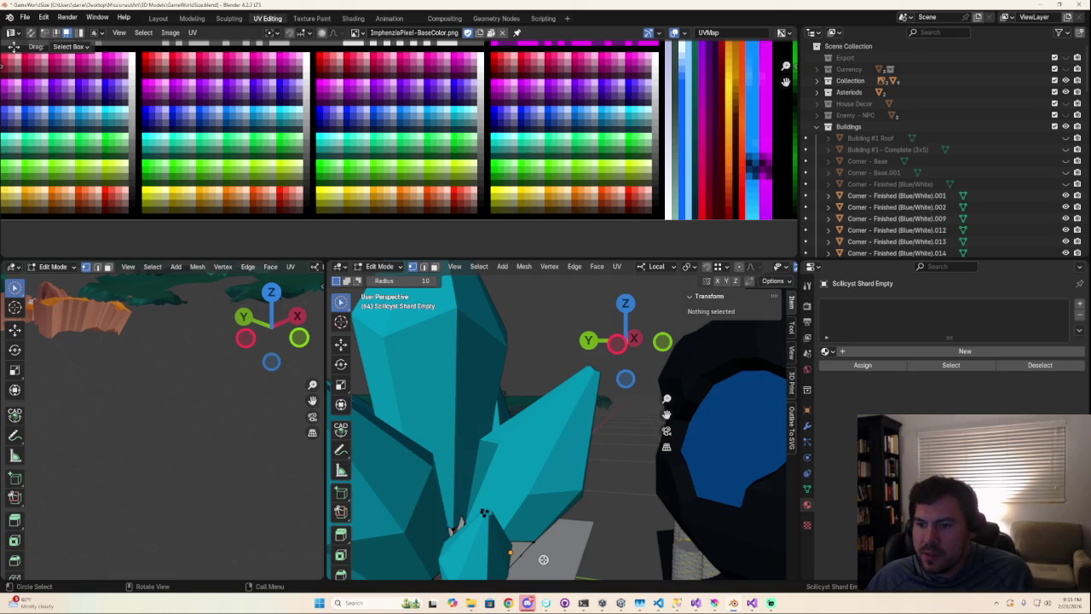
pyautogui.click(477, 513)
pyautogui.press('x')
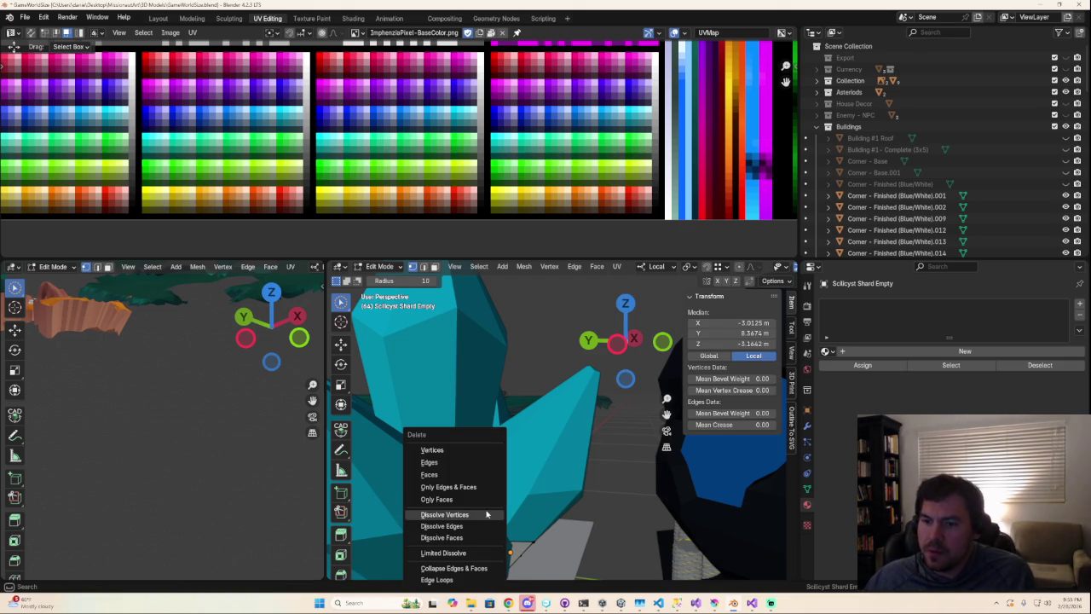
pyautogui.click(432, 449)
# - Find the stray vertices near the shard tip and delete them
pyautogui.moveTo(465, 452); pyautogui.dragTo(503, 266, button='middle')
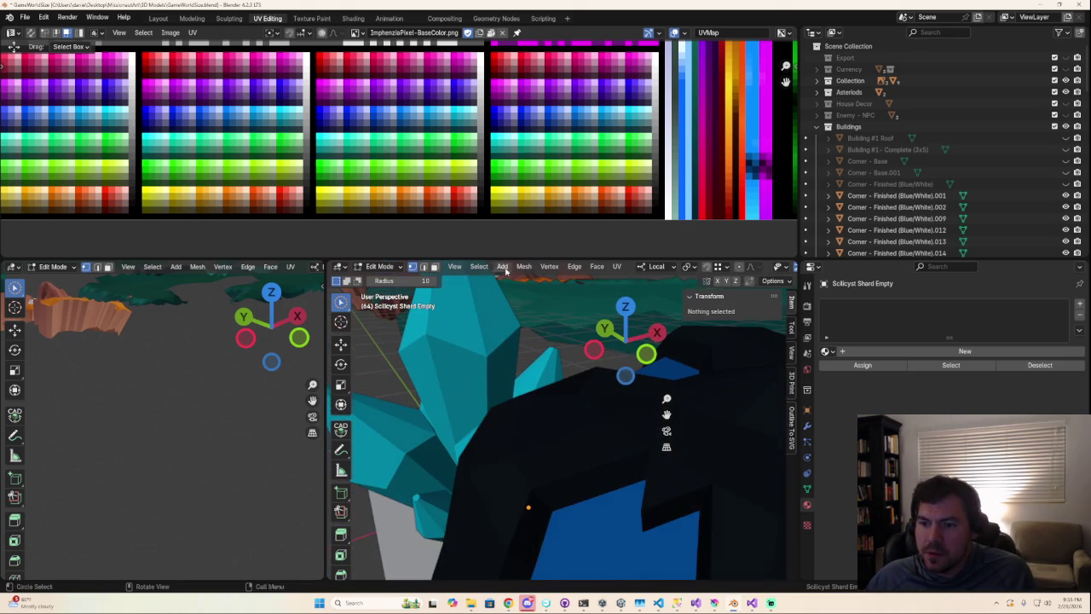
pyautogui.scroll(-4, 358, 136)
pyautogui.moveTo(511, 426)
pyautogui.mouseDown(button='middle')
pyautogui.moveTo(554, 430)
pyautogui.moveTo(548, 461)
pyautogui.moveTo(512, 452)
pyautogui.mouseUp(button='middle')
pyautogui.moveTo(447, 445); pyautogui.dragTo(438, 440)
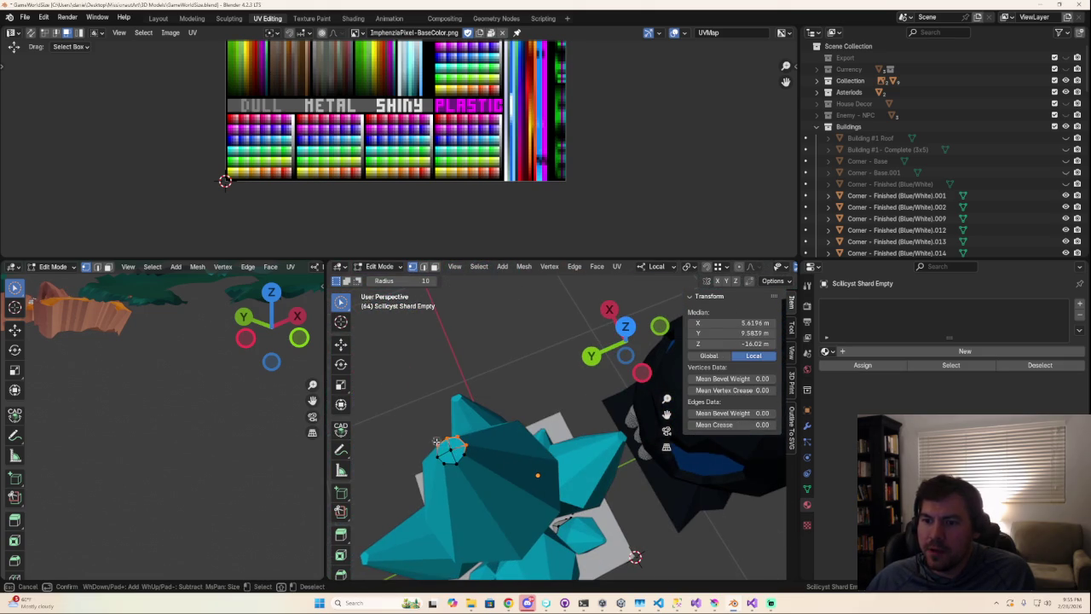
pyautogui.rightClick(450, 450)
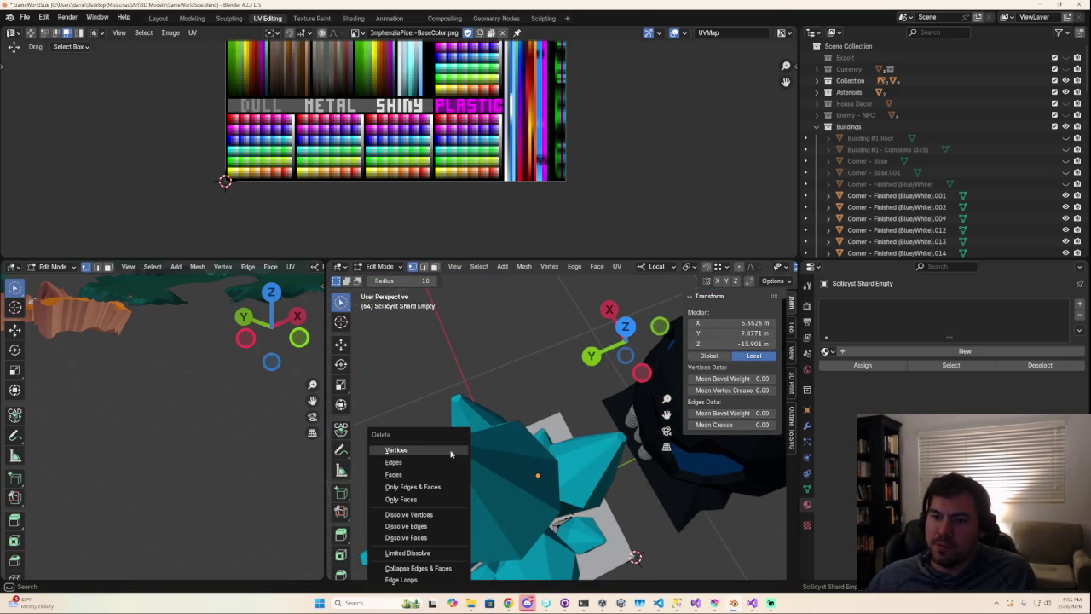
pyautogui.click(510, 487)
# - Return to Object Mode and select the grey base piece
pyautogui.moveTo(508, 416)
pyautogui.mouseDown(button='middle')
pyautogui.moveTo(772, 434)
pyautogui.moveTo(547, 450)
pyautogui.mouseUp(button='middle')
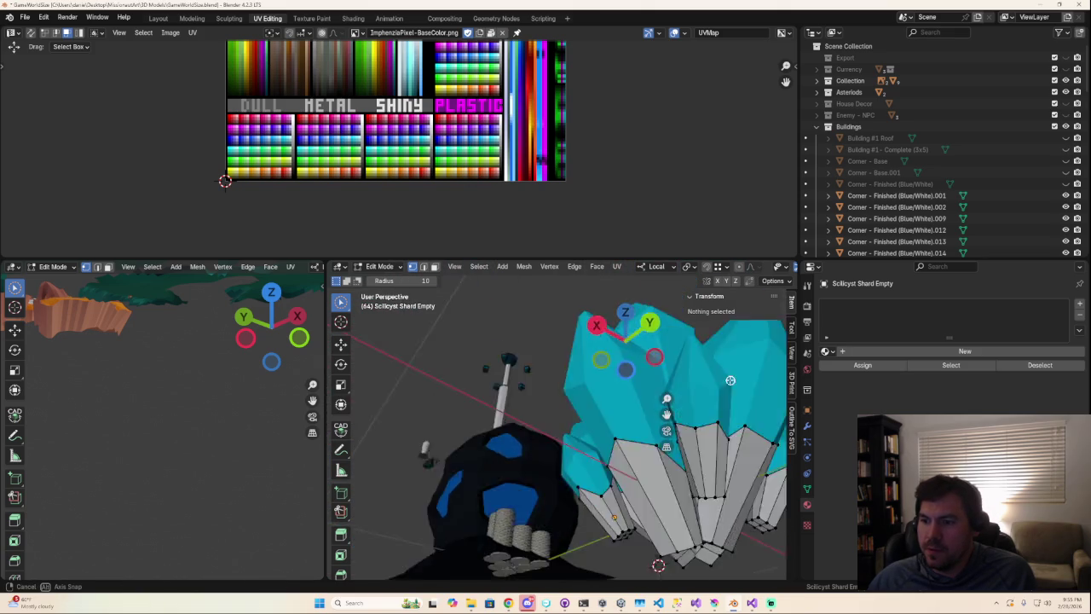
pyautogui.press('Tab')
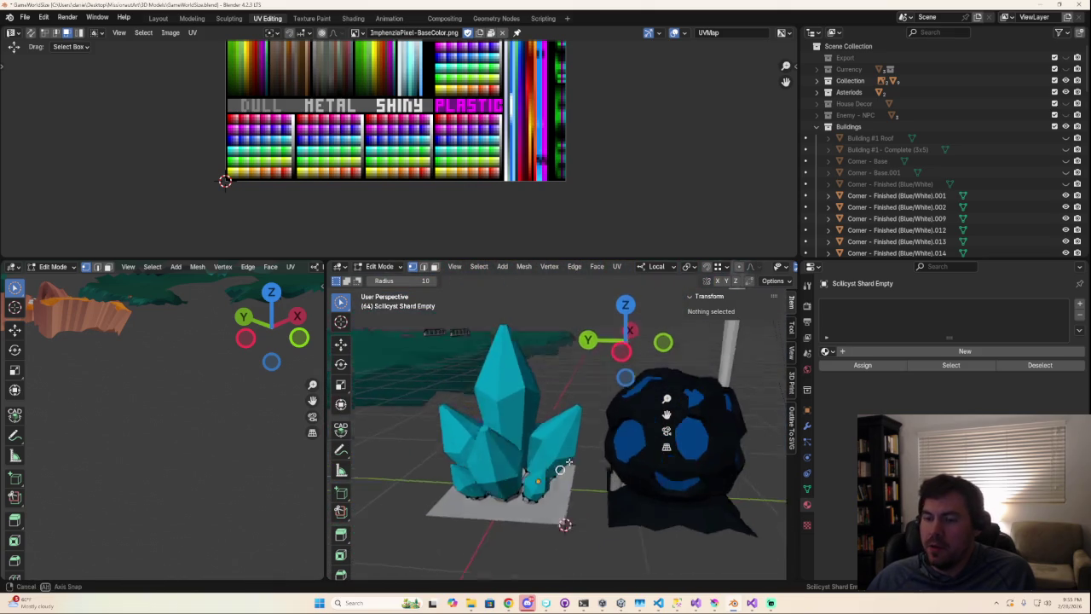
pyautogui.click(587, 507)
pyautogui.scroll(2, 546, 486)
pyautogui.moveTo(540, 468); pyautogui.dragTo(538, 483, button='middle')
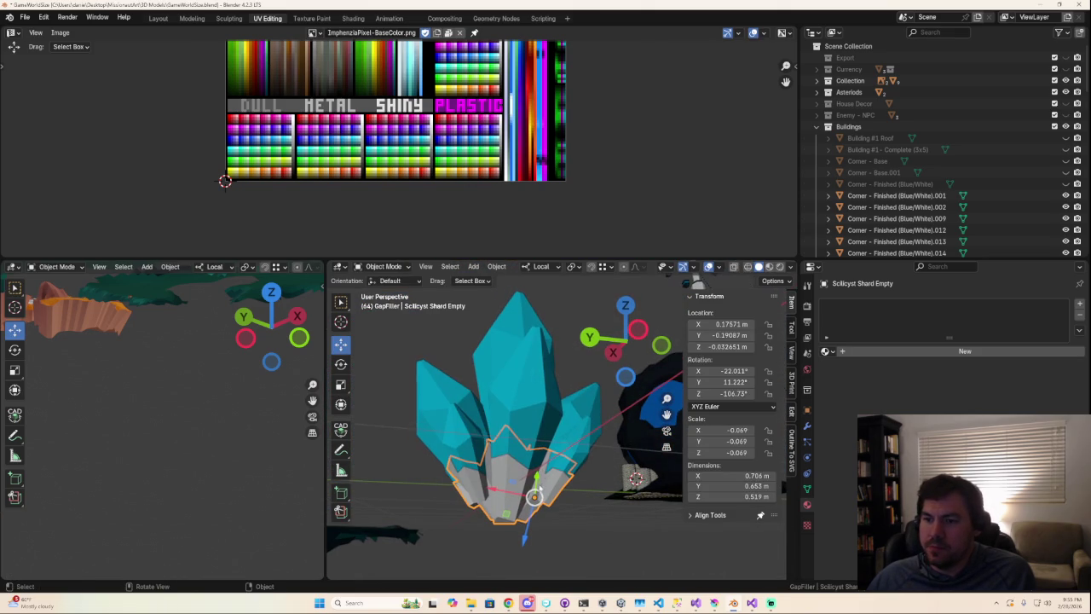
# - Enlarge the palette view, select the whole base mesh in Edit Mode and shrink its UVs
pyautogui.scroll(1, 444, 259)
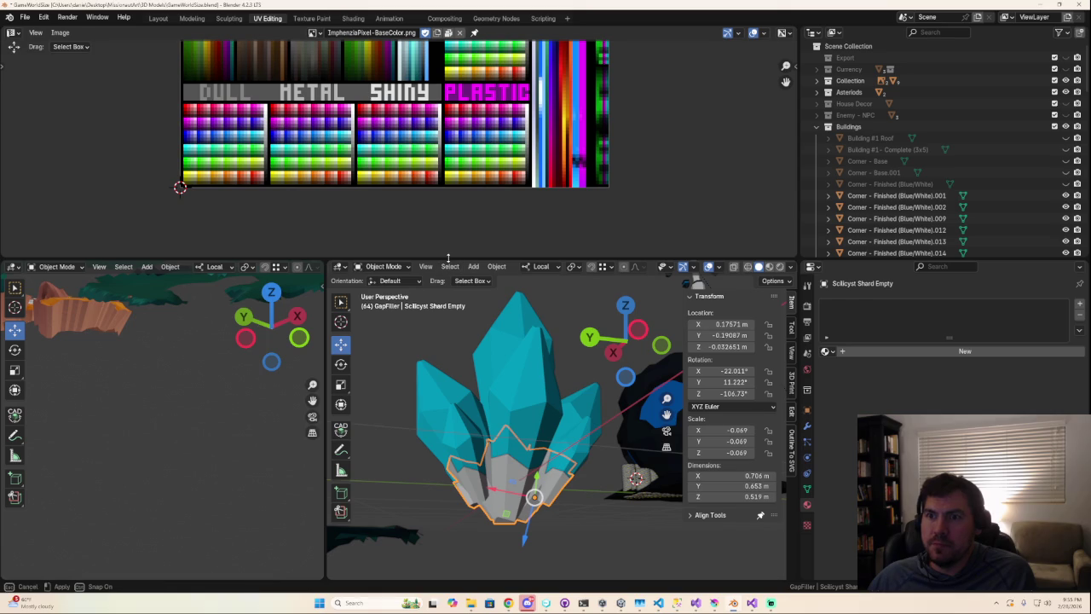
pyautogui.moveTo(449, 259); pyautogui.dragTo(449, 338)
pyautogui.scroll(3, 383, 160)
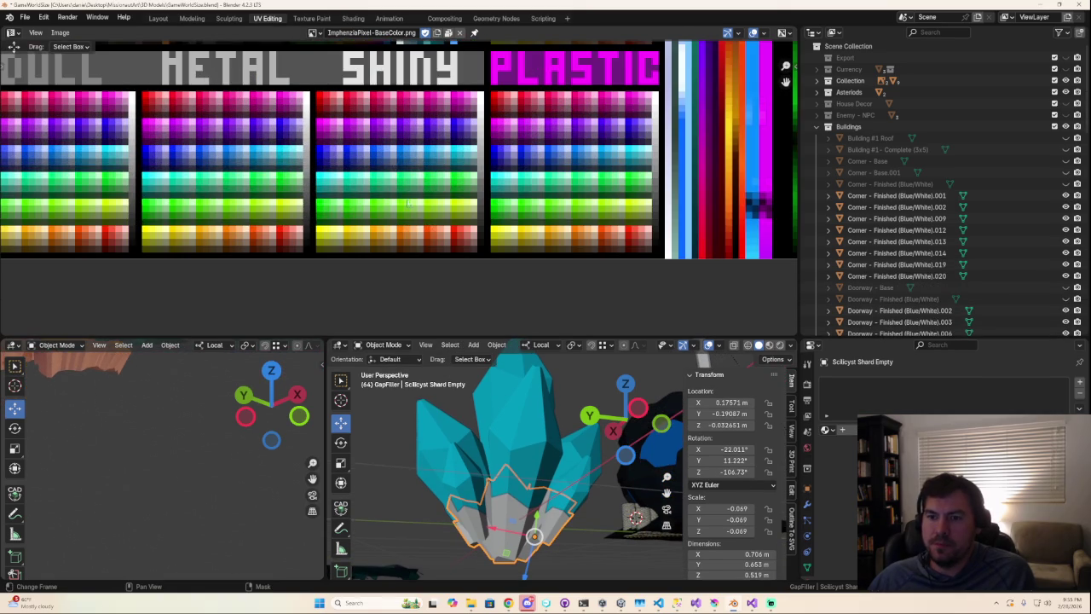
pyautogui.press('Tab')
pyautogui.press('a')
pyautogui.hotkey('alt', 'a')
pyautogui.press('a')
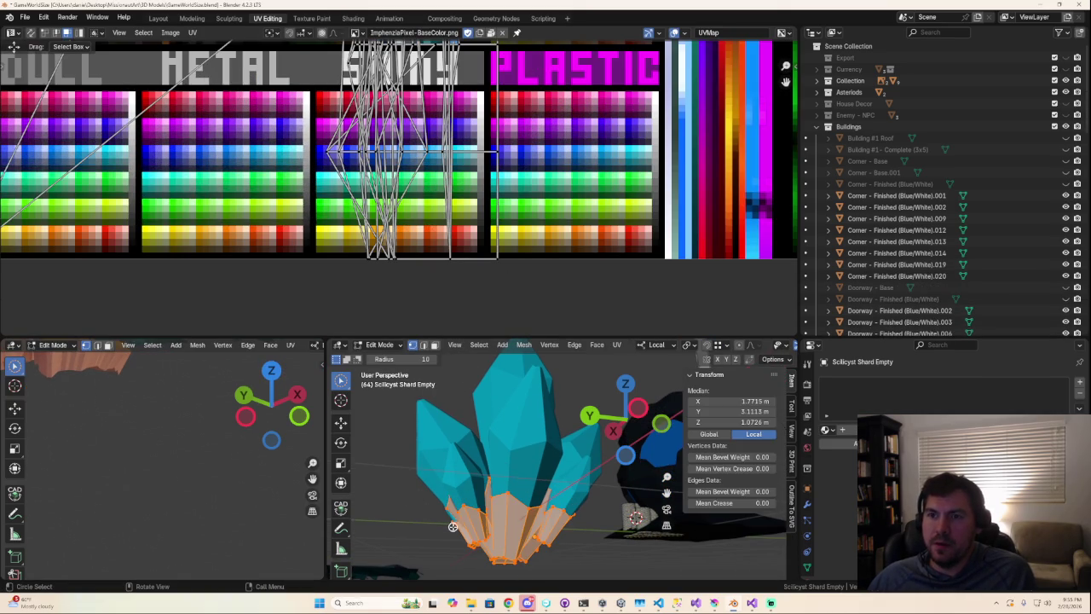
pyautogui.press('a')
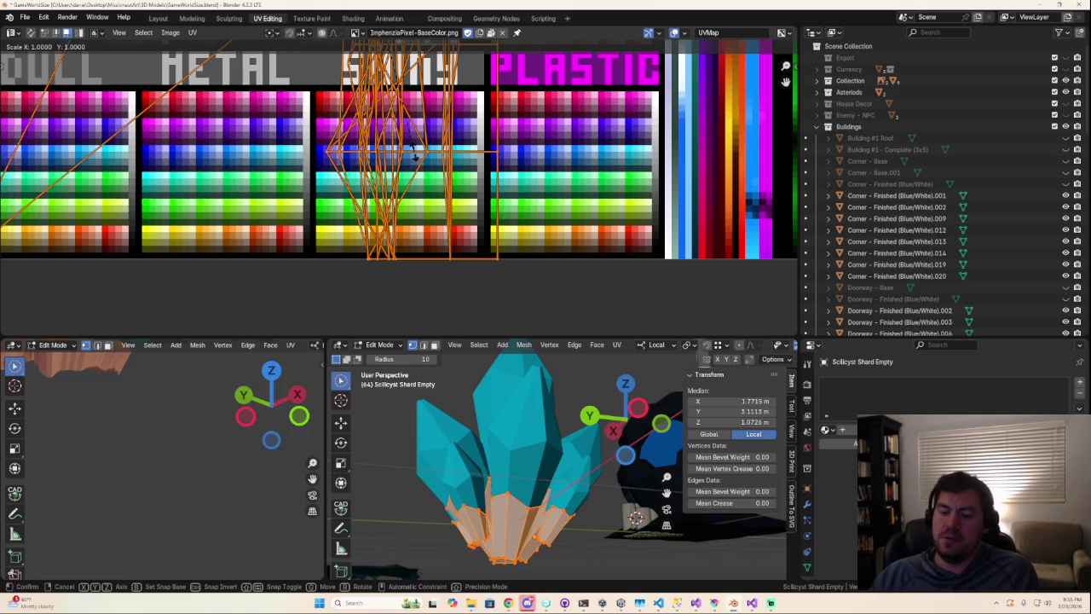
pyautogui.hotkey('alt', 'a')
# - Move the base's collapsed UVs onto the cyan palette swatch, adjusting them twice
pyautogui.scroll(-8, 418, 154)
pyautogui.scroll(6, 421, 152)
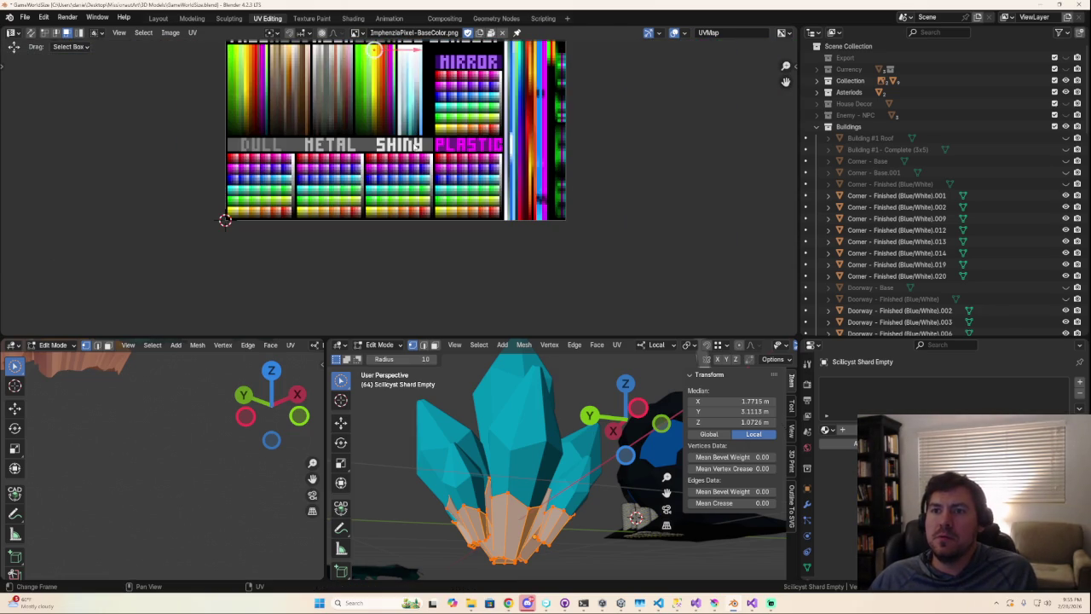
pyautogui.press('g')
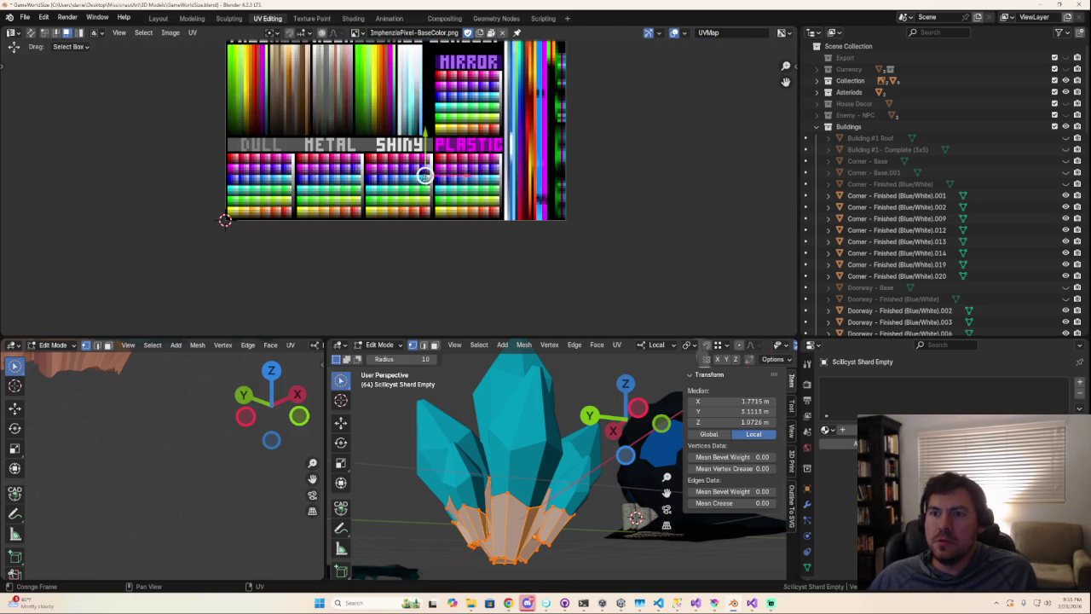
pyautogui.click(424, 178)
pyautogui.scroll(5, 425, 183)
pyautogui.press('g')
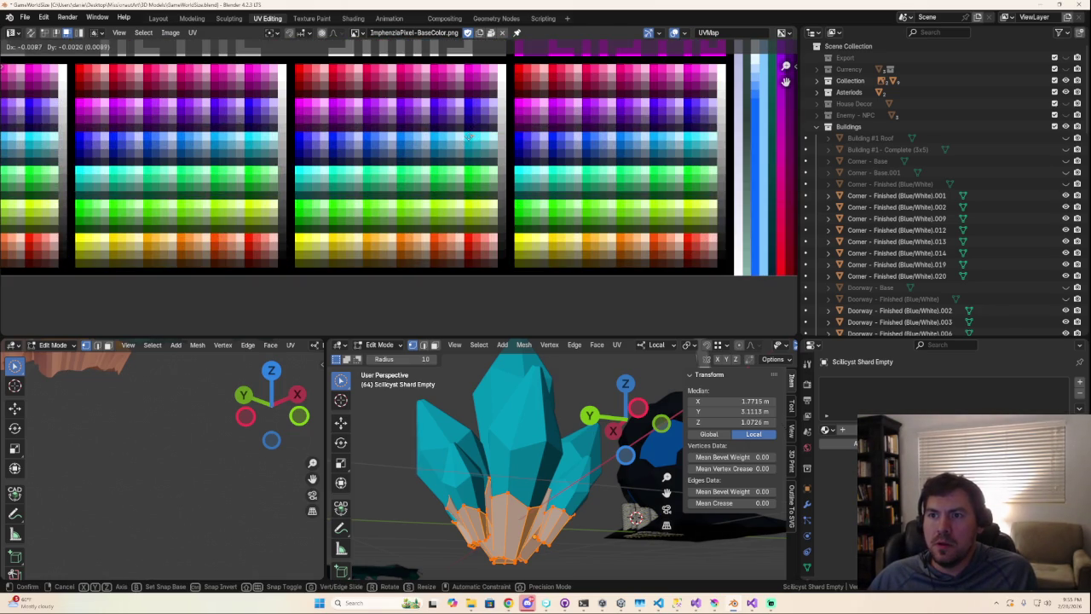
pyautogui.click(463, 137)
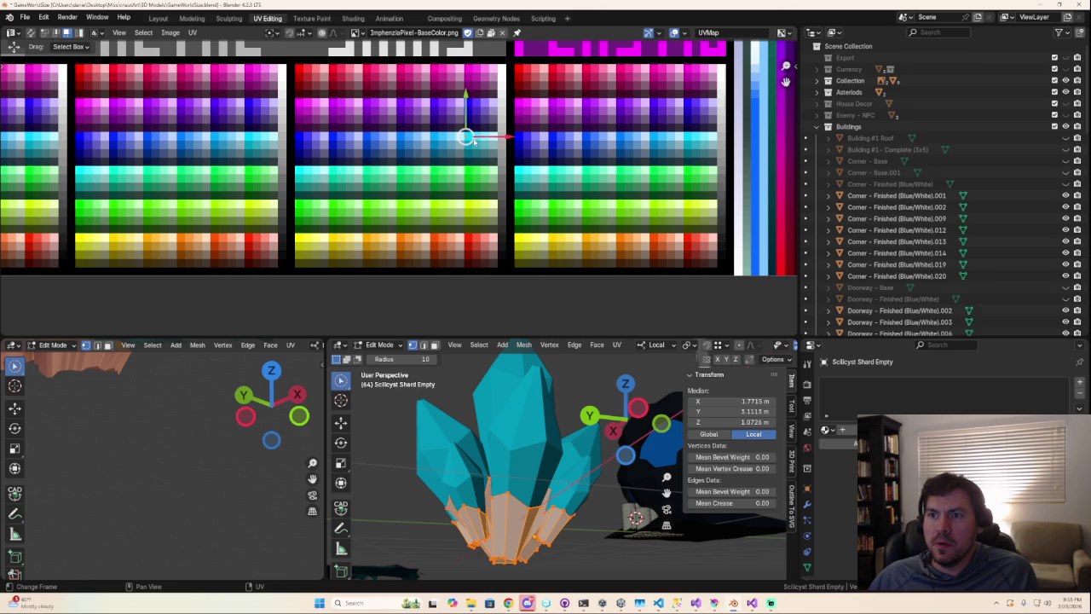
pyautogui.press('g')
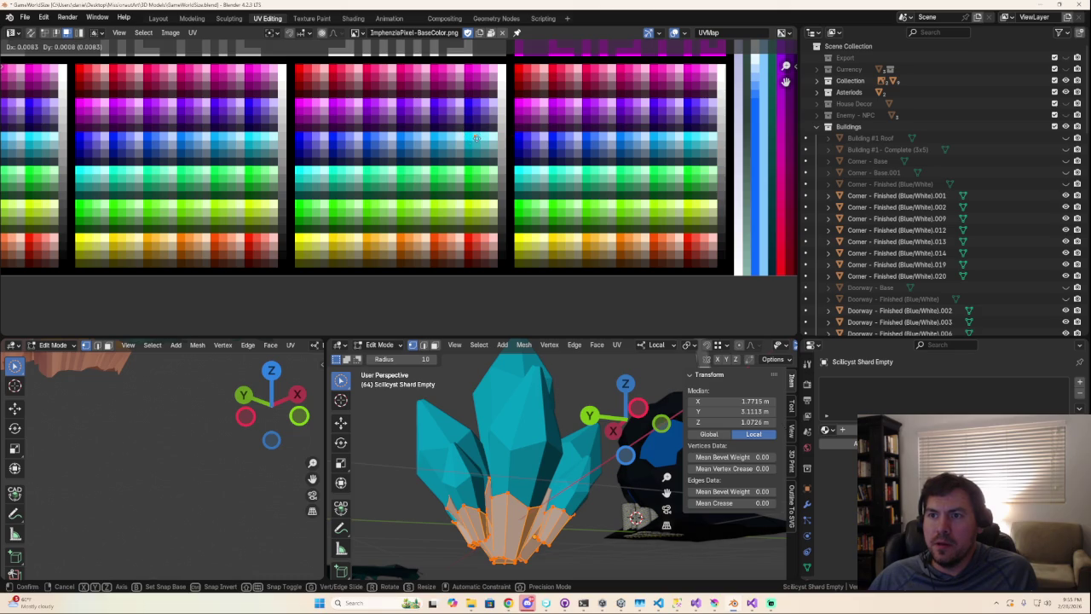
pyautogui.click(467, 137)
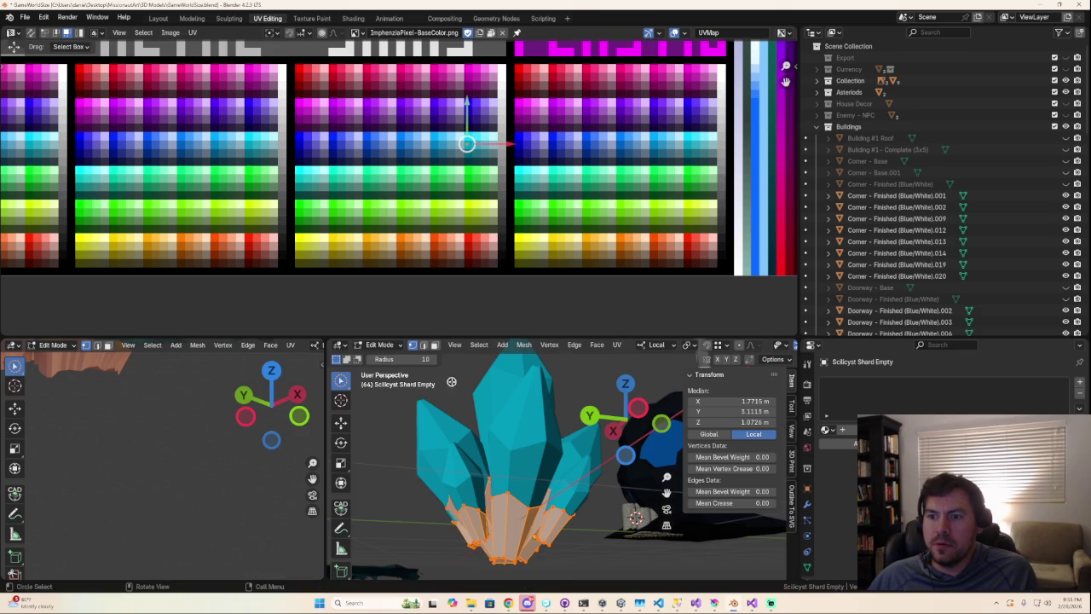
pyautogui.press('Tab')
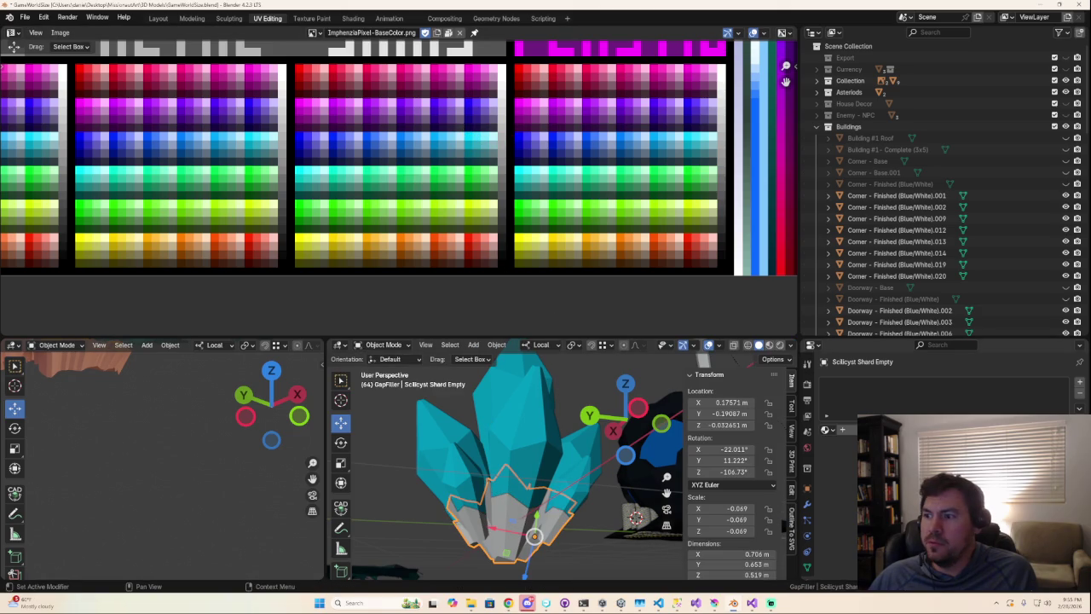
# - Show the base's material settings and nudge its UVs within the cyan swatch
pyautogui.click(807, 580)
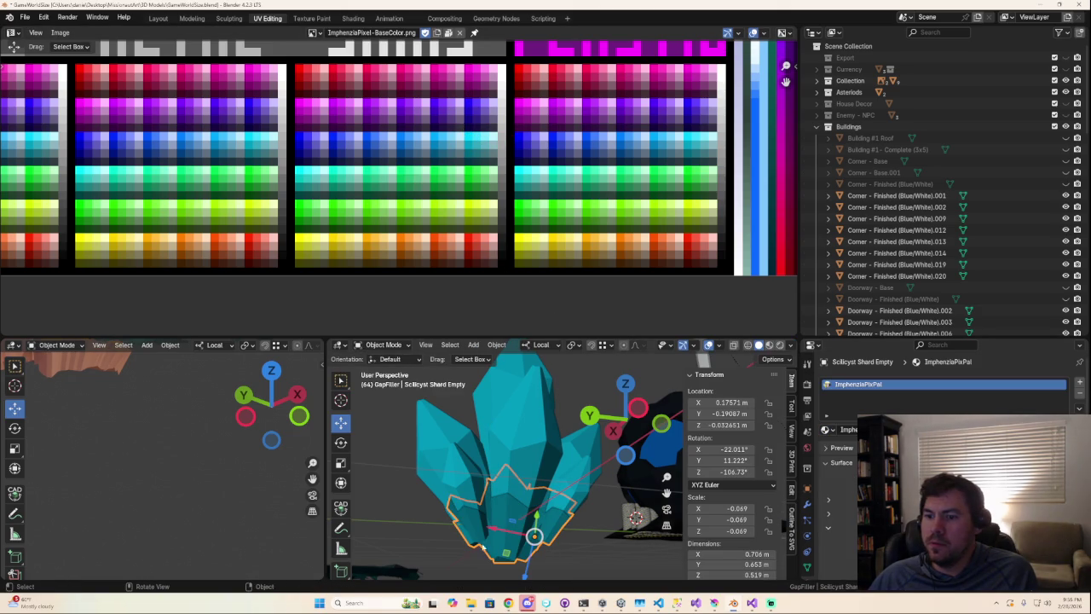
pyautogui.moveTo(407, 509)
pyautogui.mouseDown(button='middle')
pyautogui.moveTo(586, 537)
pyautogui.moveTo(399, 468)
pyautogui.moveTo(596, 384)
pyautogui.mouseUp(button='middle')
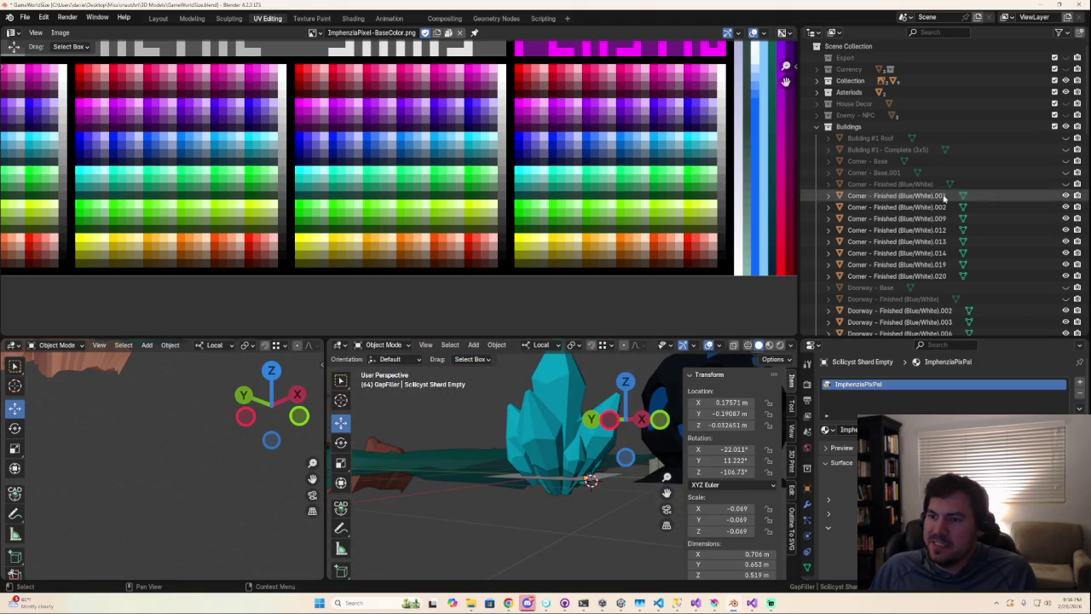
pyautogui.press('Tab')
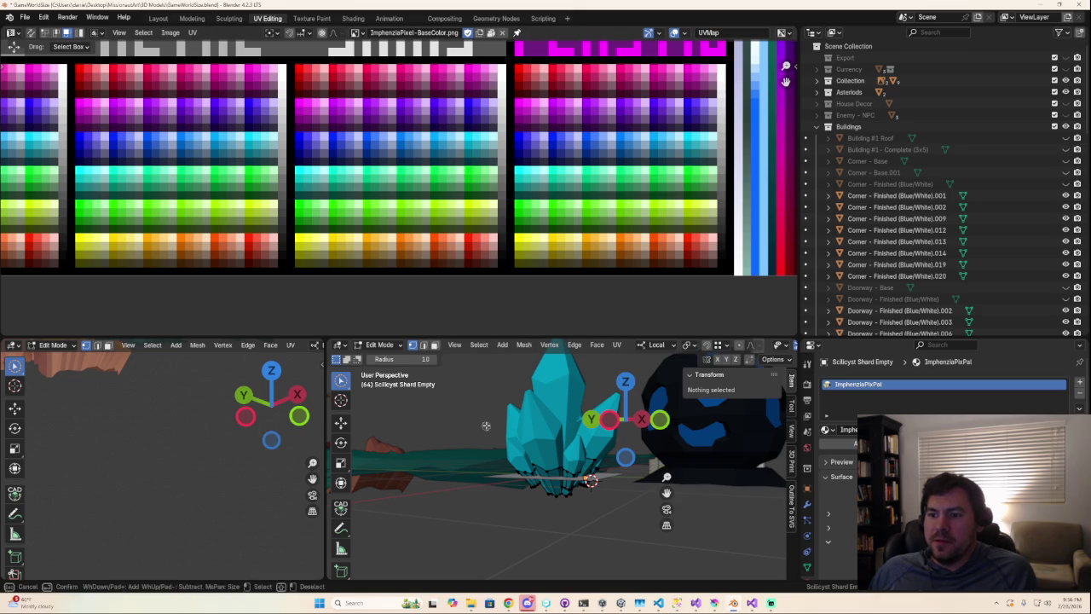
pyautogui.press('a')
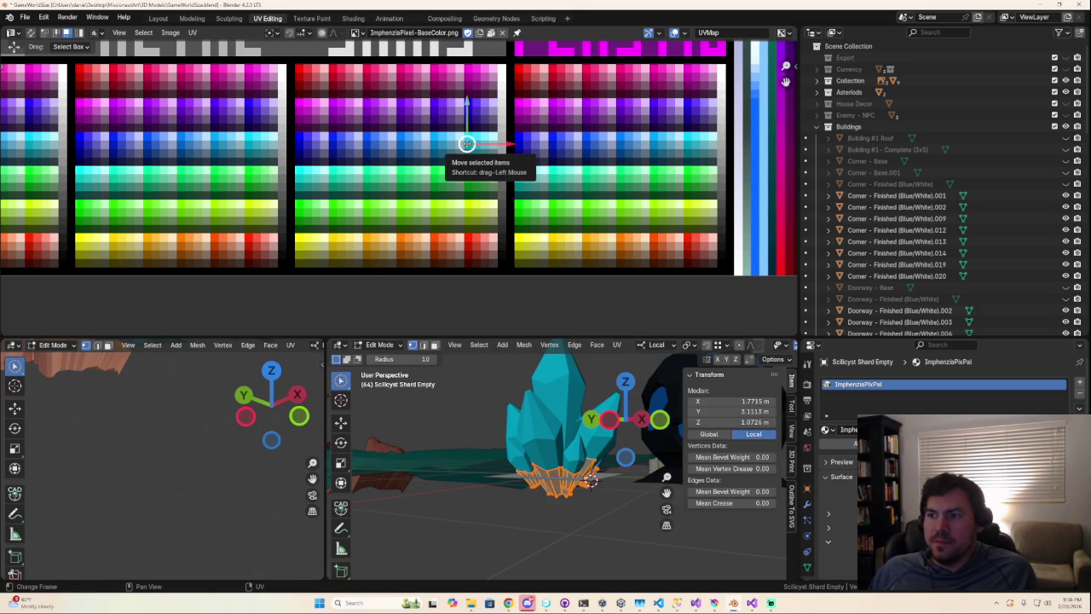
pyautogui.moveTo(466, 143); pyautogui.dragTo(469, 139)
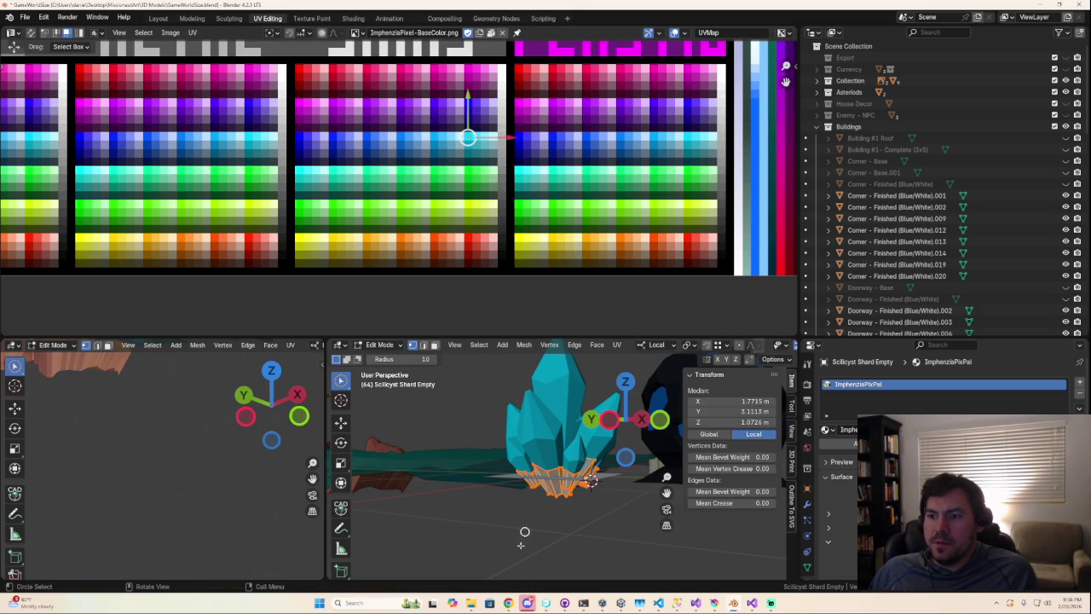
pyautogui.click(535, 516)
pyautogui.press('Tab')
# - Orbit below the crystal in Object Mode to inspect the recoloured base
pyautogui.moveTo(554, 537); pyautogui.dragTo(769, 512, button='middle')
pyautogui.press('Tab')
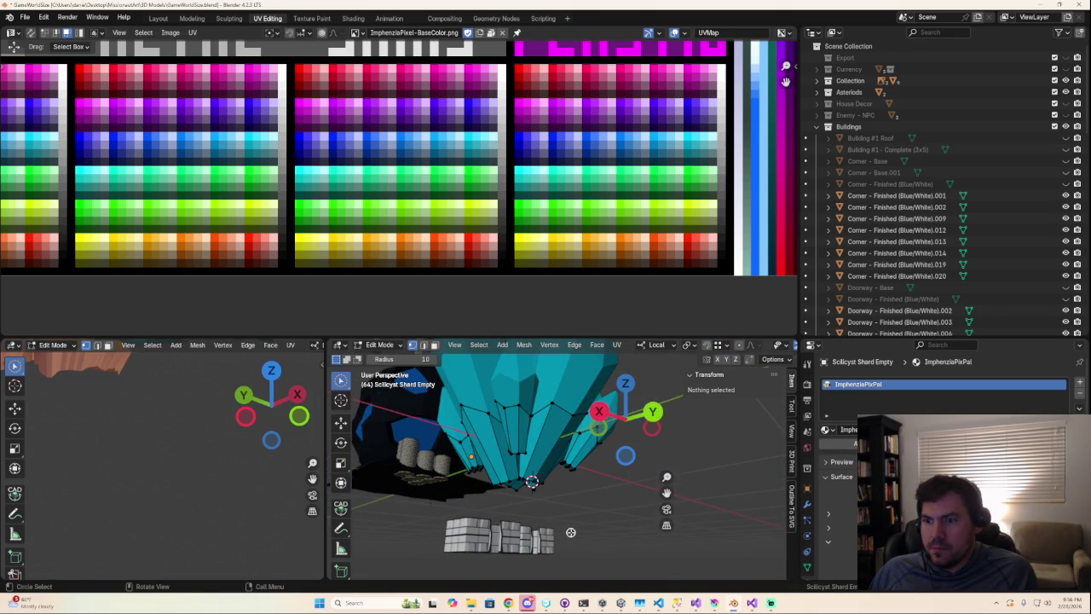
pyautogui.press('Tab')
pyautogui.moveTo(600, 520)
pyautogui.mouseDown(button='middle')
pyautogui.moveTo(602, 464)
pyautogui.moveTo(450, 540)
pyautogui.moveTo(475, 529)
pyautogui.moveTo(383, 492)
pyautogui.moveTo(432, 506)
pyautogui.mouseUp(button='middle')
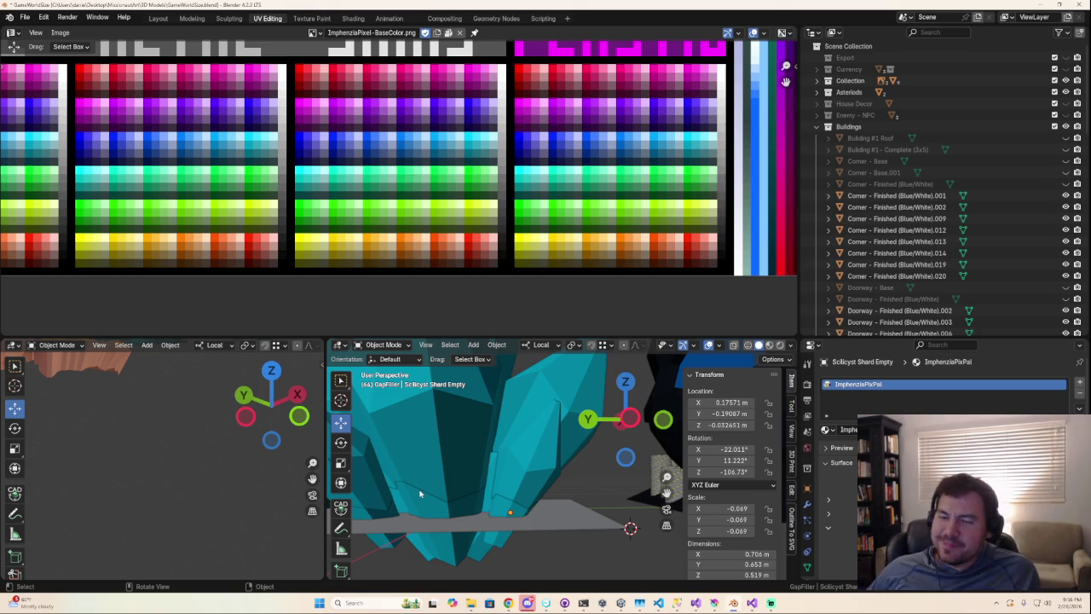
# - Select the crystal shards object and orbit and zoom around it
pyautogui.scroll(-3, 430, 491)
pyautogui.scroll(3, 433, 491)
pyautogui.scroll(2, 510, 444)
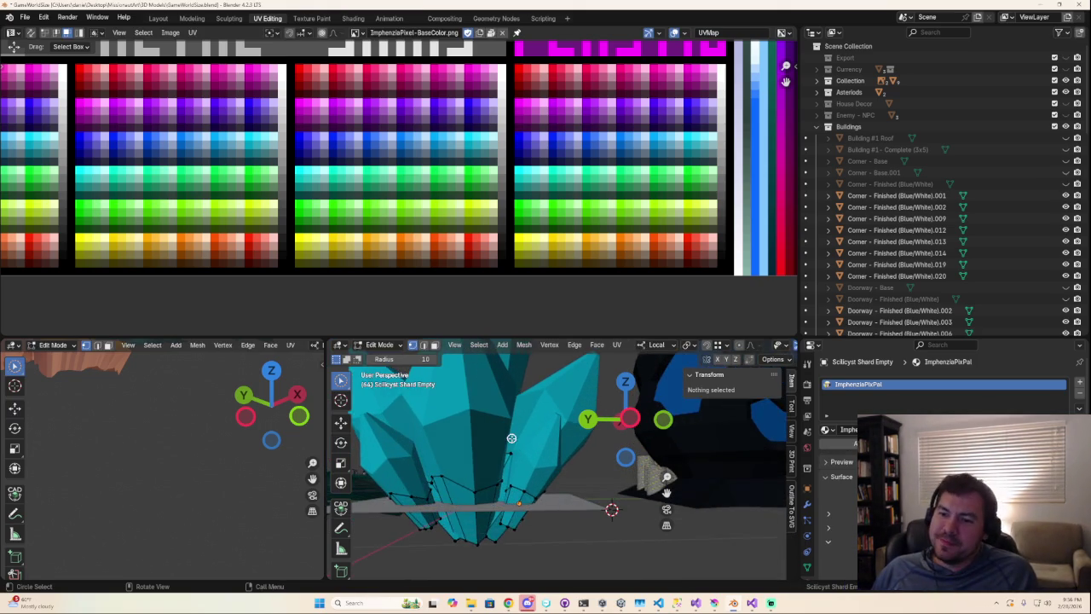
pyautogui.click(493, 441)
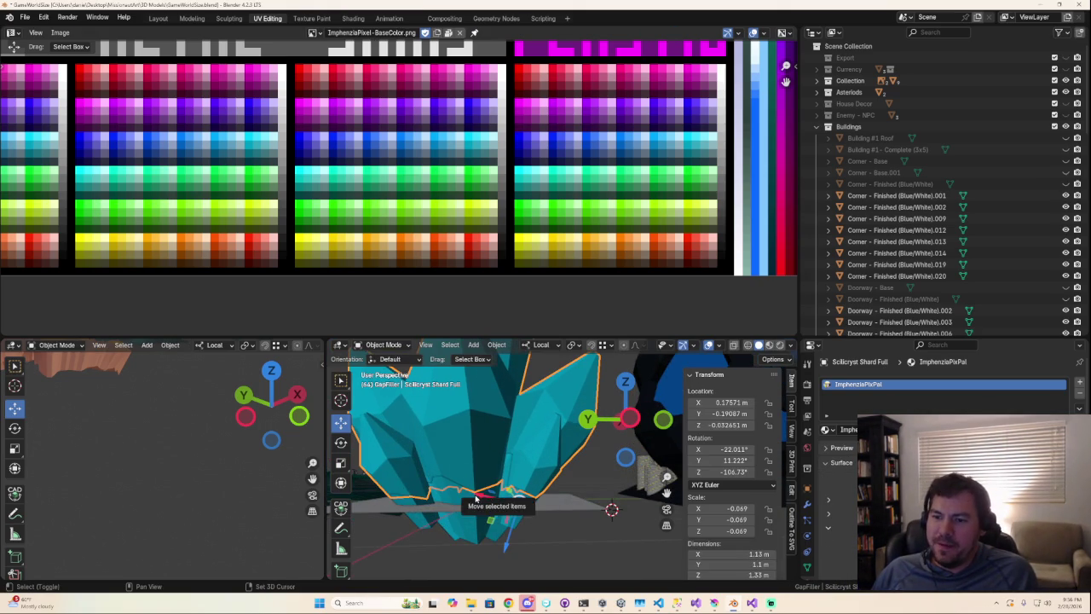
pyautogui.moveTo(486, 478)
pyautogui.mouseDown(button='middle')
pyautogui.moveTo(470, 497)
pyautogui.moveTo(559, 505)
pyautogui.mouseUp(button='middle')
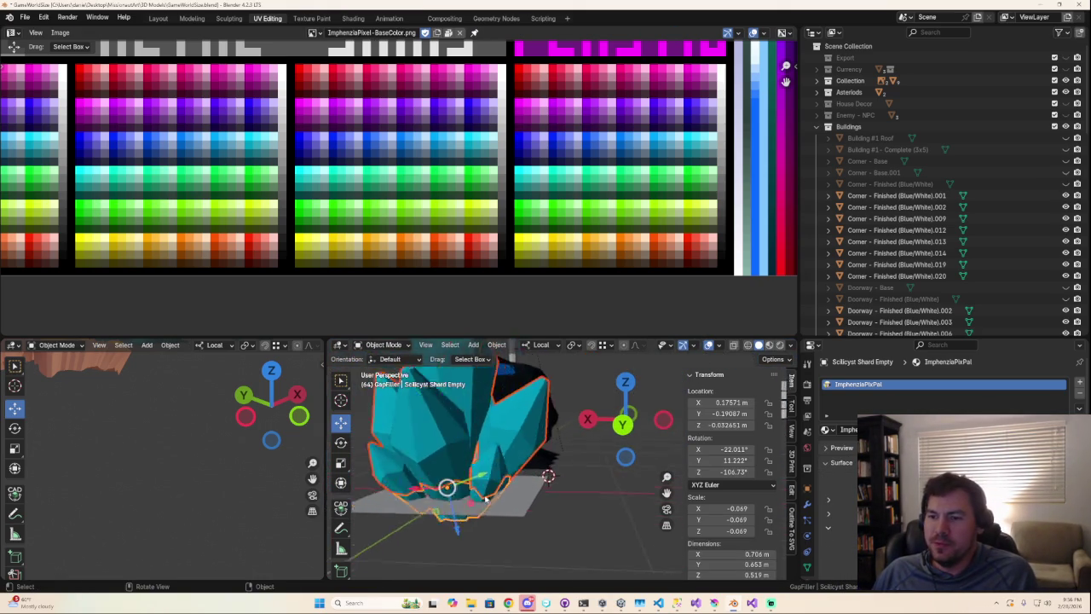
pyautogui.scroll(3, 559, 506)
pyautogui.scroll(-3, 561, 512)
pyautogui.scroll(-4, 561, 511)
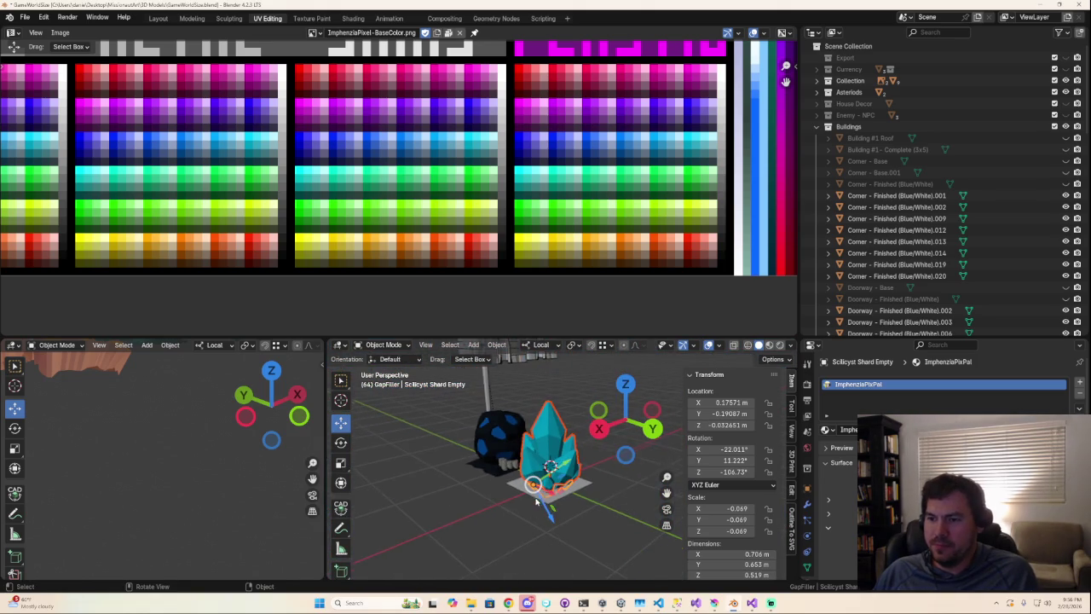
pyautogui.scroll(5, 536, 501)
pyautogui.scroll(-2, 536, 501)
pyautogui.scroll(2, 536, 501)
pyautogui.scroll(-2, 536, 501)
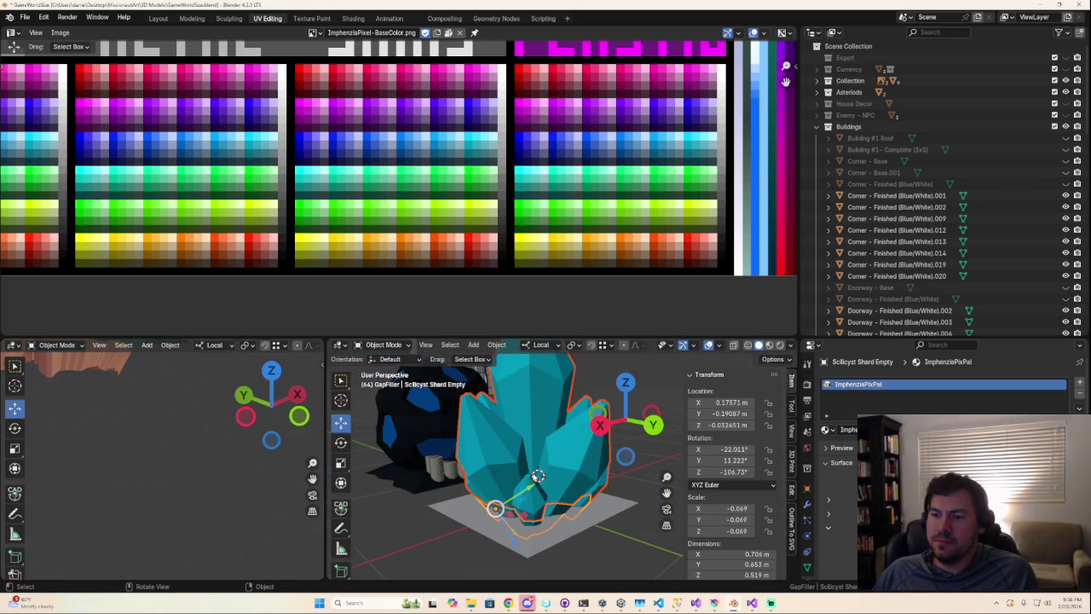
# - Nudge the Scilicryst Shard Empty lower, select the GapFiller plane, and switch to Modeling
pyautogui.press('g')
pyautogui.click(537, 558)
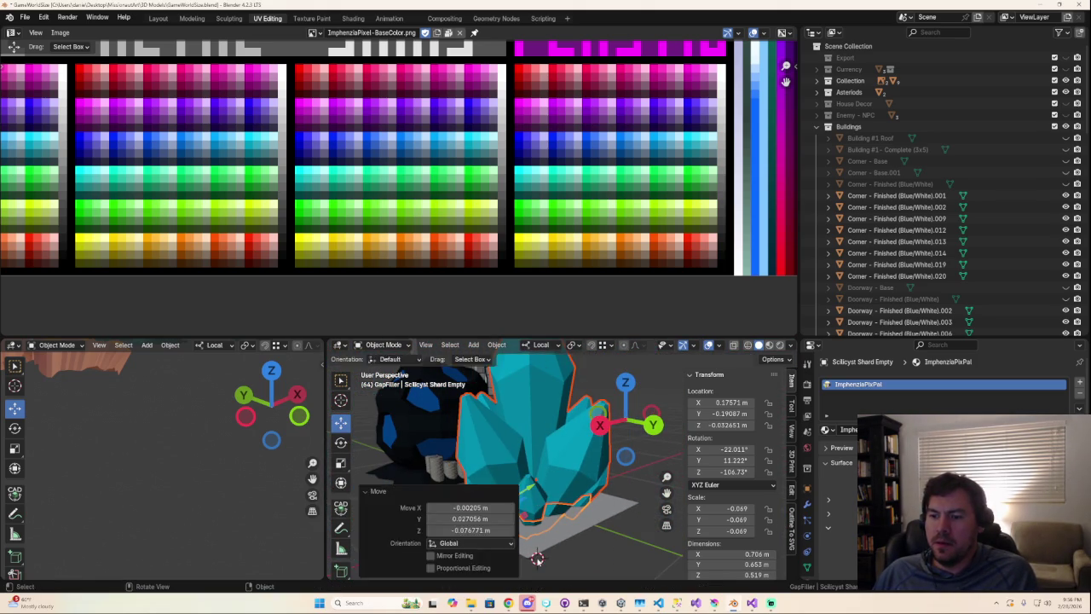
pyautogui.press('Tab')
pyautogui.moveTo(537, 558)
pyautogui.mouseDown(button='middle')
pyautogui.moveTo(644, 568)
pyautogui.moveTo(550, 388)
pyautogui.mouseUp(button='middle')
pyautogui.press('Tab')
pyautogui.click(643, 571)
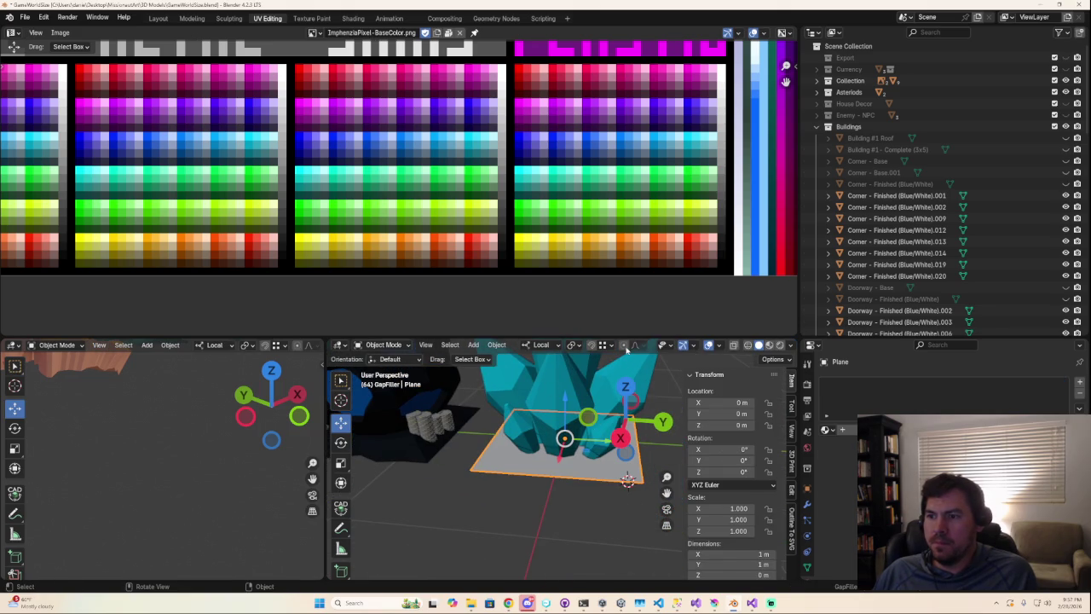
pyautogui.click(194, 19)
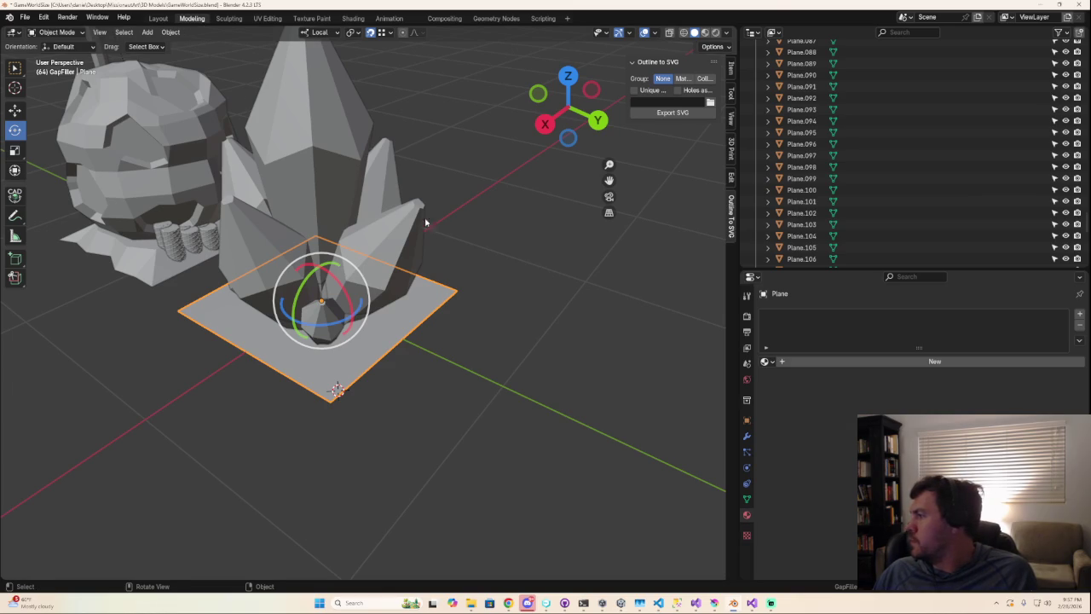
# - Shift the GapFiller base plane slightly and set its origin
pyautogui.scroll(-2, 429, 256)
pyautogui.rightClick(348, 382)
pyautogui.moveTo(348, 382)
pyautogui.mouseDown(button='middle')
pyautogui.moveTo(480, 365)
pyautogui.moveTo(461, 389)
pyautogui.moveTo(419, 370)
pyautogui.mouseUp(button='middle')
pyautogui.scroll(1, 390, 395)
pyautogui.scroll(-1, 405, 395)
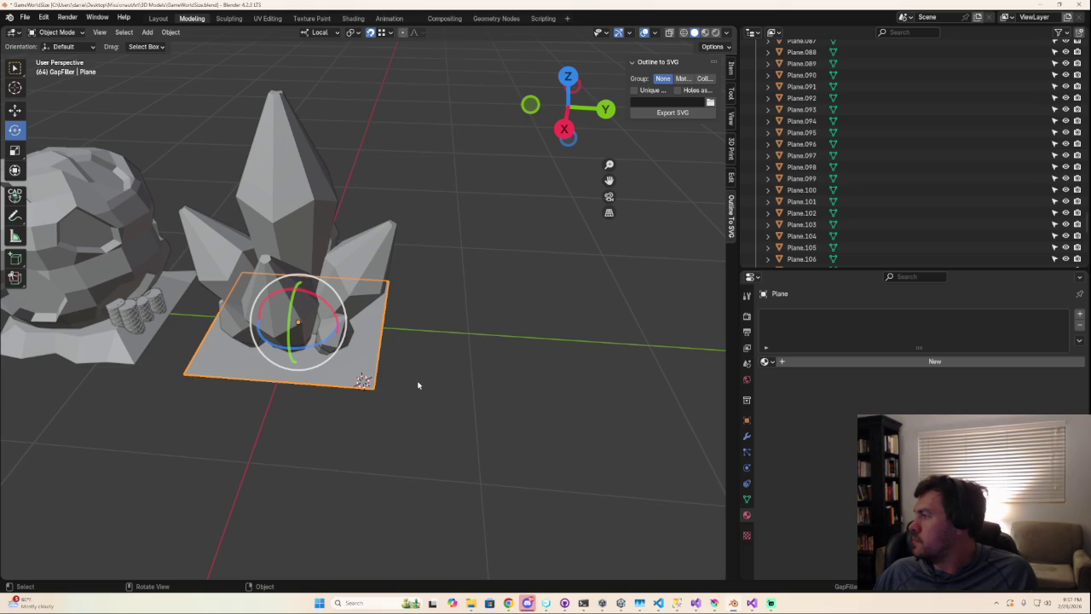
pyautogui.press('g')
pyautogui.click(375, 388)
pyautogui.moveTo(379, 385); pyautogui.dragTo(428, 365, button='middle')
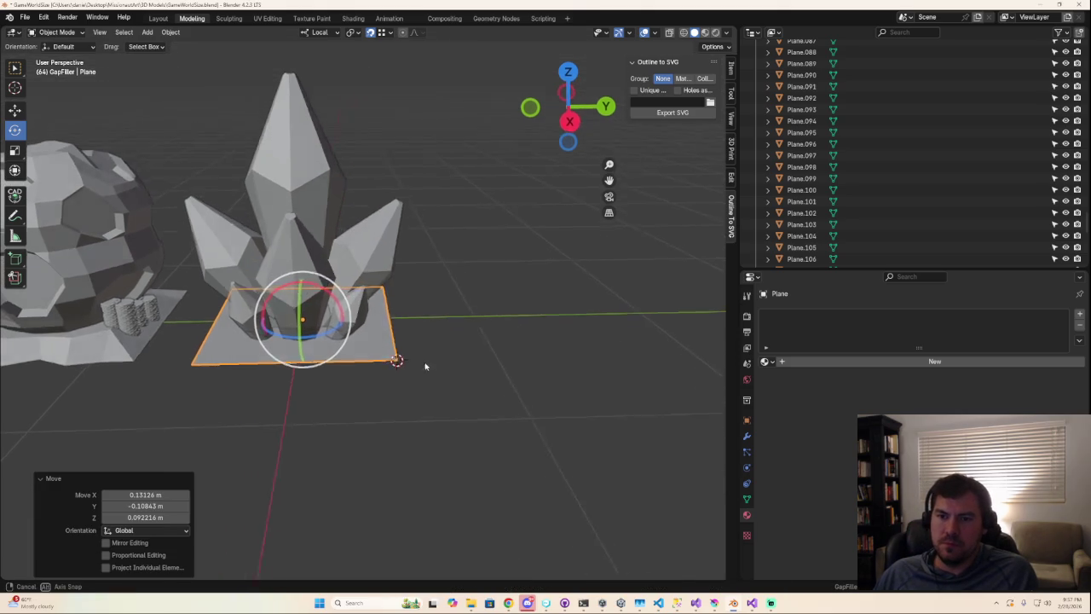
pyautogui.rightClick(317, 278)
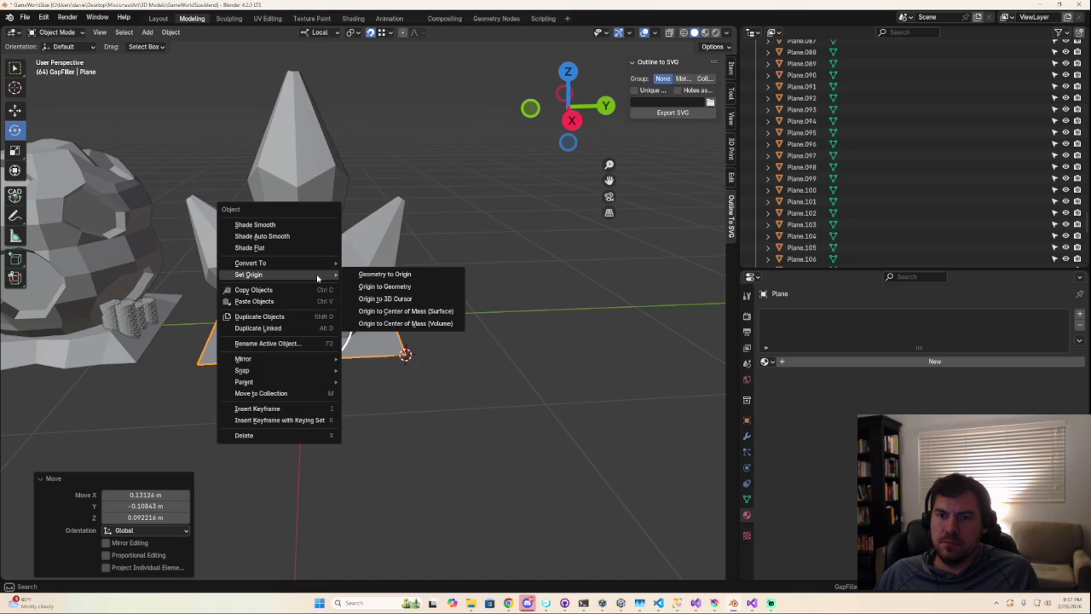
pyautogui.click(433, 312)
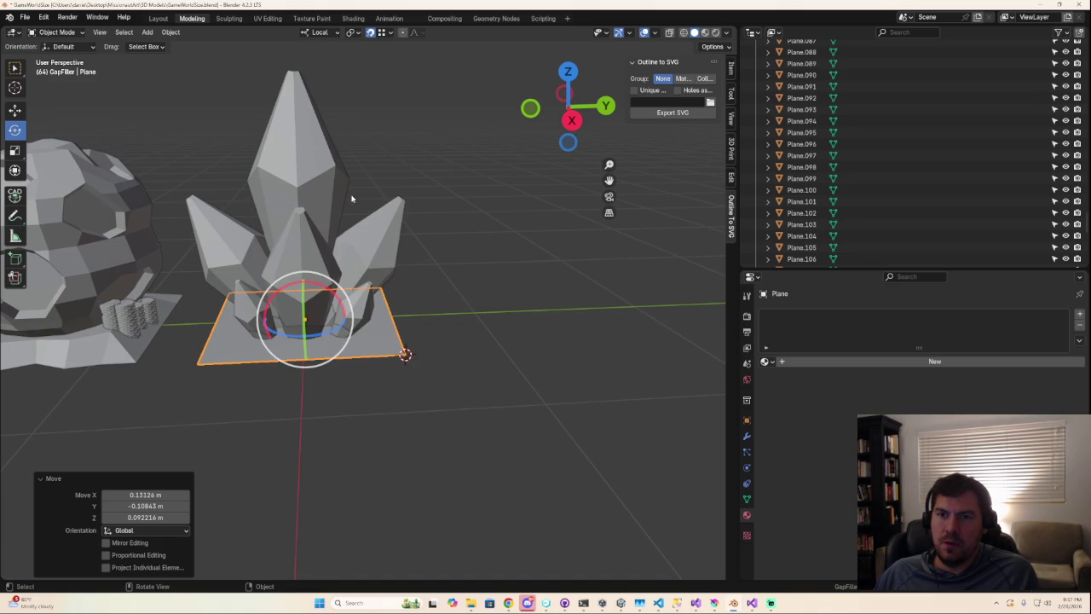
# - Set the origins of Scilicryst Shard Full and Shard Empty to the 3D cursor
pyautogui.click(326, 255)
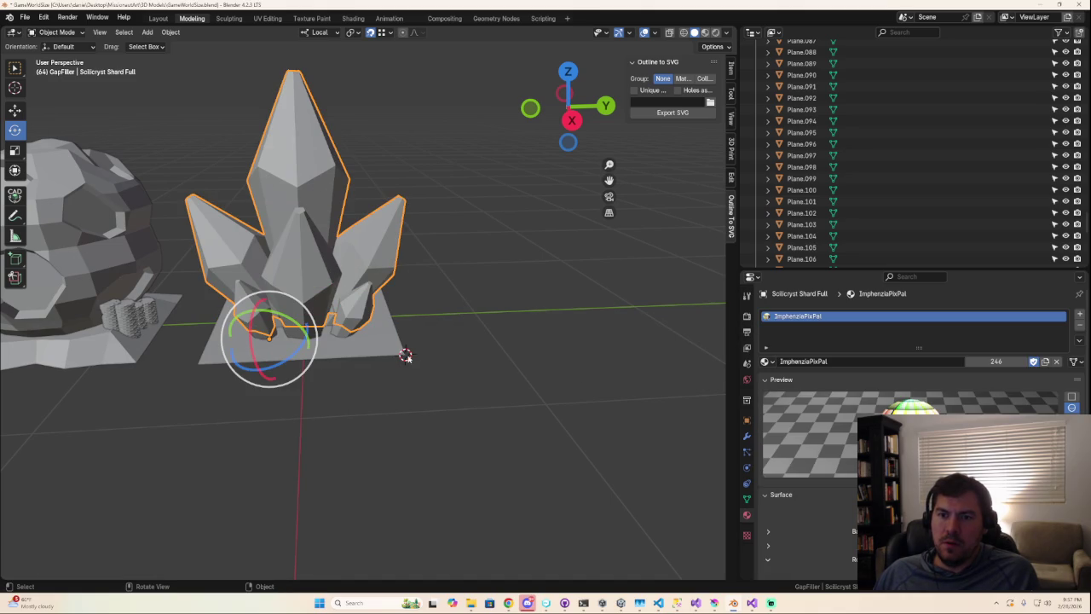
pyautogui.rightClick(322, 225)
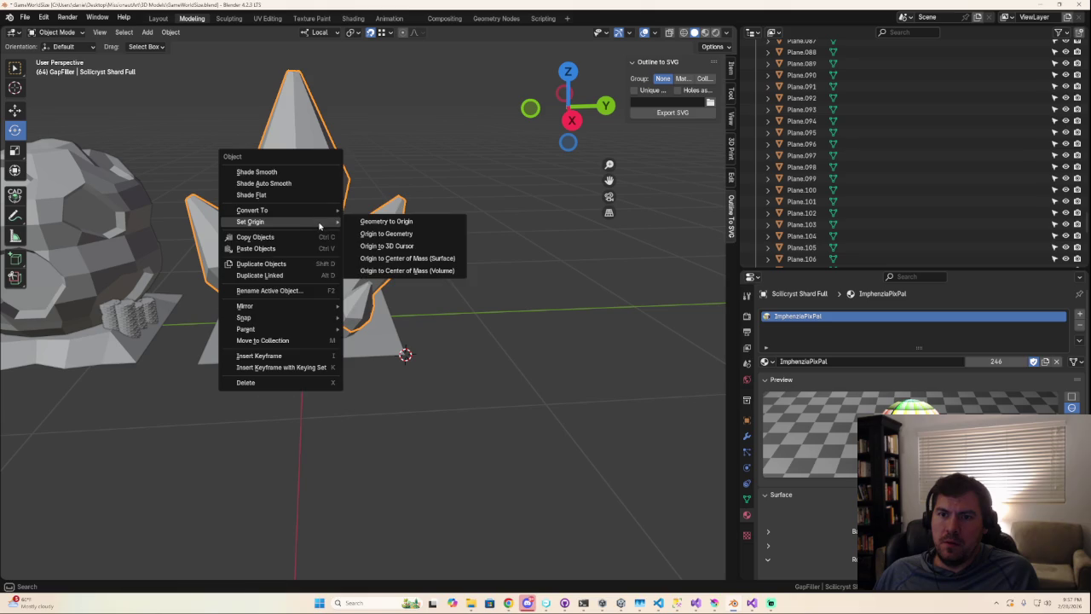
pyautogui.click(433, 249)
pyautogui.click(316, 333)
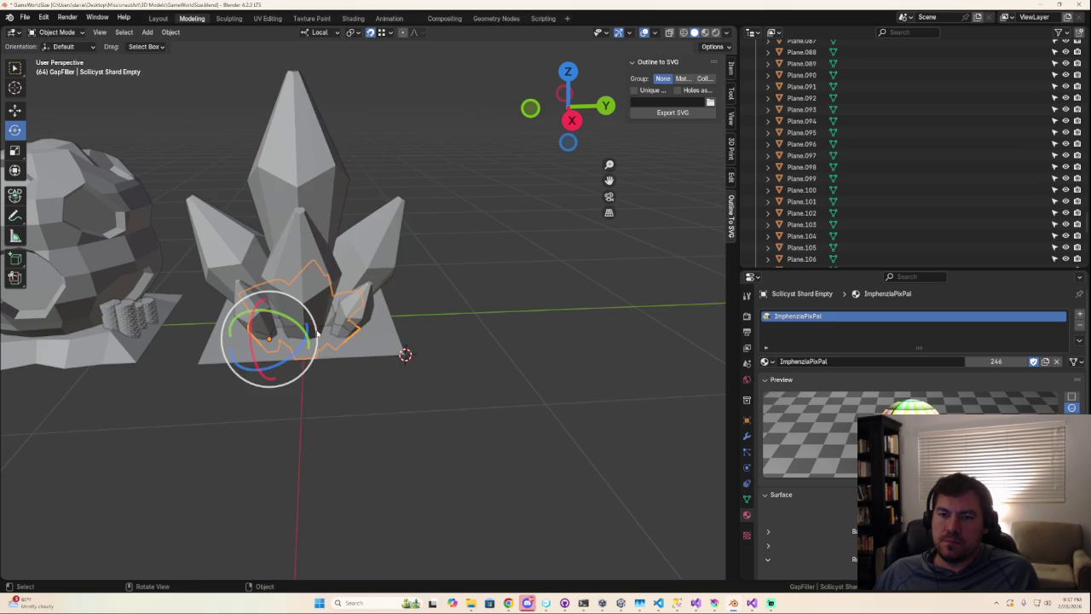
pyautogui.rightClick(328, 346)
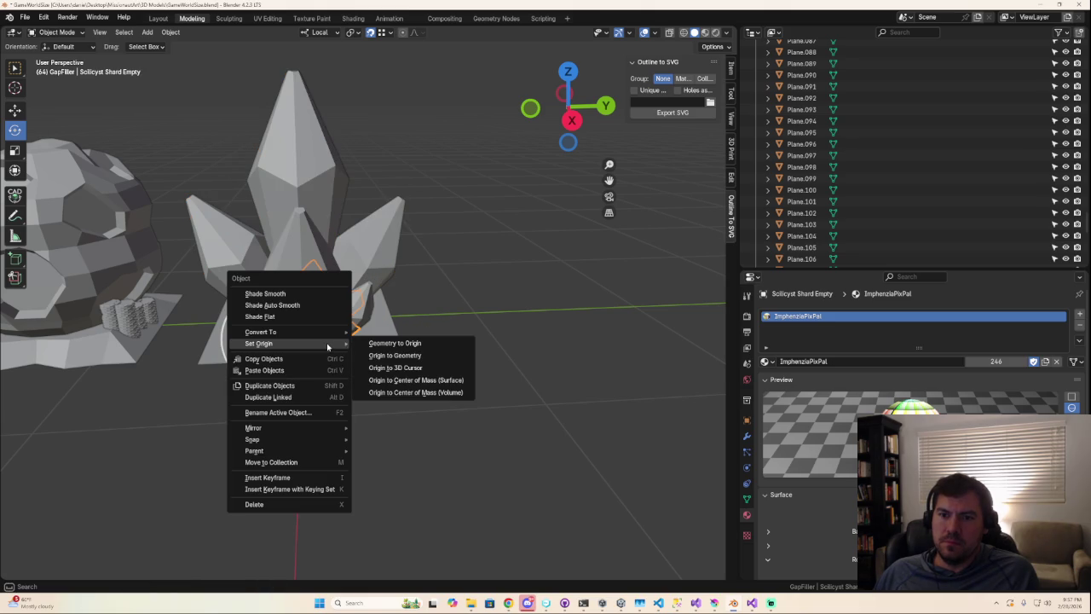
pyautogui.click(419, 383)
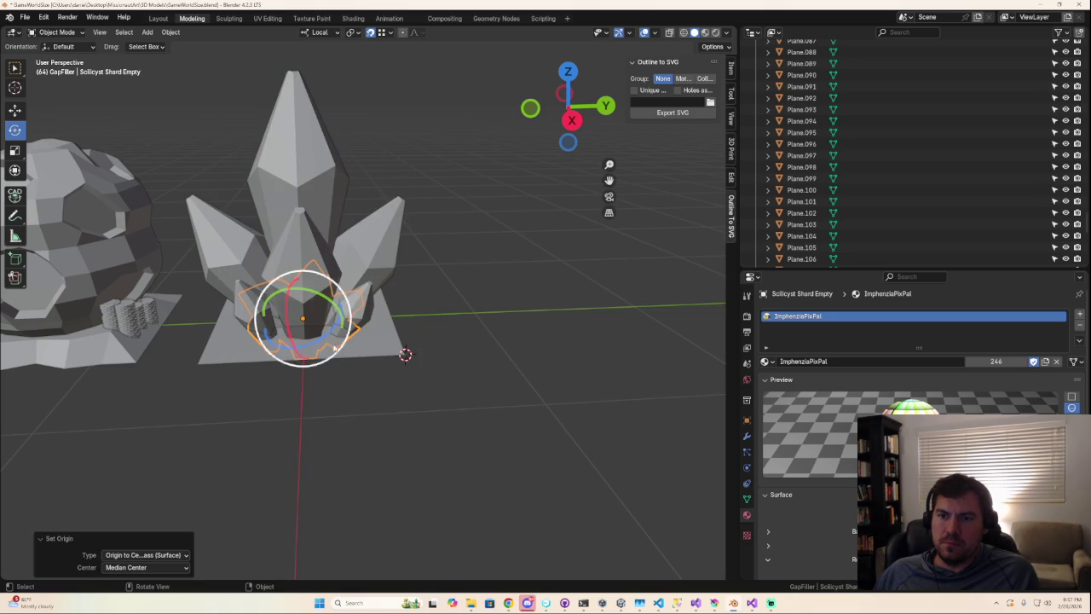
pyautogui.rightClick(314, 329)
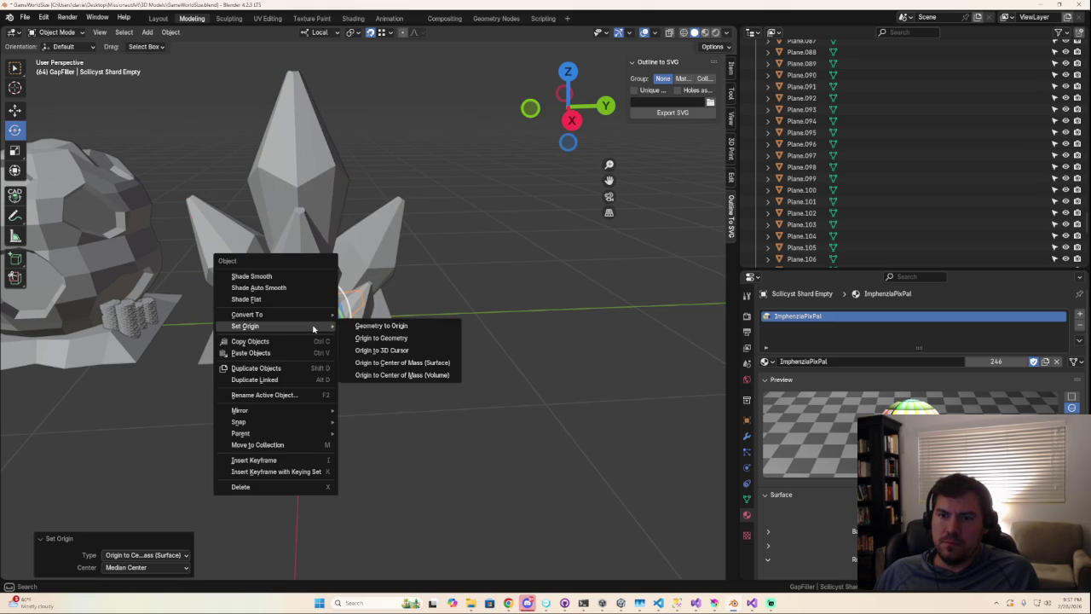
pyautogui.click(414, 349)
# - Select both Scilicryst Shard Full and Shard Empty for export
pyautogui.click(459, 397)
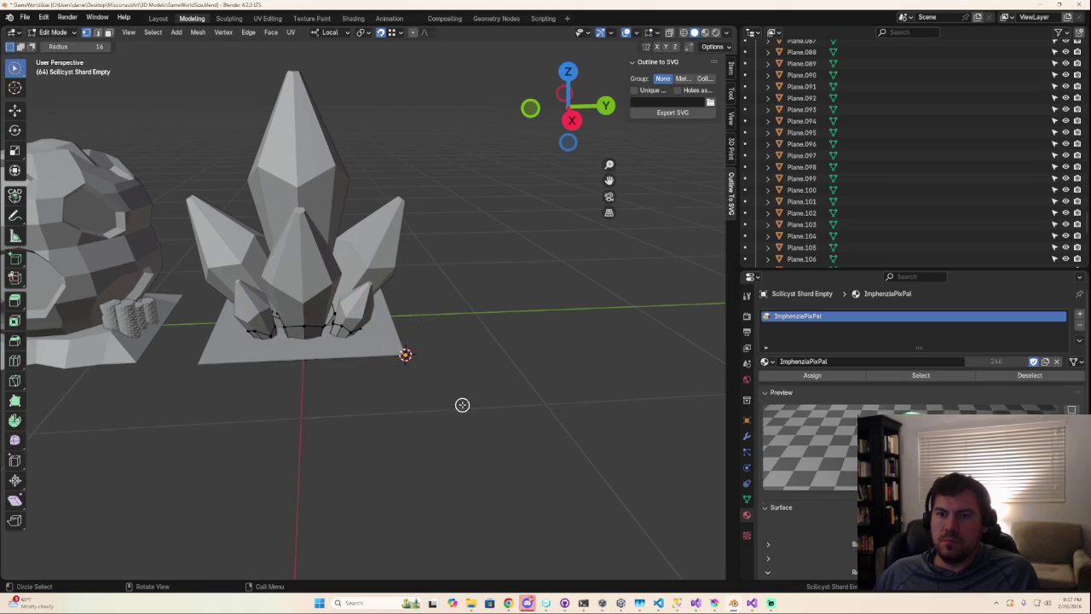
pyautogui.click(312, 328)
pyautogui.keyDown('shift'); pyautogui.click(310, 319); pyautogui.keyUp('shift')
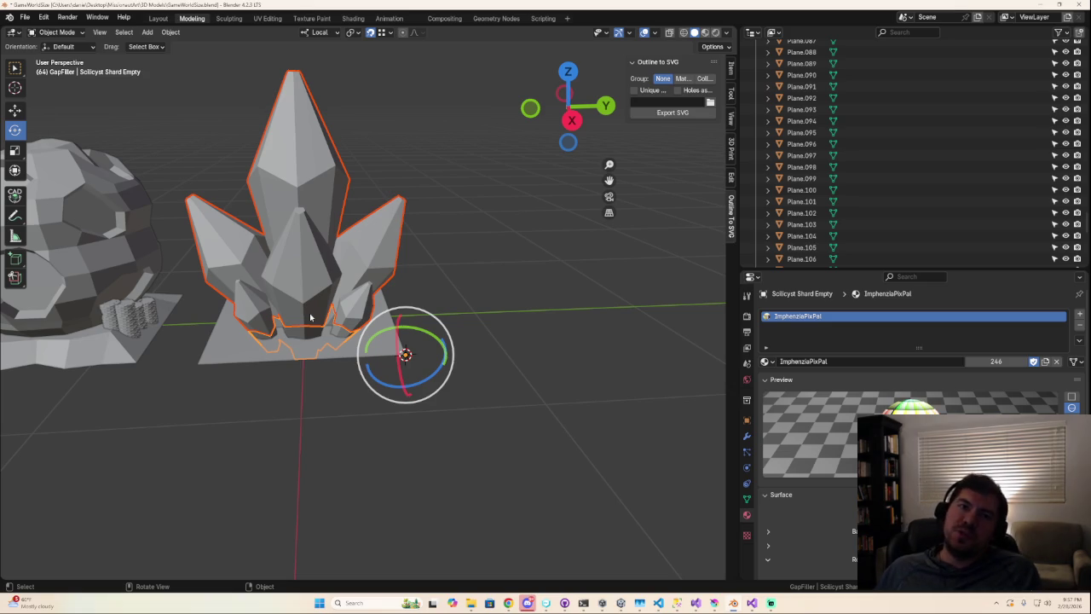
pyautogui.click(30, 17)
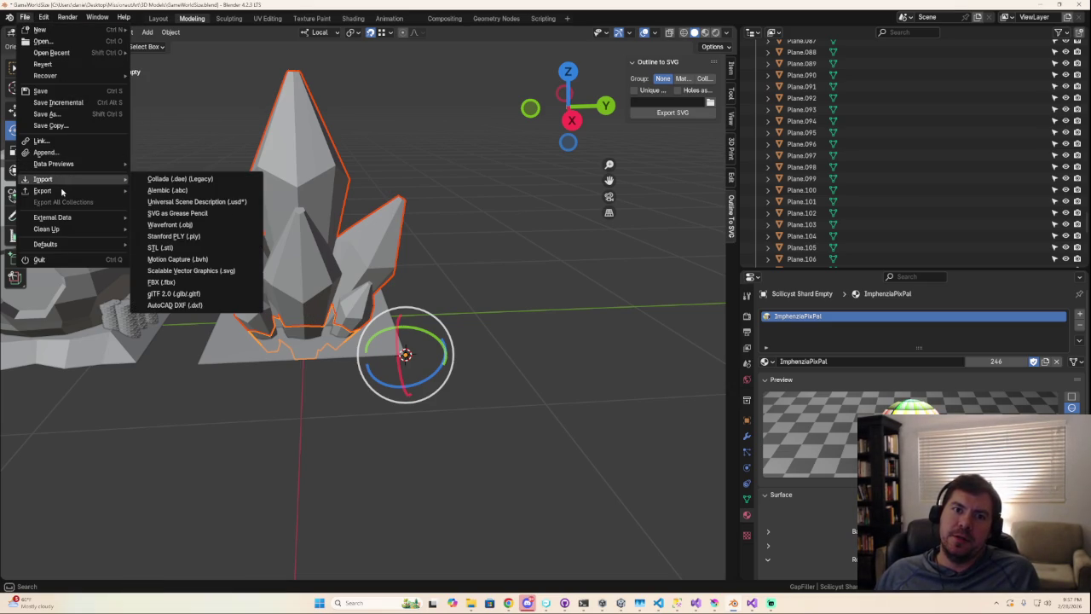
pyautogui.moveTo(45, 190)
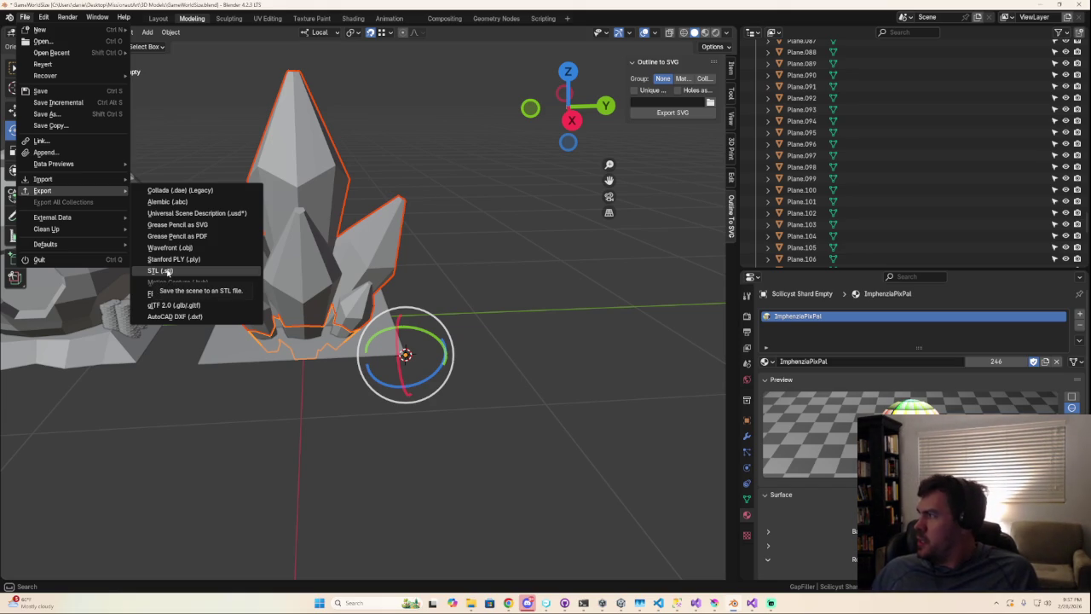
# - Start an STL export into the Interactable folder, then cancel it
pyautogui.click(167, 271)
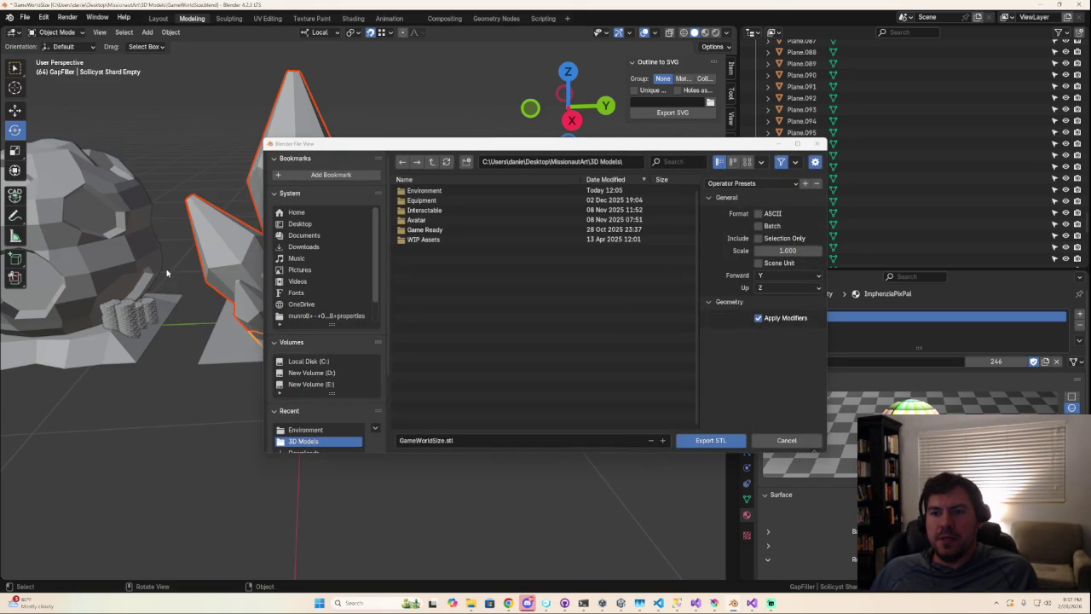
pyautogui.doubleClick(441, 210)
pyautogui.click(445, 440)
pyautogui.click(444, 440)
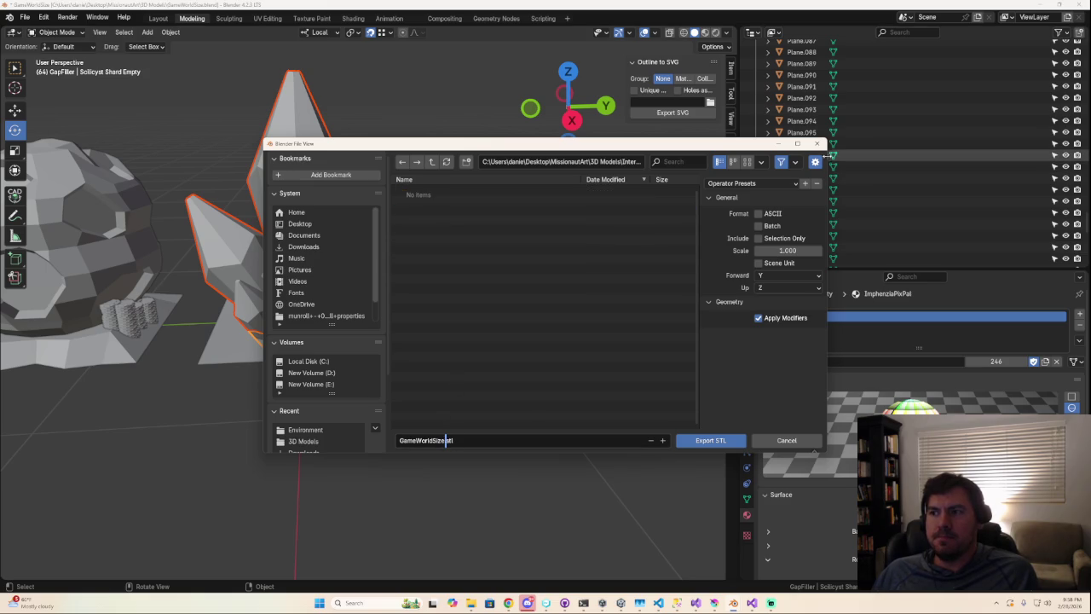
pyautogui.click(817, 145)
# - Begin an FBX export and delete the old OrangePlanes file name
pyautogui.click(25, 17)
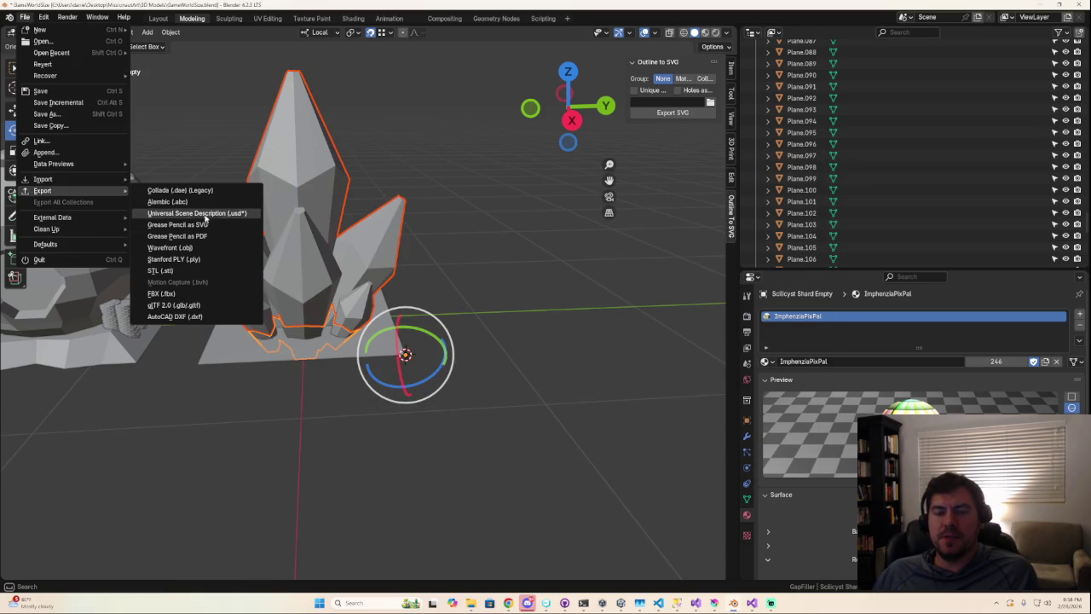
pyautogui.click(166, 293)
pyautogui.click(433, 441)
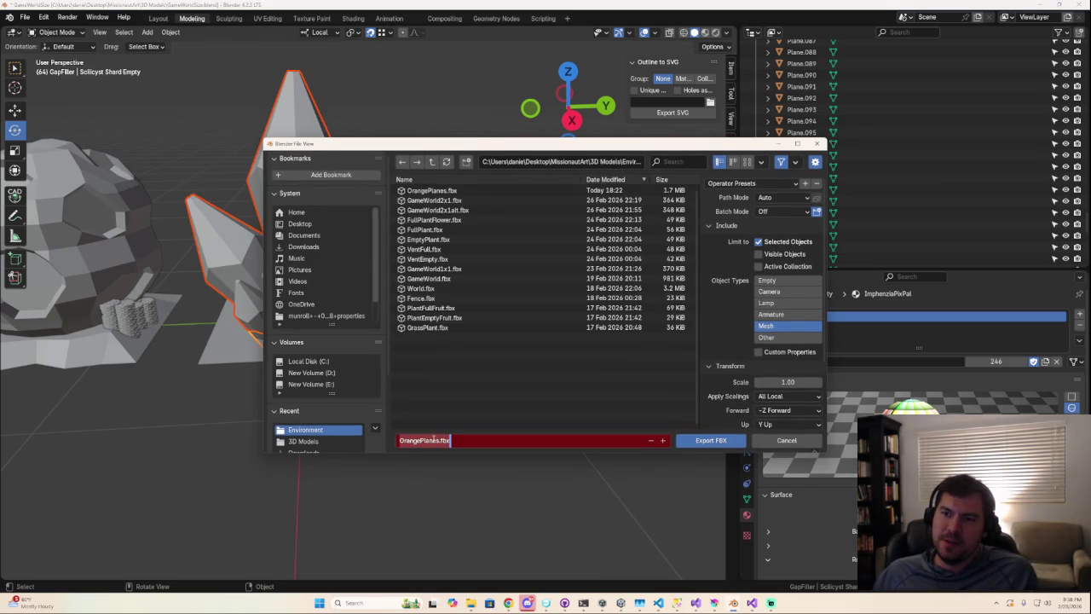
pyautogui.click(433, 440)
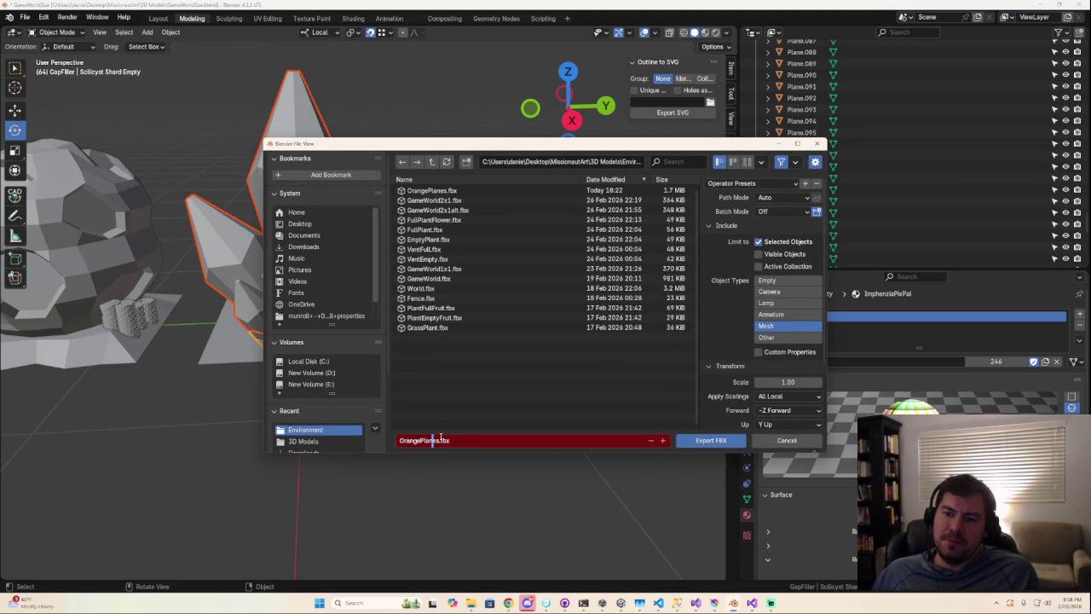
pyautogui.hotkey('ctrl', 'BackSpace')
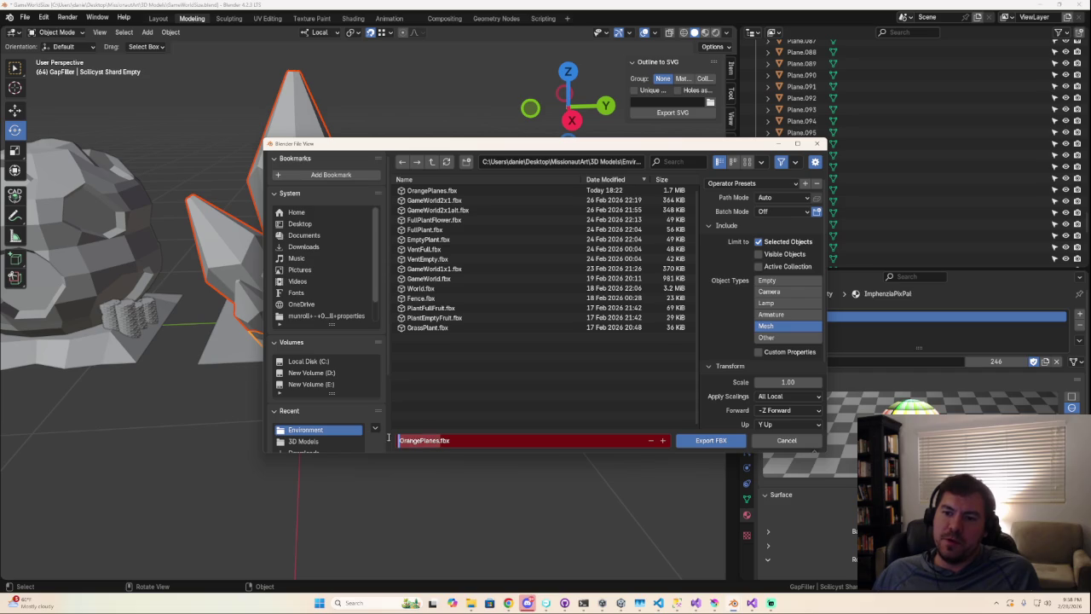
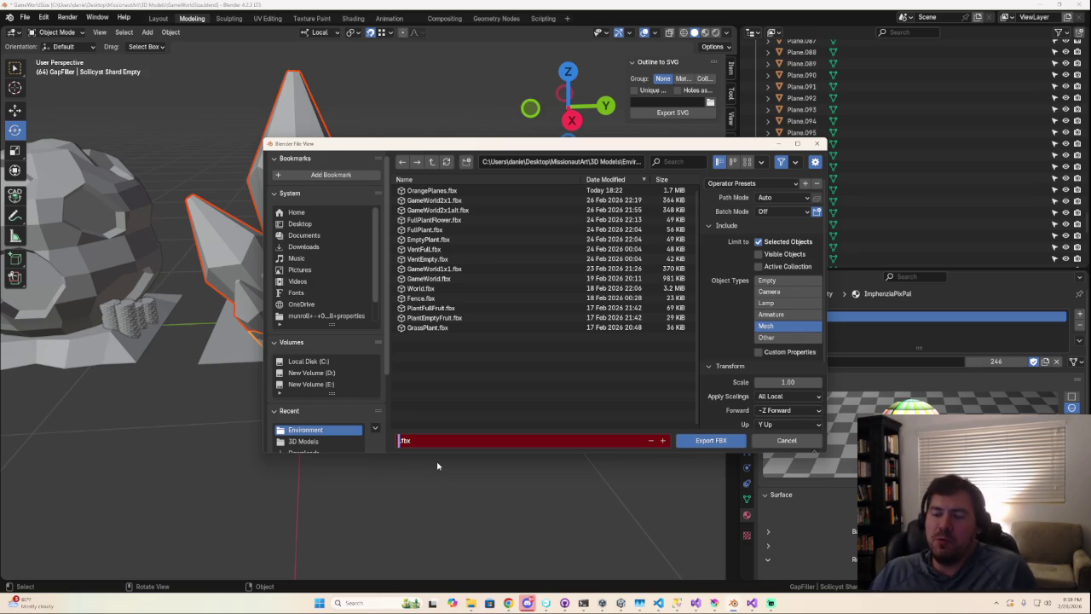
# - Close the ScilicystFull.fbx export window and reselect the crystal shard in Object Mode
pyautogui.write('ScilicystFull')
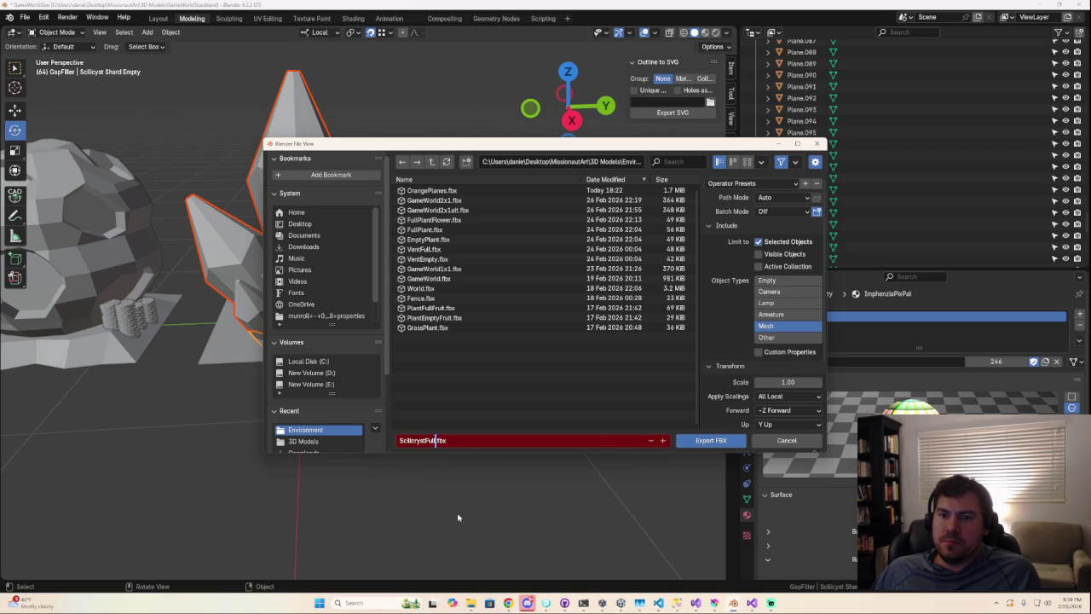
pyautogui.press('Tab')
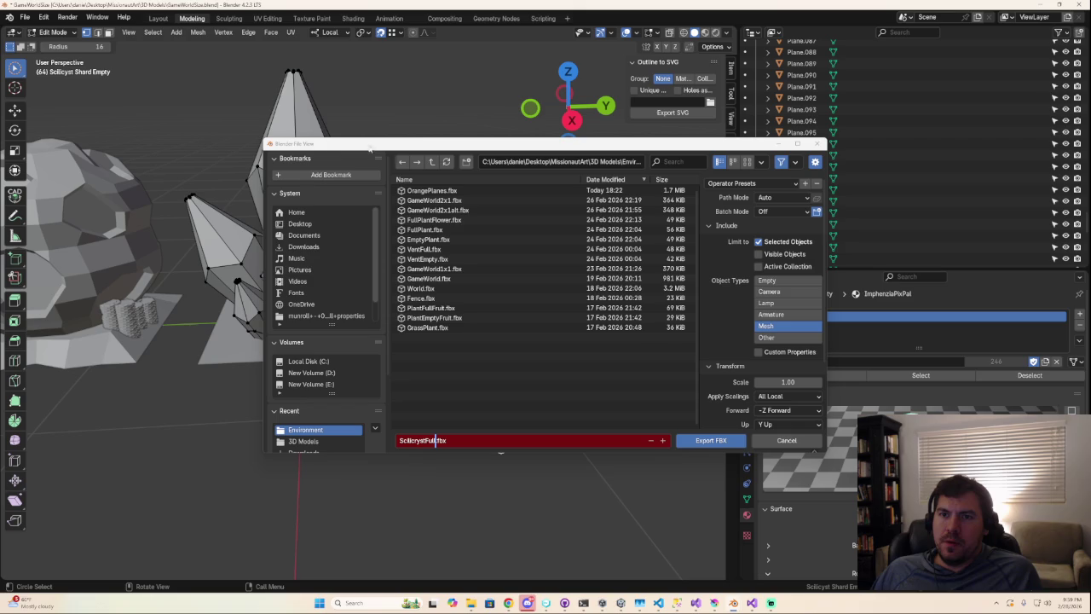
pyautogui.click(788, 145)
pyautogui.click(311, 294)
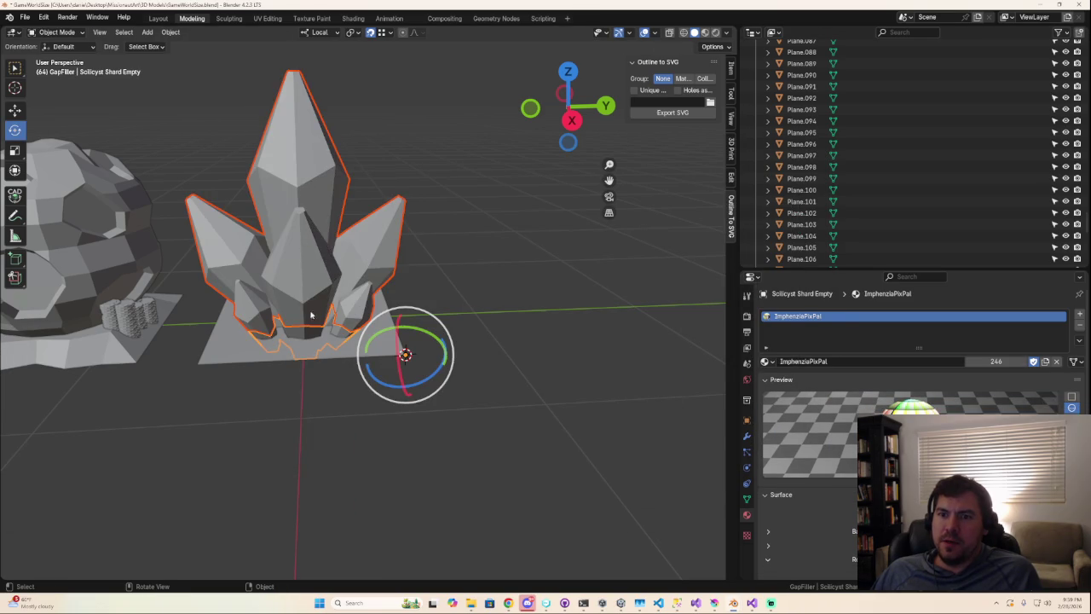
# - Duplicate the crystal shard in place and open FBX export, showing OrangePlanes.fbx in Environment
pyautogui.hotkey('shift', 'd')
pyautogui.rightClick(378, 273)
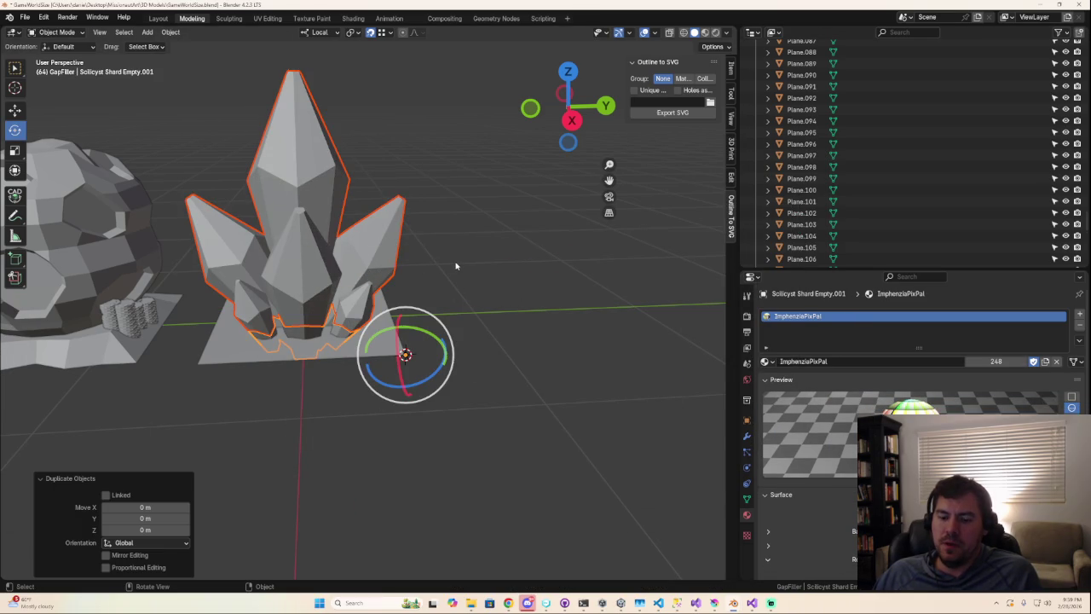
pyautogui.press('g')
pyautogui.rightClick(554, 236)
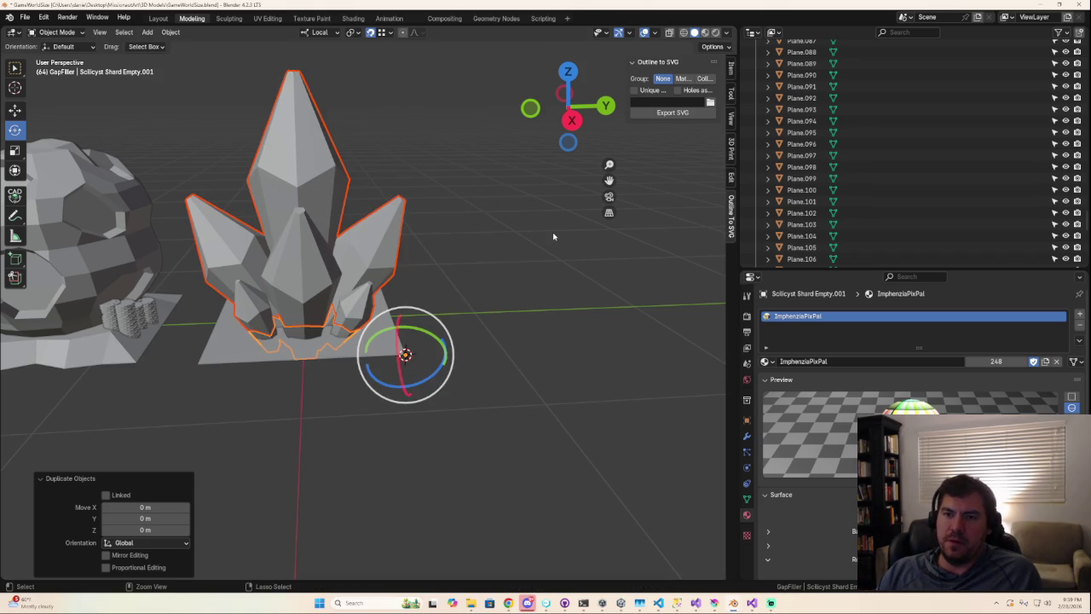
pyautogui.hotkey('ctrl', 'z')
pyautogui.hotkey('ctrl', 'z')
pyautogui.hotkey('ctrl', 'shift', 'z')
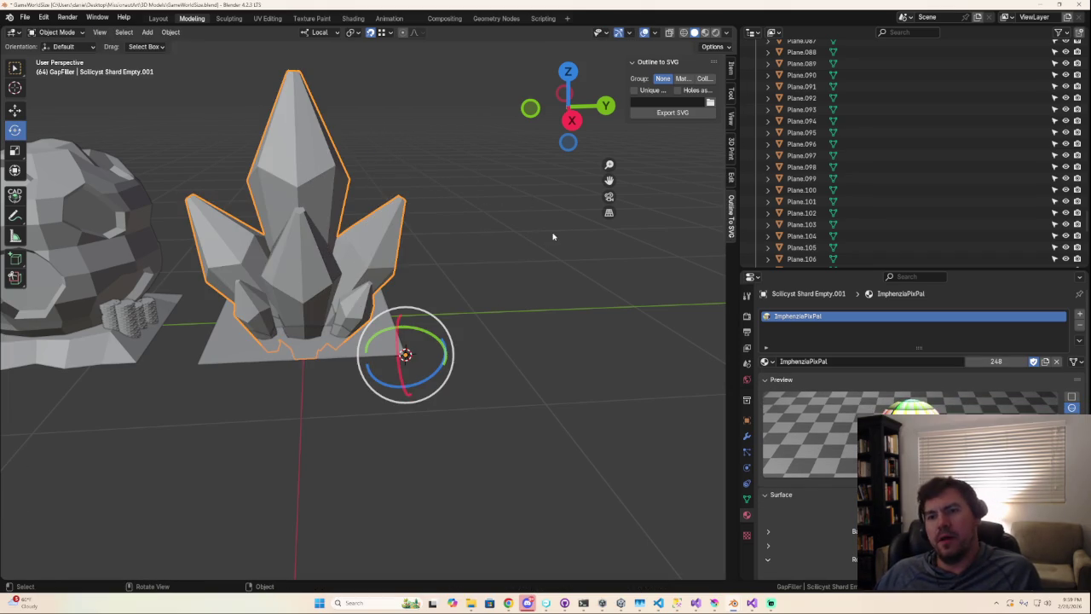
pyautogui.click(25, 17)
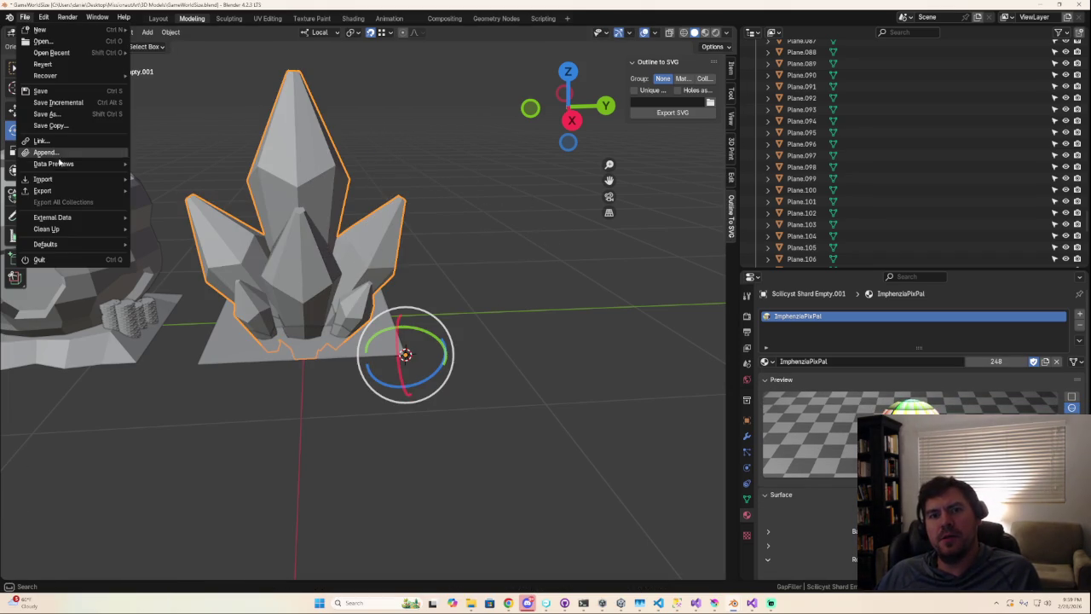
pyautogui.moveTo(43, 190)
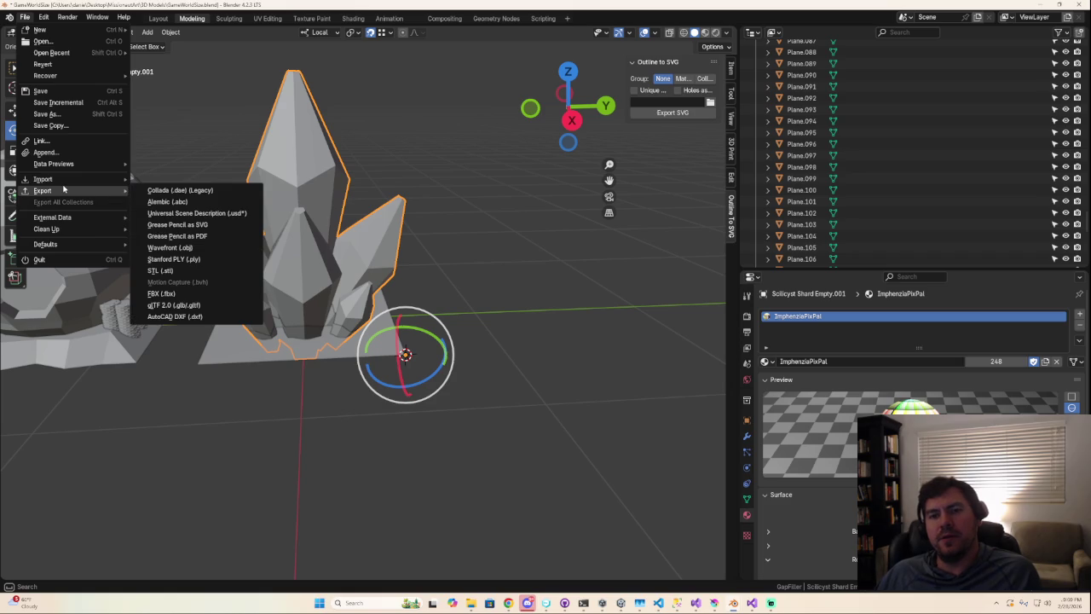
pyautogui.click(162, 293)
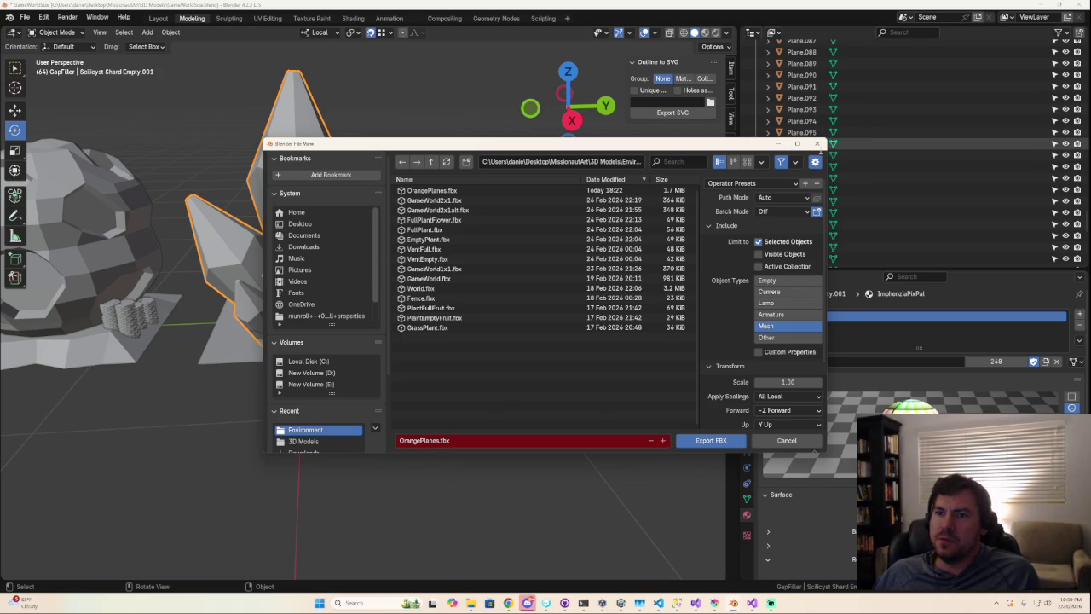
# - Reopen FBX export with OrangePlanes.fbx, Selected Objects and Mesh, then switch to Chrome's Unity game
pyautogui.click(816, 143)
pyautogui.click(26, 18)
pyautogui.moveTo(42, 190)
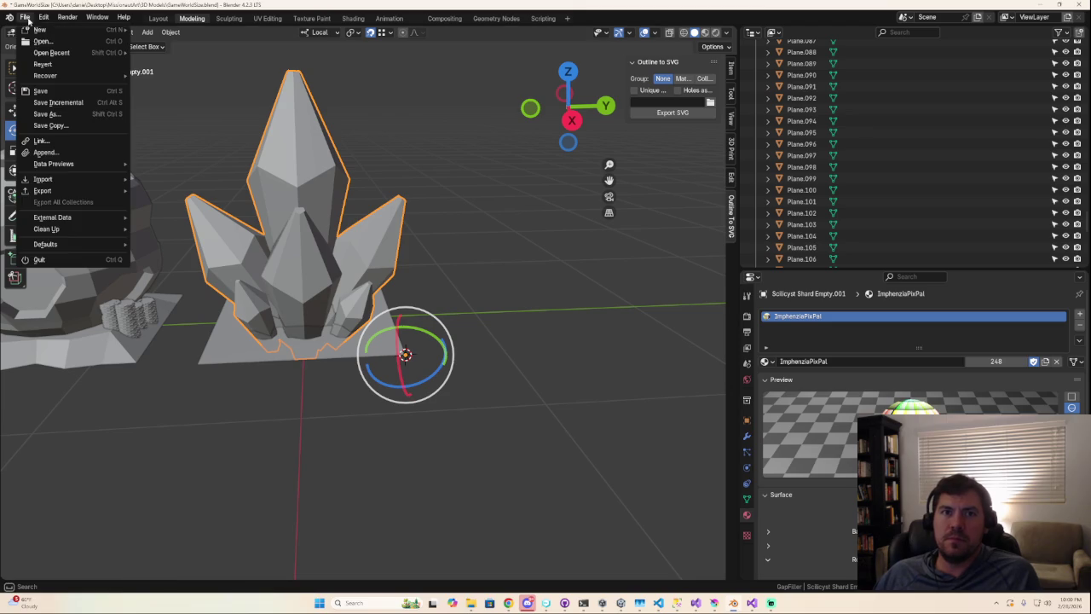
pyautogui.click(162, 294)
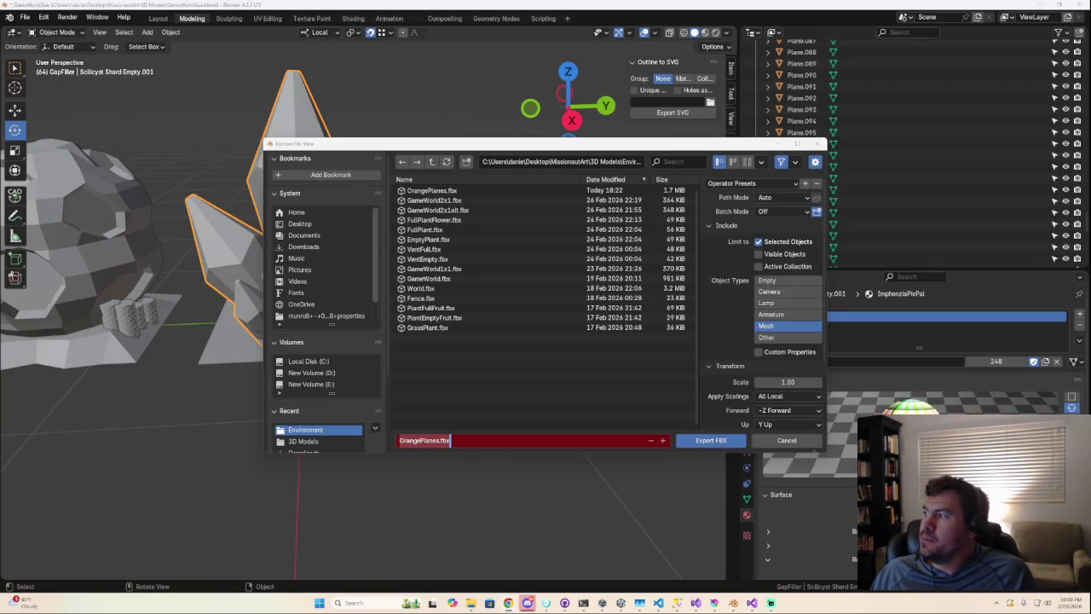
pyautogui.click(508, 602)
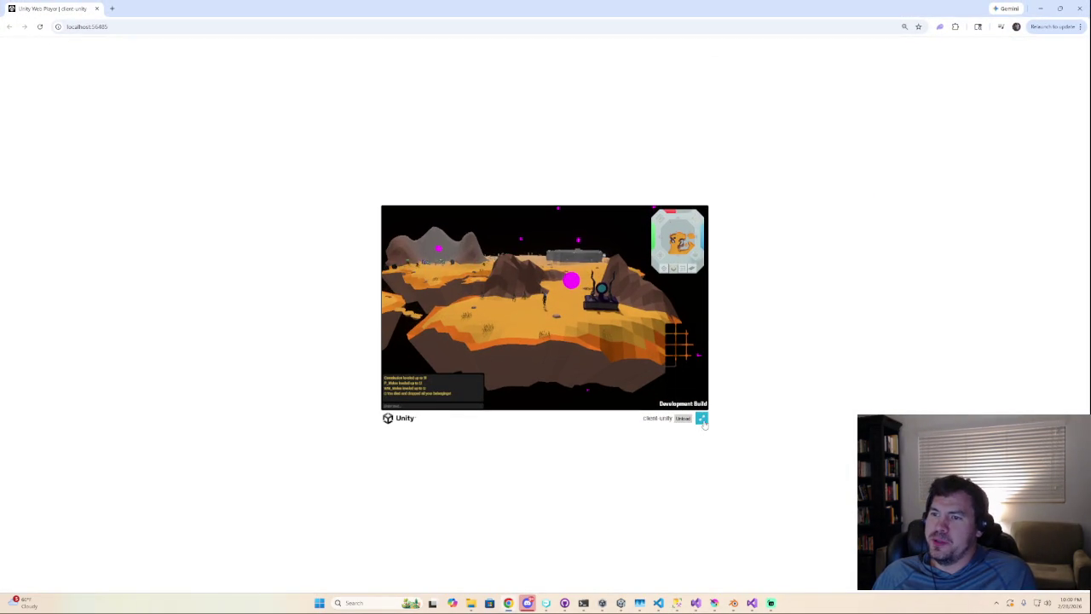
# - Play the Unity game fullscreen and orbit the camera around the player toward the portal
pyautogui.click(703, 422)
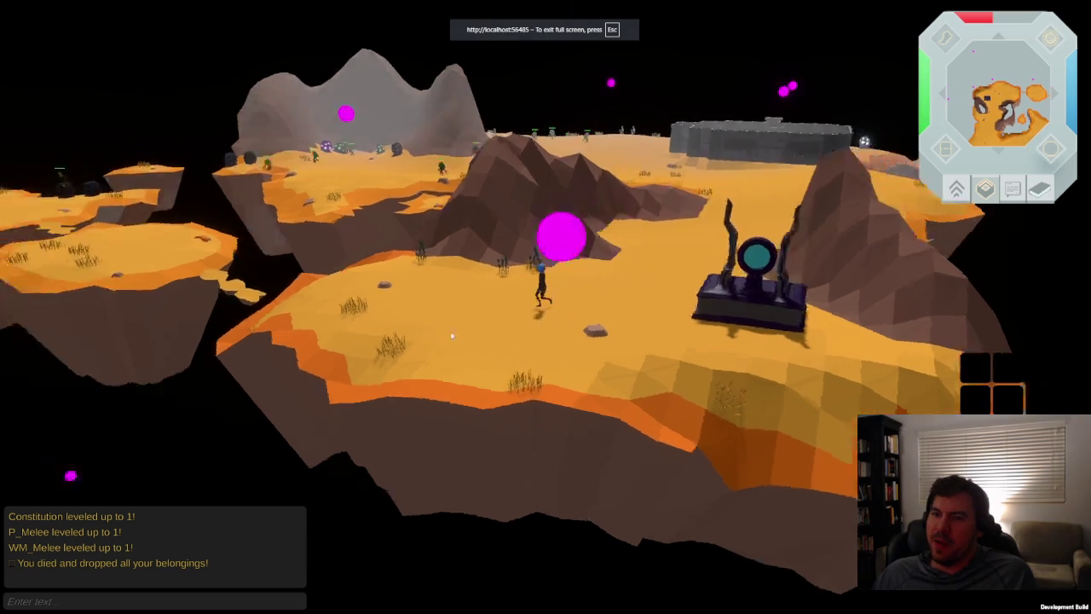
pyautogui.moveTo(452, 335); pyautogui.dragTo(346, 333, button='right')
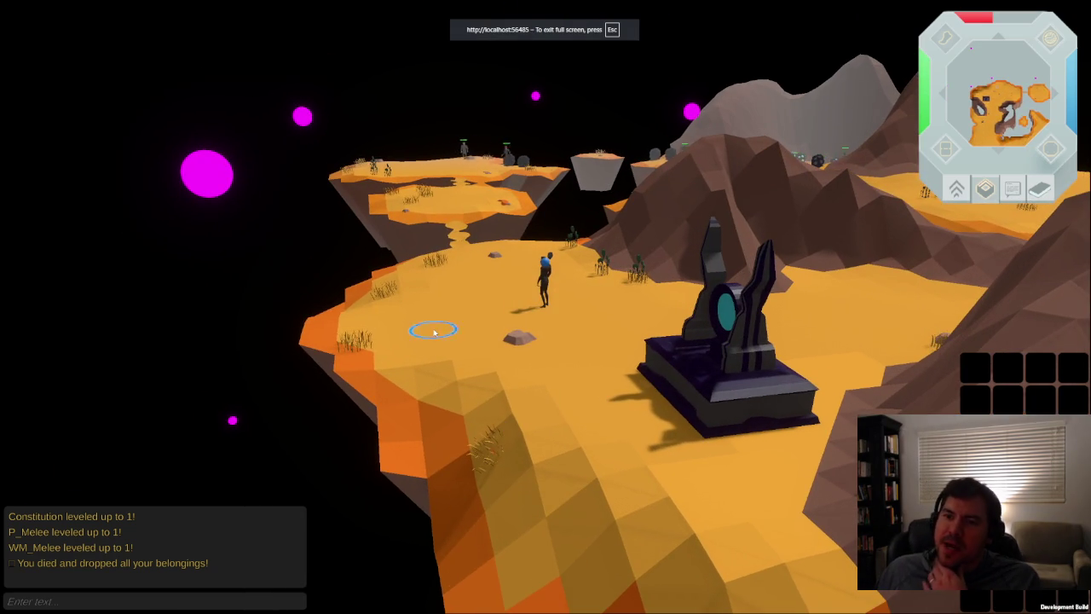
pyautogui.moveTo(434, 328)
pyautogui.mouseDown(button='right')
pyautogui.moveTo(633, 375)
pyautogui.moveTo(410, 258)
pyautogui.moveTo(441, 288)
pyautogui.moveTo(416, 126)
pyautogui.moveTo(643, 313)
pyautogui.moveTo(369, 266)
pyautogui.moveTo(447, 151)
pyautogui.mouseUp(button='right')
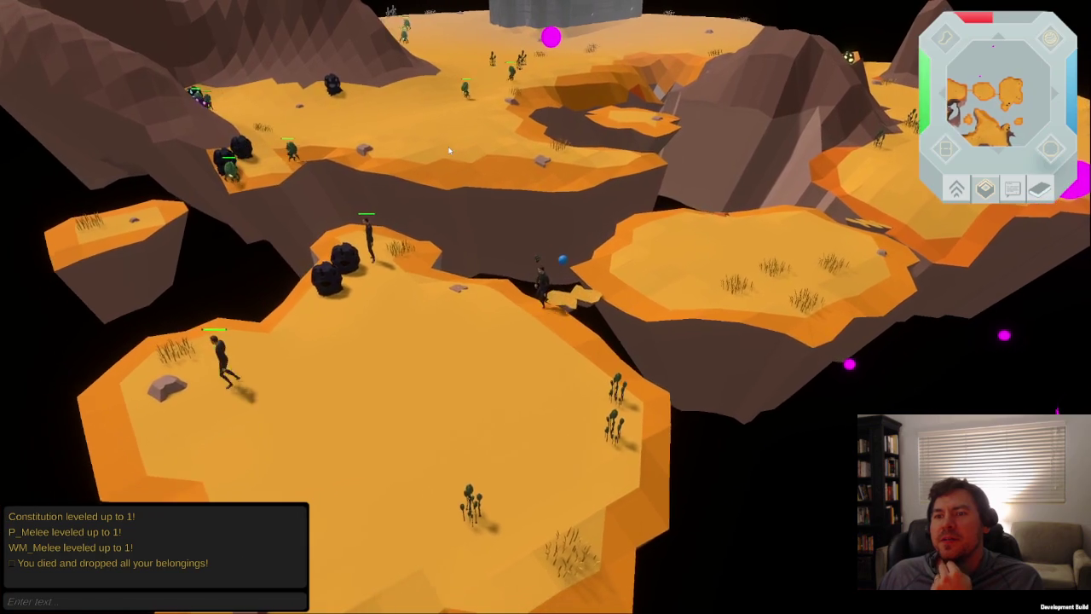
pyautogui.moveTo(447, 151)
pyautogui.mouseDown(button='right')
pyautogui.moveTo(874, 81)
pyautogui.moveTo(461, 64)
pyautogui.mouseUp(button='right')
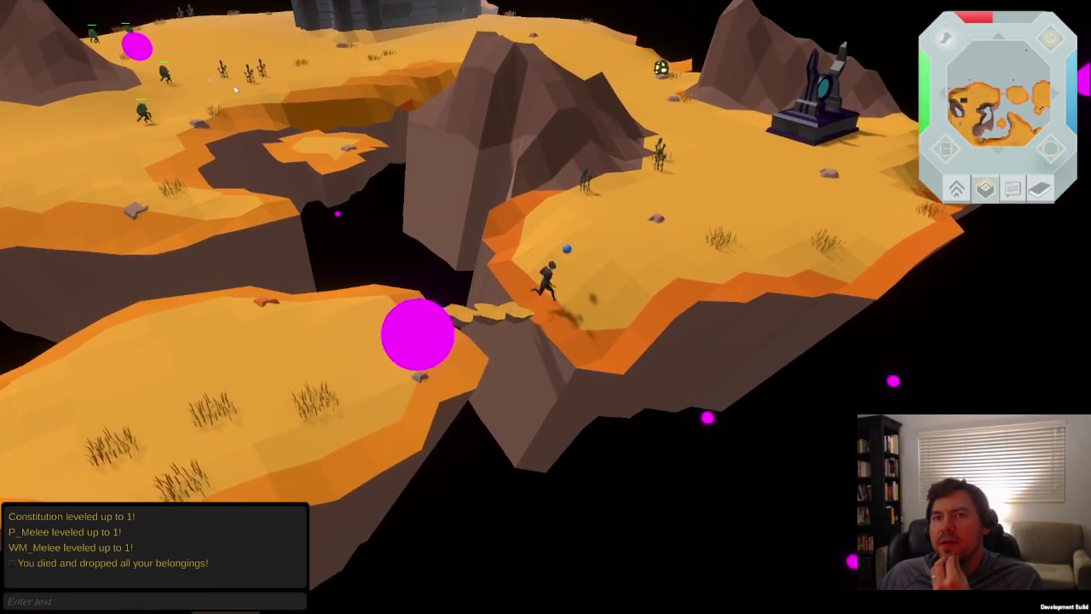
pyautogui.moveTo(462, 64)
pyautogui.mouseDown(button='right')
pyautogui.moveTo(629, 160)
pyautogui.moveTo(392, 120)
pyautogui.moveTo(492, 158)
pyautogui.moveTo(388, 191)
pyautogui.moveTo(494, 322)
pyautogui.mouseUp(button='right')
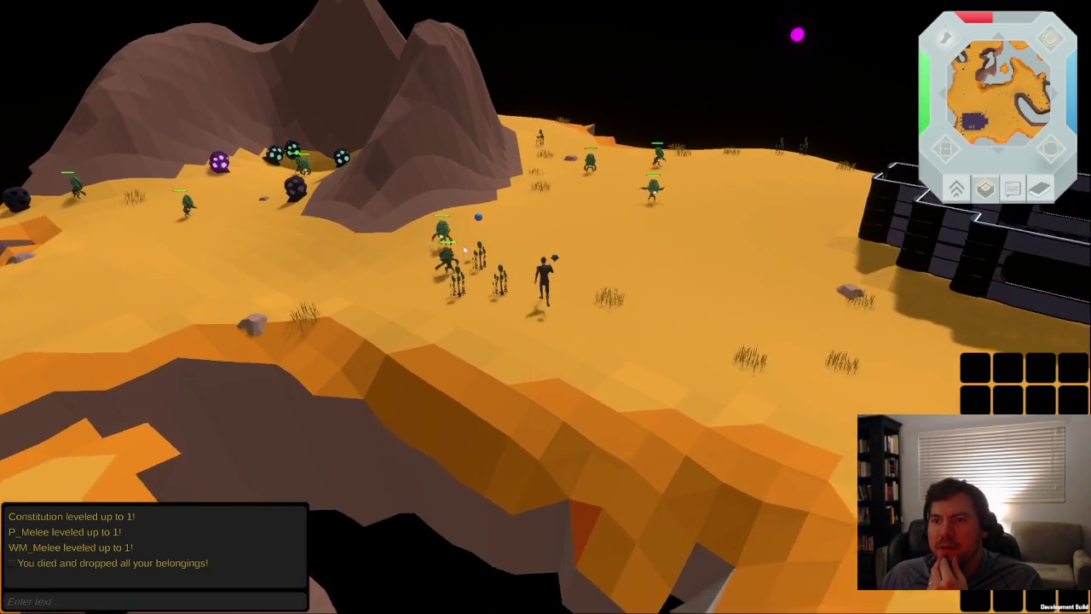
# - Attack three cactus monsters in turn and zoom the camera in
pyautogui.rightClick(492, 310)
pyautogui.click(546, 335)
pyautogui.rightClick(559, 317)
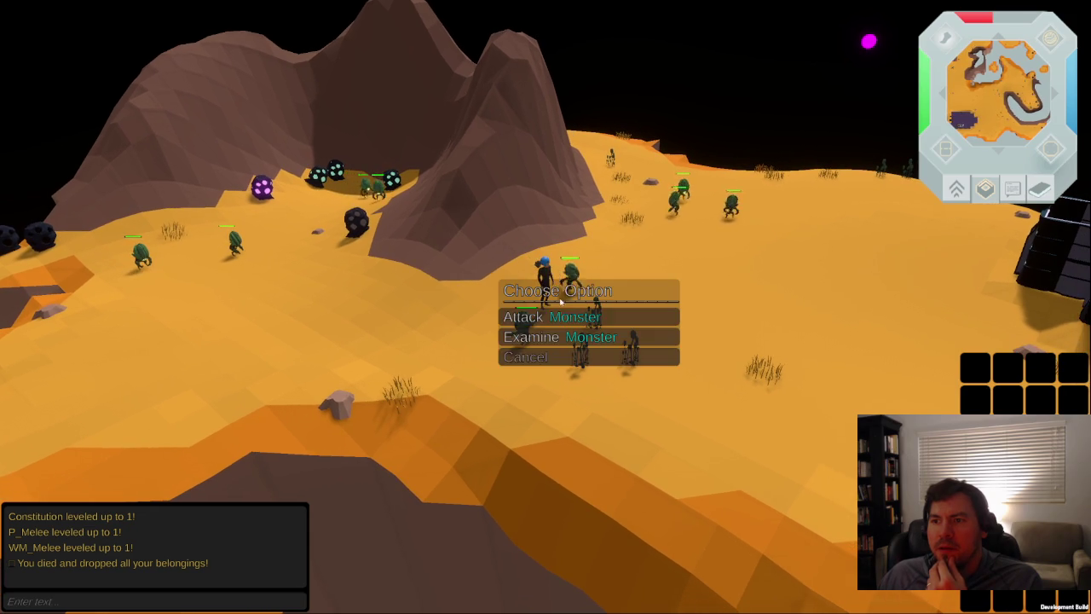
pyautogui.click(546, 332)
pyautogui.rightClick(539, 308)
pyautogui.click(559, 316)
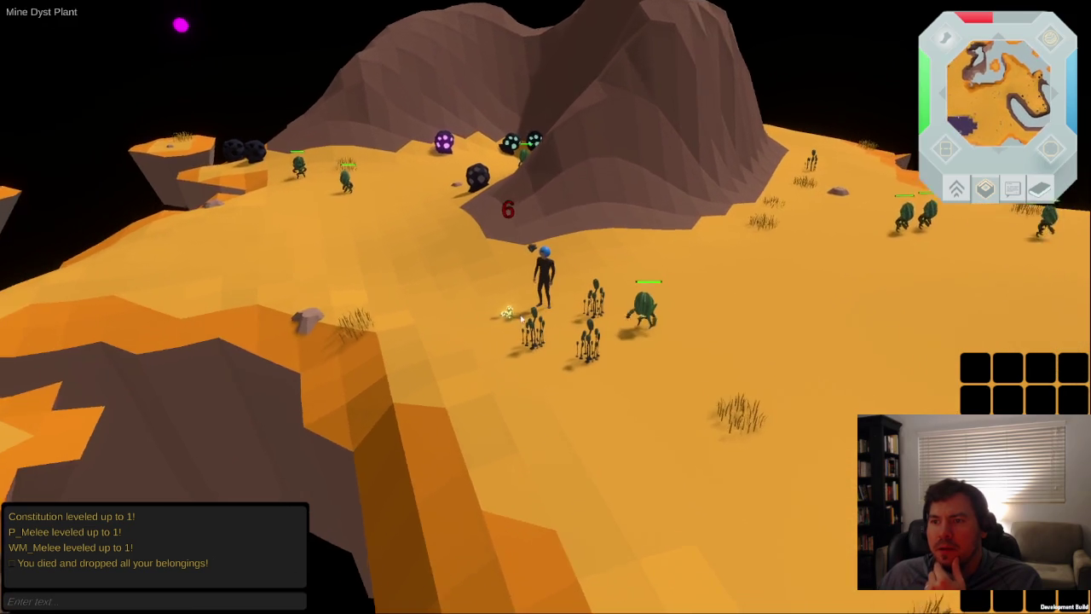
pyautogui.scroll(3, 522, 341)
pyautogui.scroll(2, 503, 332)
# - Orbit the camera around the character while targeting nearby monsters
pyautogui.moveTo(500, 332); pyautogui.dragTo(521, 329, button='middle')
pyautogui.rightClick(521, 329)
pyautogui.click(550, 341)
pyautogui.moveTo(512, 245); pyautogui.dragTo(547, 239, button='middle')
pyautogui.rightClick(547, 239)
pyautogui.rightClick(565, 264)
pyautogui.moveTo(608, 343)
pyautogui.mouseDown(button='middle')
pyautogui.moveTo(565, 265)
pyautogui.moveTo(660, 313)
pyautogui.moveTo(324, 302)
pyautogui.mouseUp(button='middle')
pyautogui.moveTo(397, 348); pyautogui.dragTo(526, 338, button='middle')
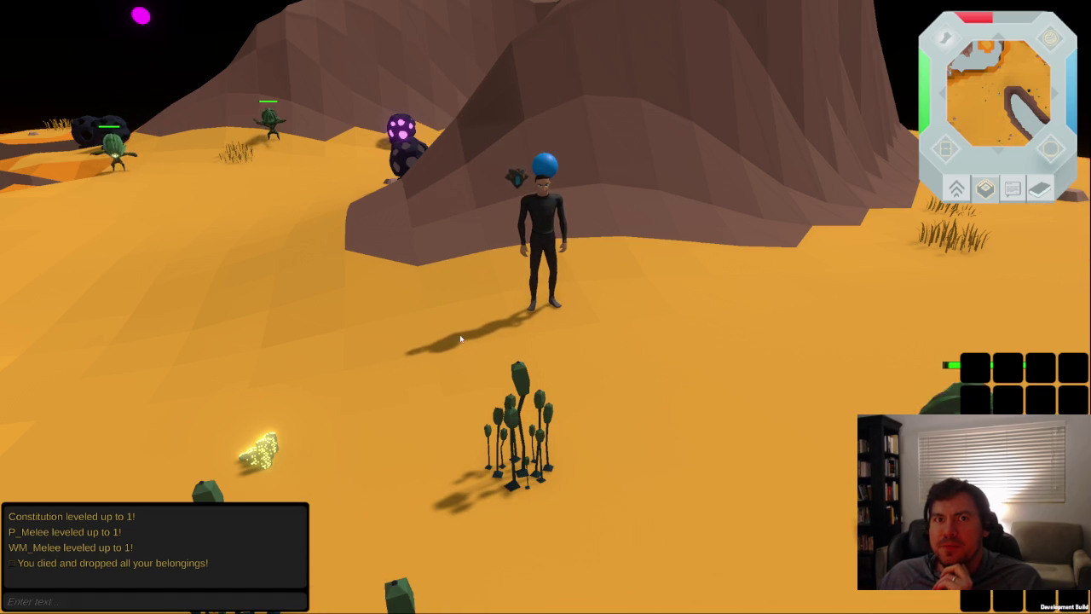
# - Pass the Dyst Plant, attack more monsters, and check the dropped loot
pyautogui.rightClick(483, 352)
pyautogui.click(626, 383)
pyautogui.click(831, 401)
pyautogui.rightClick(848, 353)
pyautogui.click(887, 366)
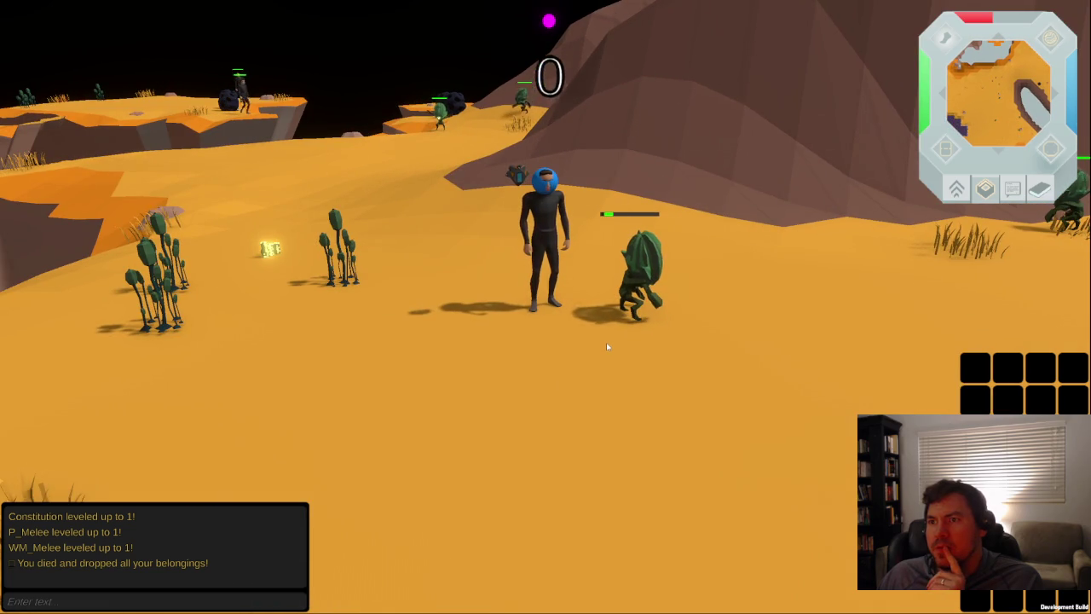
pyautogui.rightClick(606, 342)
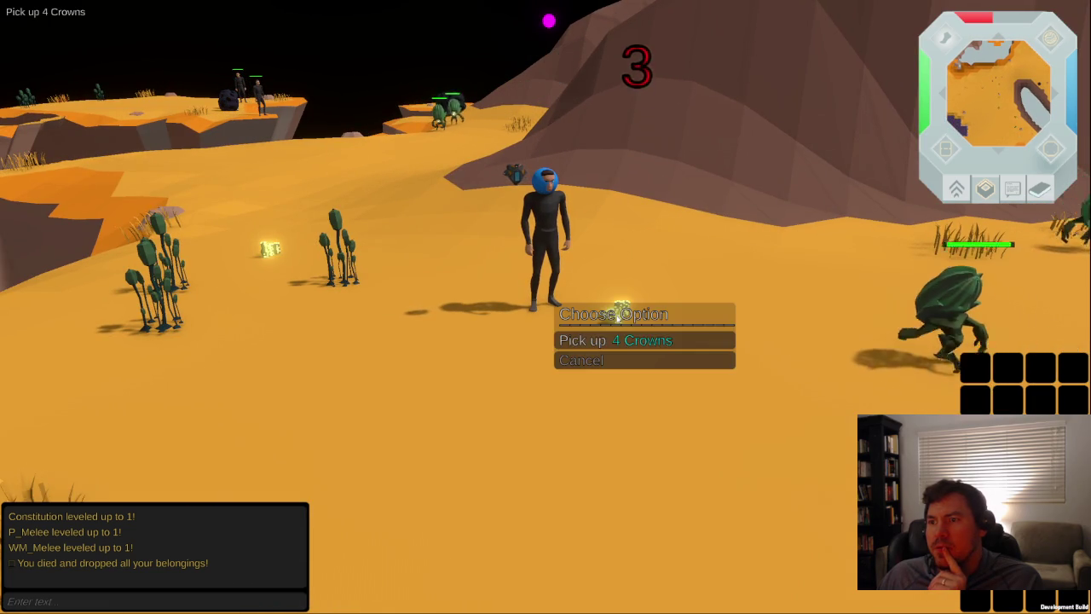
pyautogui.rightClick(673, 260)
pyautogui.click(791, 298)
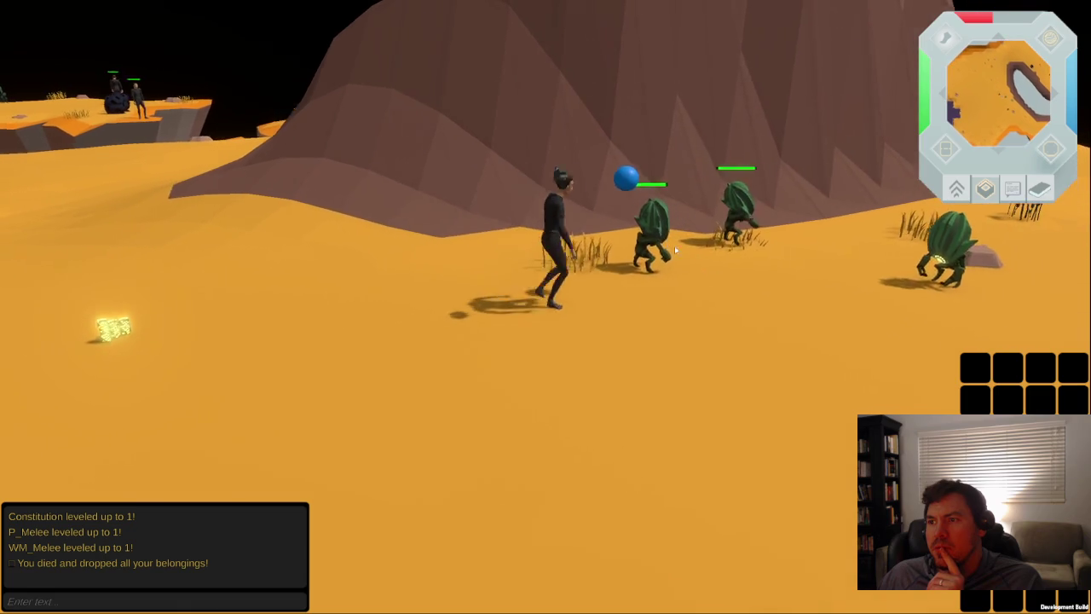
pyautogui.rightClick(607, 256)
pyautogui.click(588, 285)
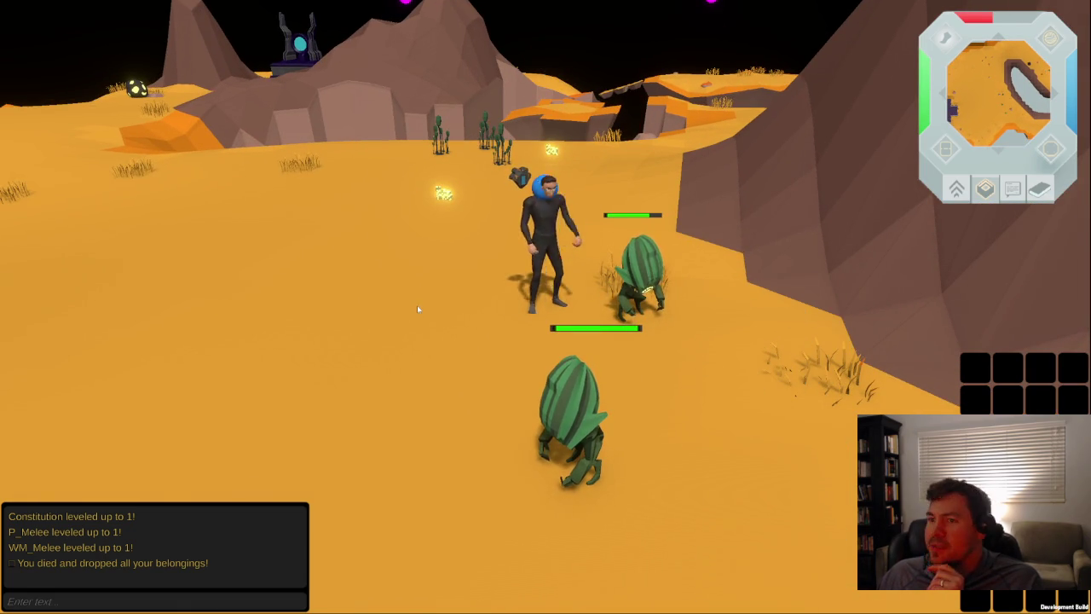
# - Run across the sand attacking the monsters along the way
pyautogui.click(499, 426)
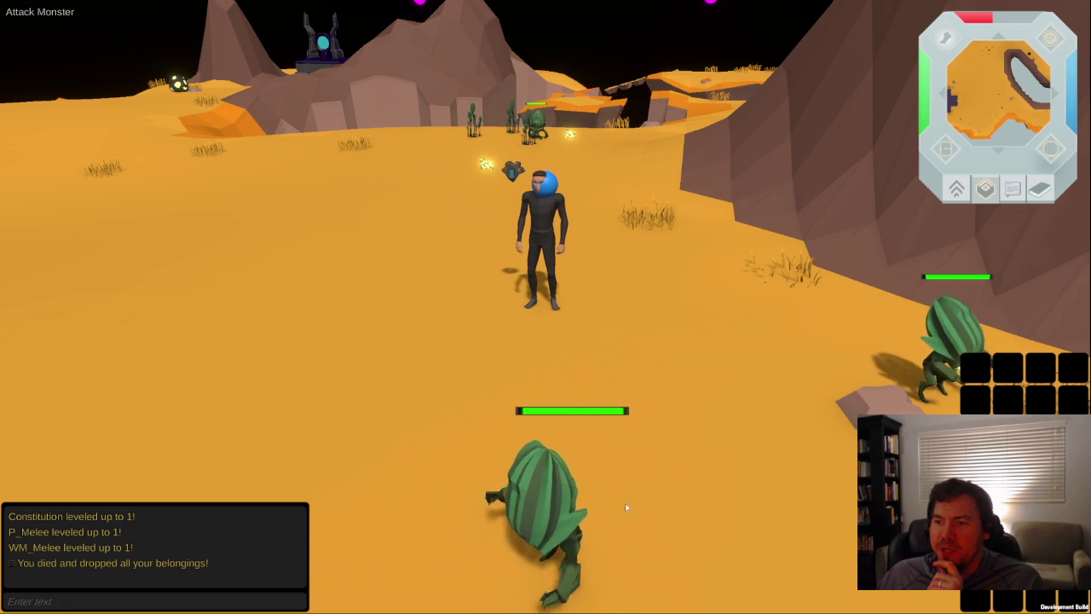
pyautogui.click(551, 400)
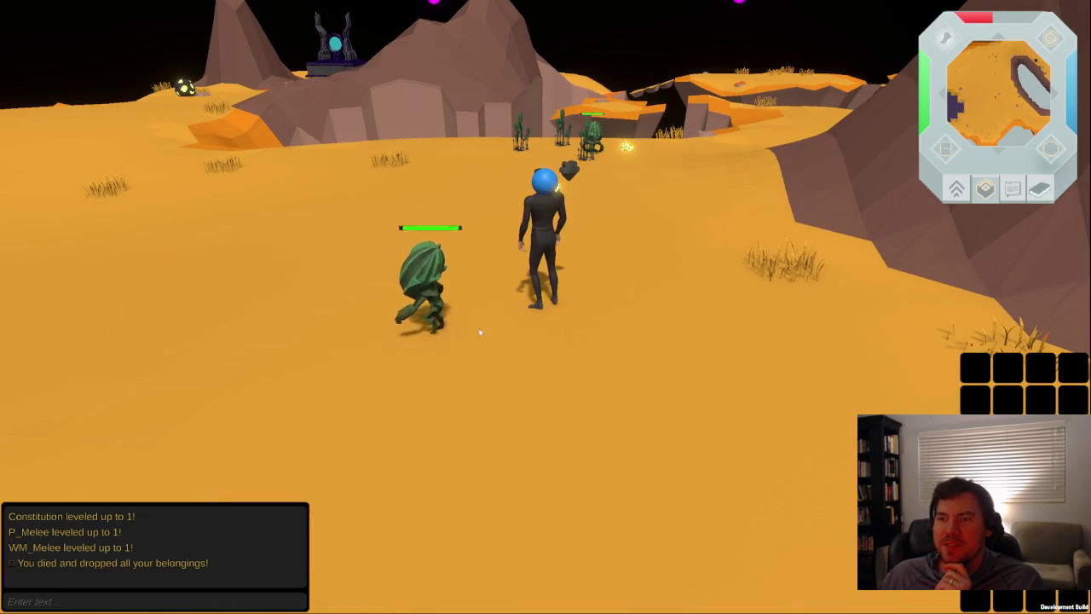
pyautogui.rightClick(426, 318)
pyautogui.click(477, 329)
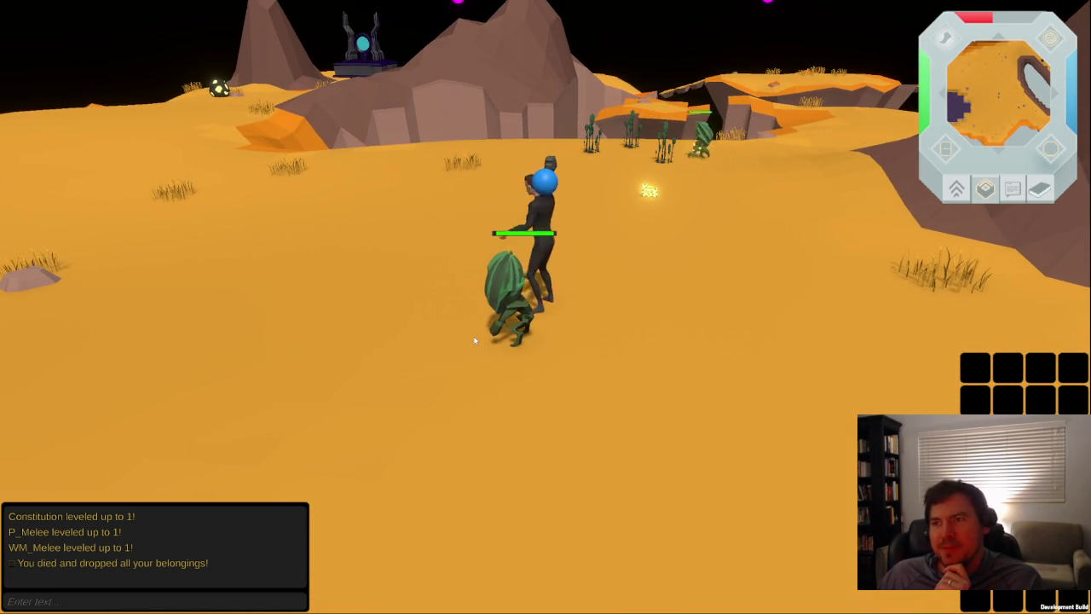
pyautogui.click(722, 315)
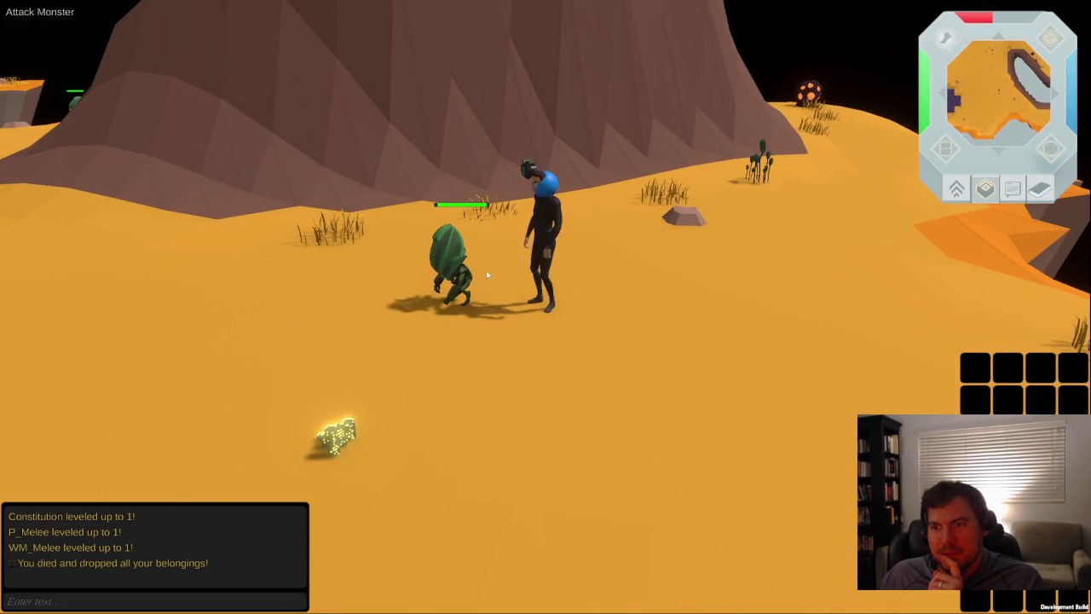
pyautogui.rightClick(460, 256)
# - Turn toward the far plains, attack a last cactus monster, and exit fullscreen back to Blender
pyautogui.moveTo(674, 324); pyautogui.dragTo(179, 304, button='right')
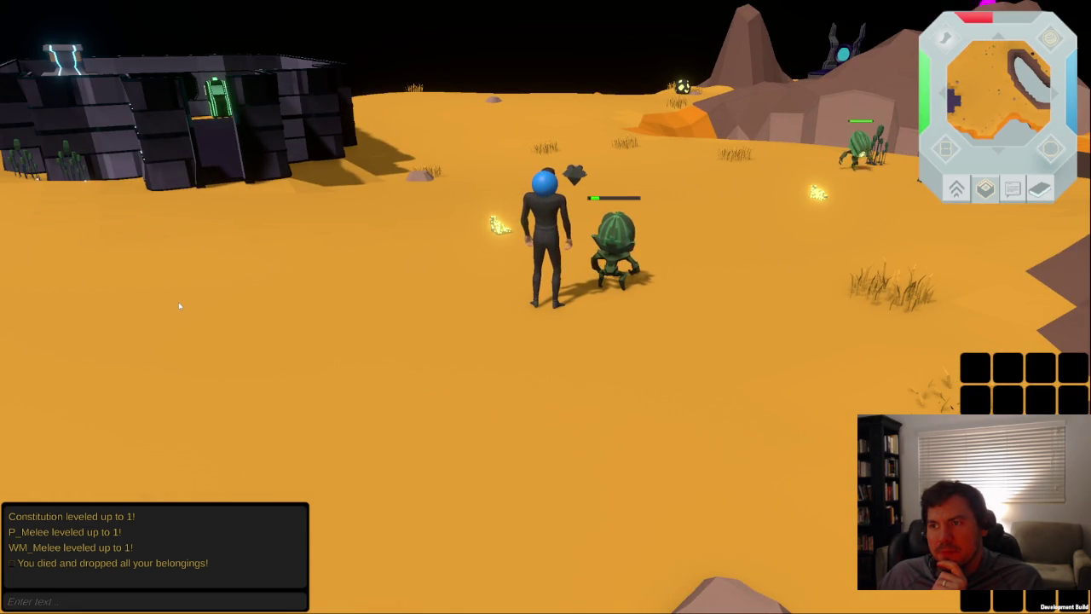
pyautogui.click(754, 240)
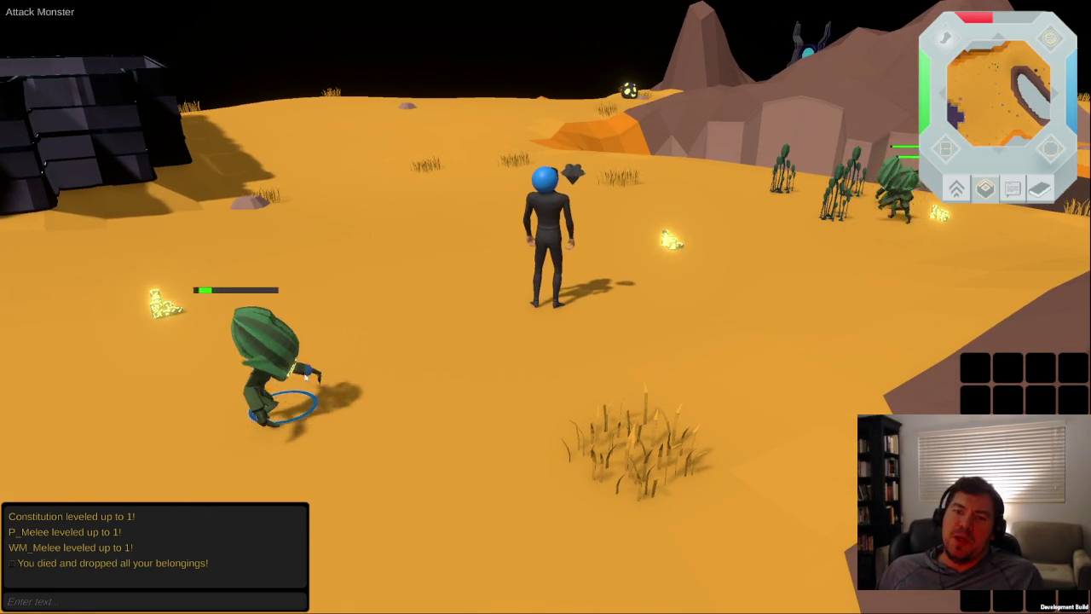
pyautogui.click(266, 401)
pyautogui.rightClick(606, 299)
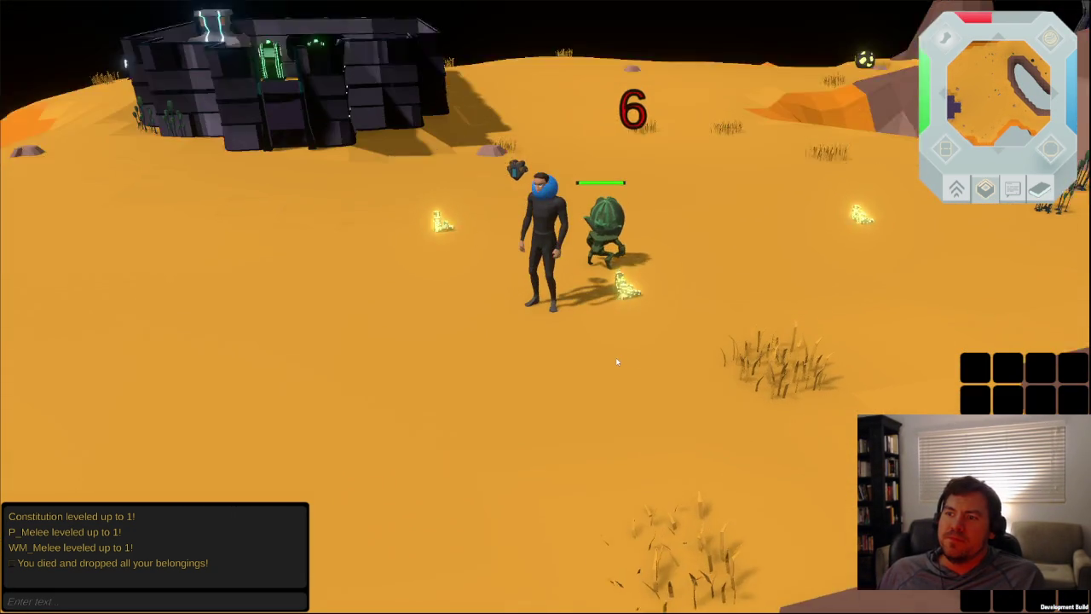
pyautogui.click(577, 143)
pyautogui.moveTo(609, 149); pyautogui.dragTo(816, 255, button='middle')
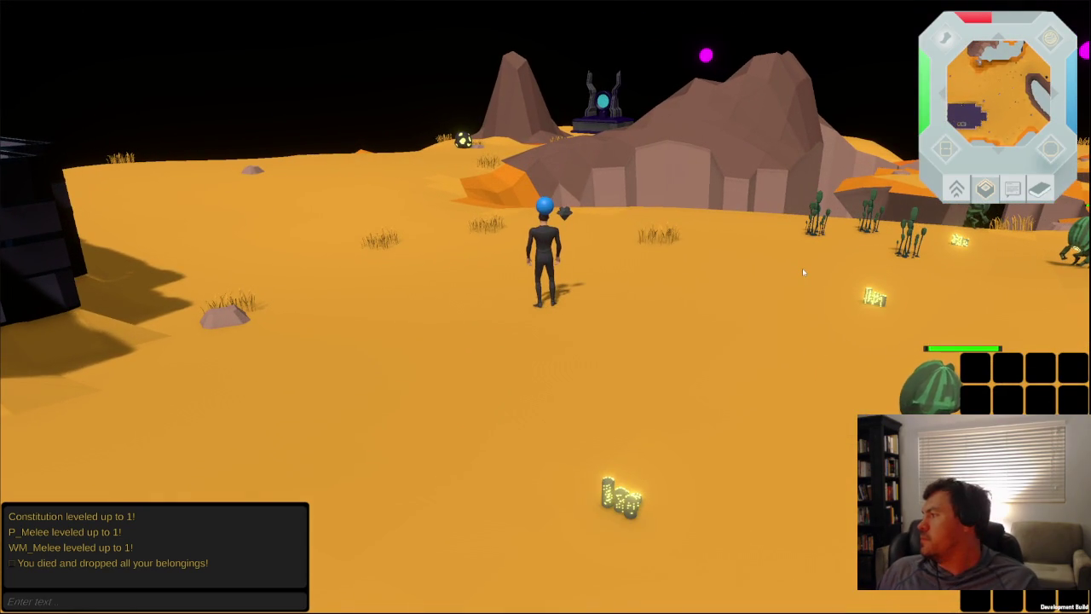
pyautogui.press('Escape')
pyautogui.press('super+Down')
pyautogui.press('super+Down')
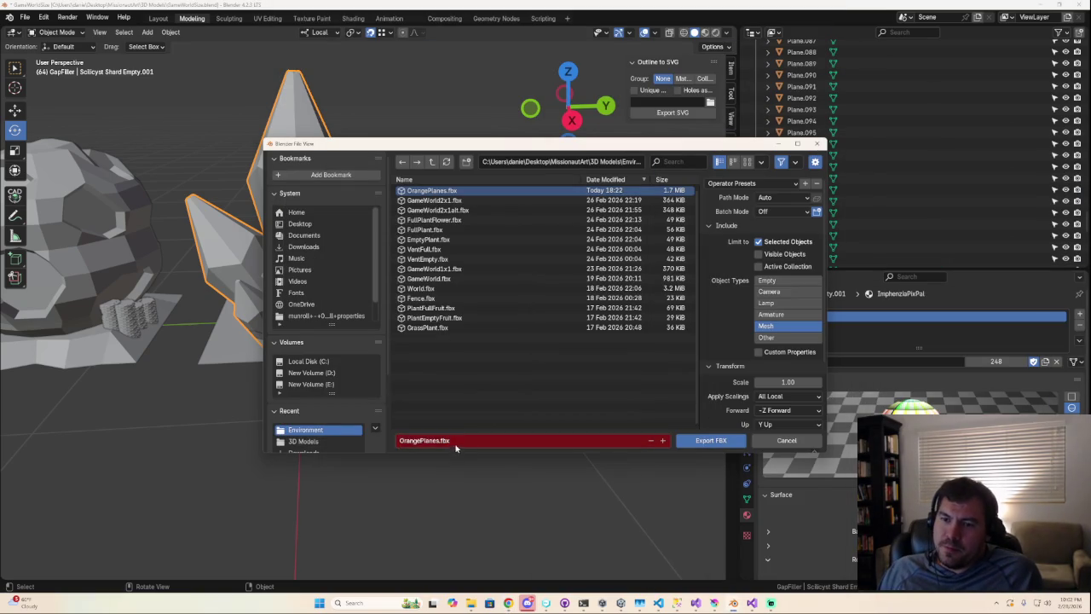
# - Rename OrangePlanes.fbx to ScilicrystShardFull.fbx, export it, and reselect the full shard
pyautogui.click(439, 440)
pyautogui.press('BackSpace')
pyautogui.press('BackSpace')
pyautogui.press('BackSpace')
pyautogui.write('SclicrystShardFull')
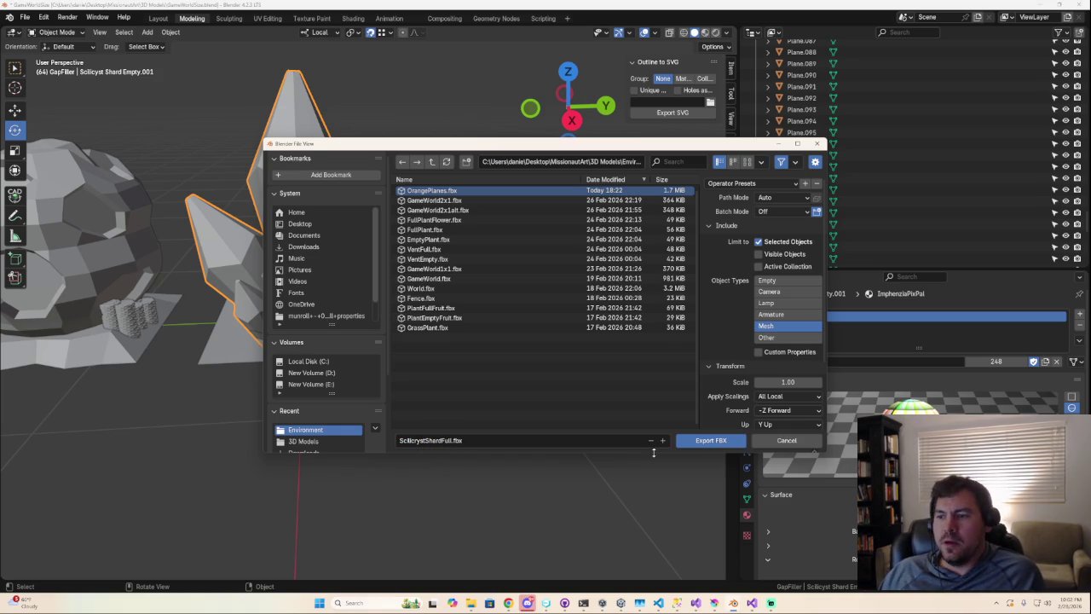
pyautogui.click(700, 440)
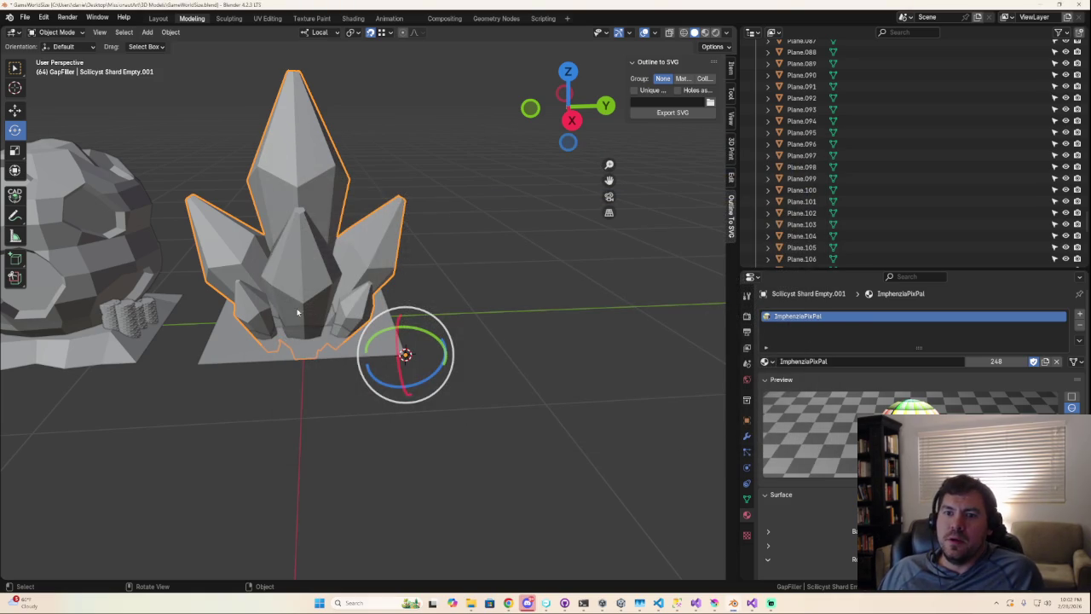
pyautogui.click(302, 281)
pyautogui.press('Tab')
pyautogui.press('Tab')
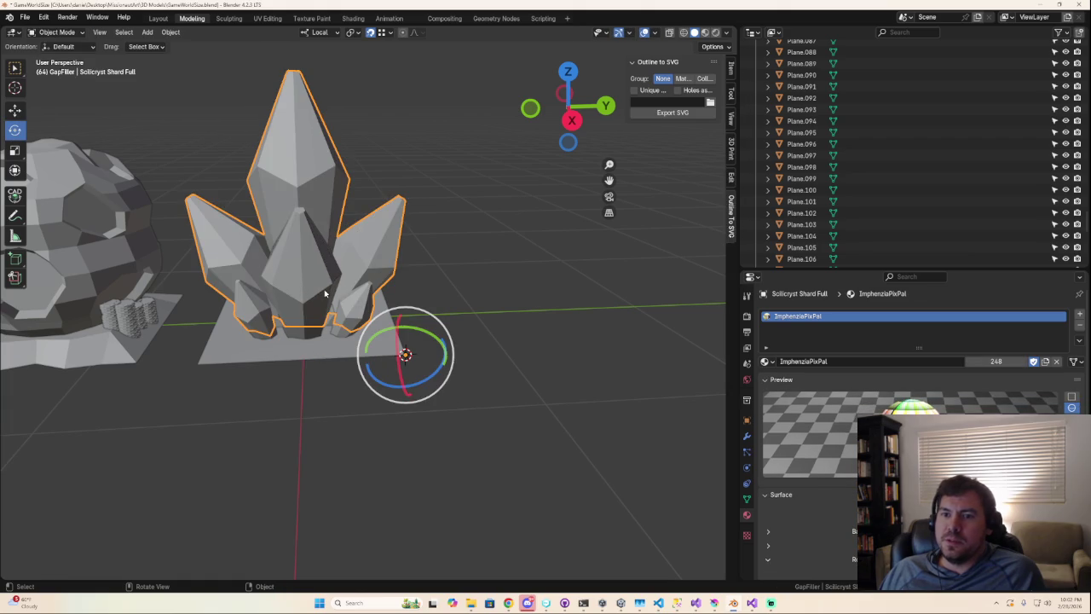
# - Delete and restore the crystal, then hide Scilicyst Shard Full and Scilicyst Shard Empty.001
pyautogui.press('Delete')
pyautogui.hotkey('ctrl', 'z')
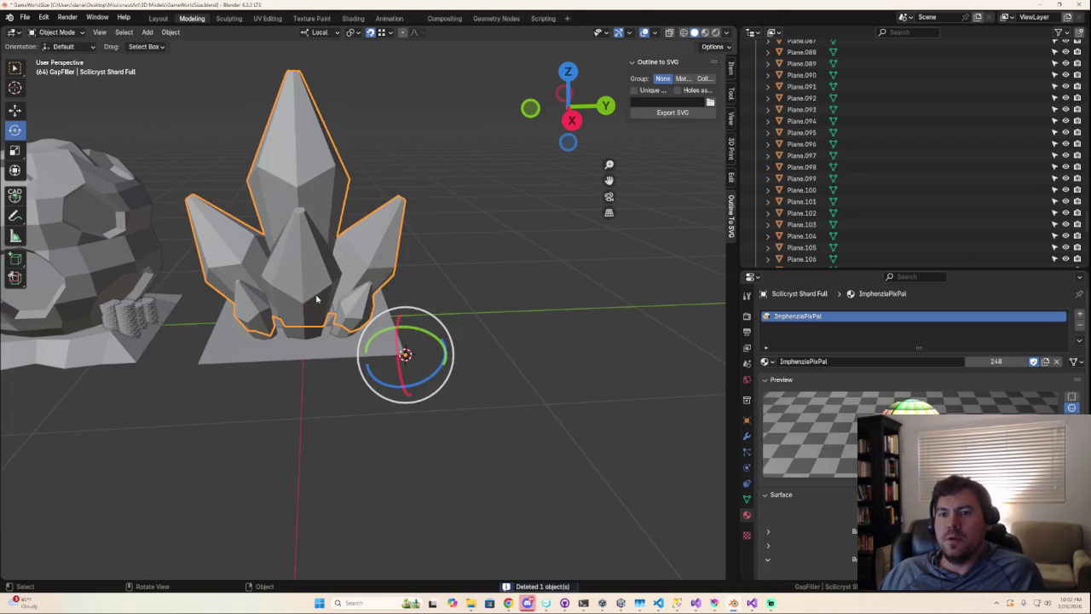
pyautogui.press('Tab')
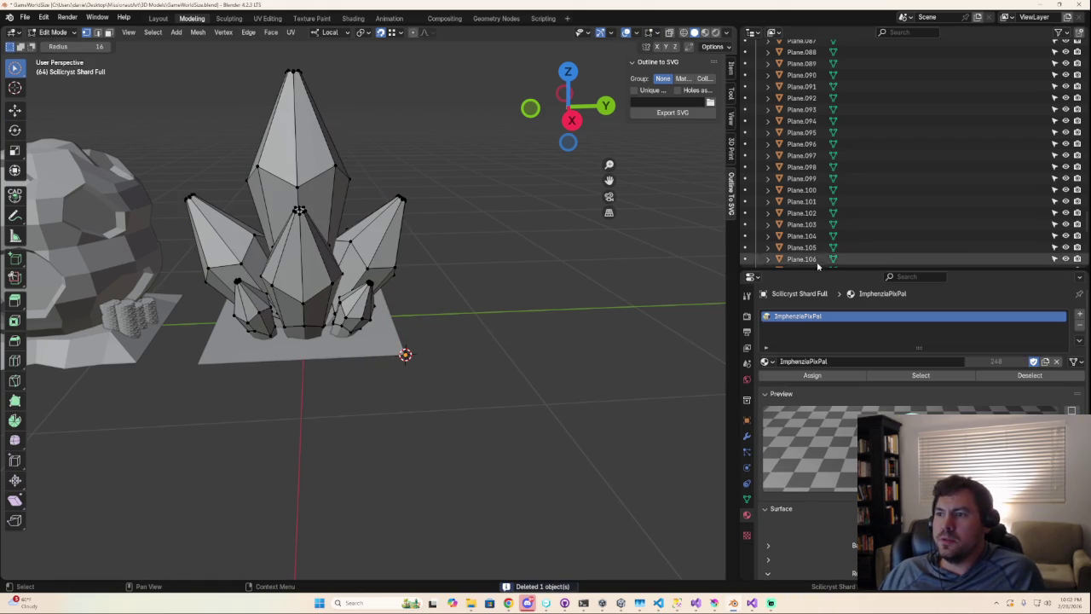
pyautogui.moveTo(817, 269); pyautogui.dragTo(817, 292)
pyautogui.scroll(-5, 811, 268)
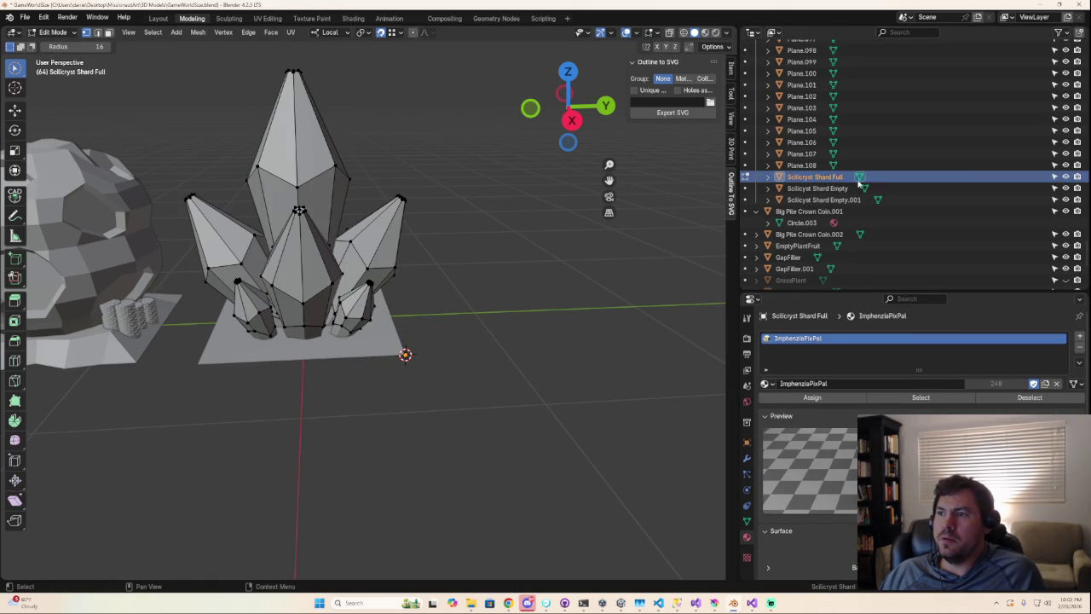
pyautogui.click(1065, 176)
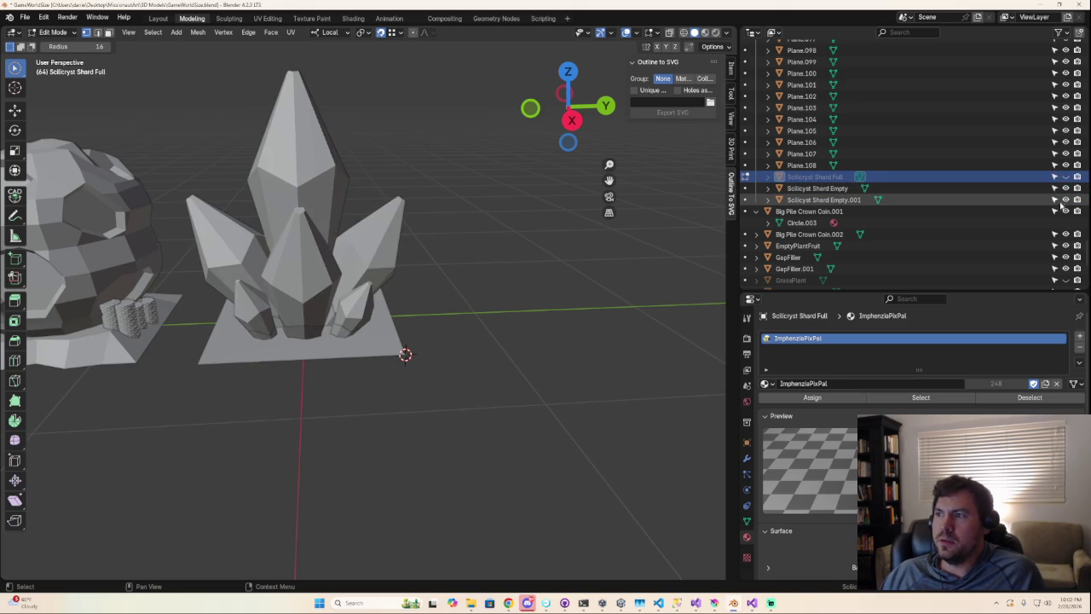
pyautogui.click(1065, 199)
# - Select Scilicyst Shard Empty and enter edit mode on its mesh
pyautogui.scroll(5, 287, 336)
pyautogui.moveTo(337, 396)
pyautogui.mouseDown(button='middle')
pyautogui.moveTo(357, 397)
pyautogui.moveTo(367, 377)
pyautogui.moveTo(364, 397)
pyautogui.mouseUp(button='middle')
pyautogui.press('Tab')
pyautogui.click(360, 390)
pyautogui.scroll(4, 364, 397)
pyautogui.press('Tab')
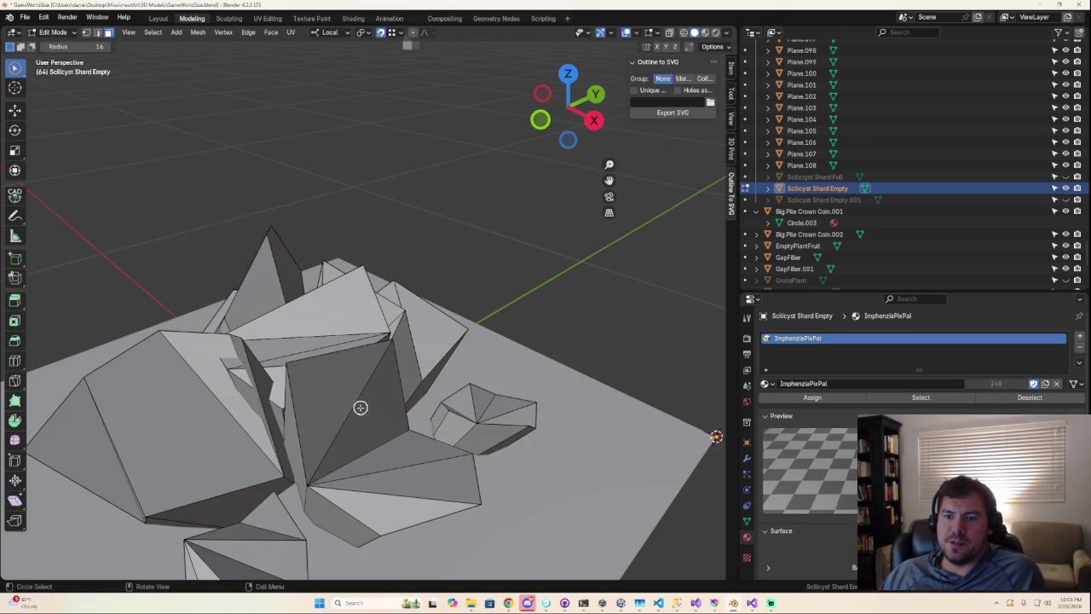
# - Select the faces of the right, lower-left and centre crystal pieces
pyautogui.click(361, 409)
pyautogui.keyDown('shift'); pyautogui.click(381, 443); pyautogui.keyUp('shift')
pyautogui.keyDown('shift'); pyautogui.click(390, 469); pyautogui.keyUp('shift')
pyautogui.moveTo(406, 487); pyautogui.dragTo(419, 450, button='middle')
pyautogui.moveTo(418, 358)
pyautogui.mouseDown()
pyautogui.moveTo(264, 356)
pyautogui.moveTo(290, 376)
pyautogui.mouseUp()
pyautogui.moveTo(290, 375); pyautogui.dragTo(239, 426, button='middle')
pyautogui.moveTo(239, 427)
pyautogui.mouseDown()
pyautogui.moveTo(170, 478)
pyautogui.moveTo(158, 518)
pyautogui.moveTo(173, 534)
pyautogui.mouseUp()
pyautogui.moveTo(191, 498); pyautogui.dragTo(517, 458, button='middle')
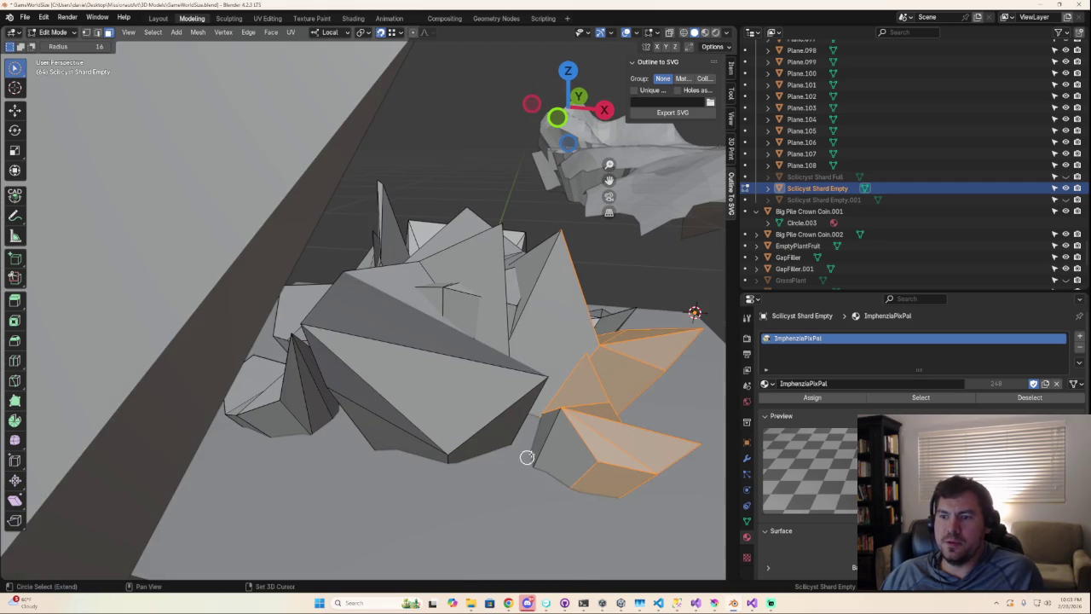
pyautogui.moveTo(511, 414)
pyautogui.mouseDown()
pyautogui.moveTo(426, 447)
pyautogui.moveTo(511, 418)
pyautogui.mouseUp()
pyautogui.rightClick(511, 418)
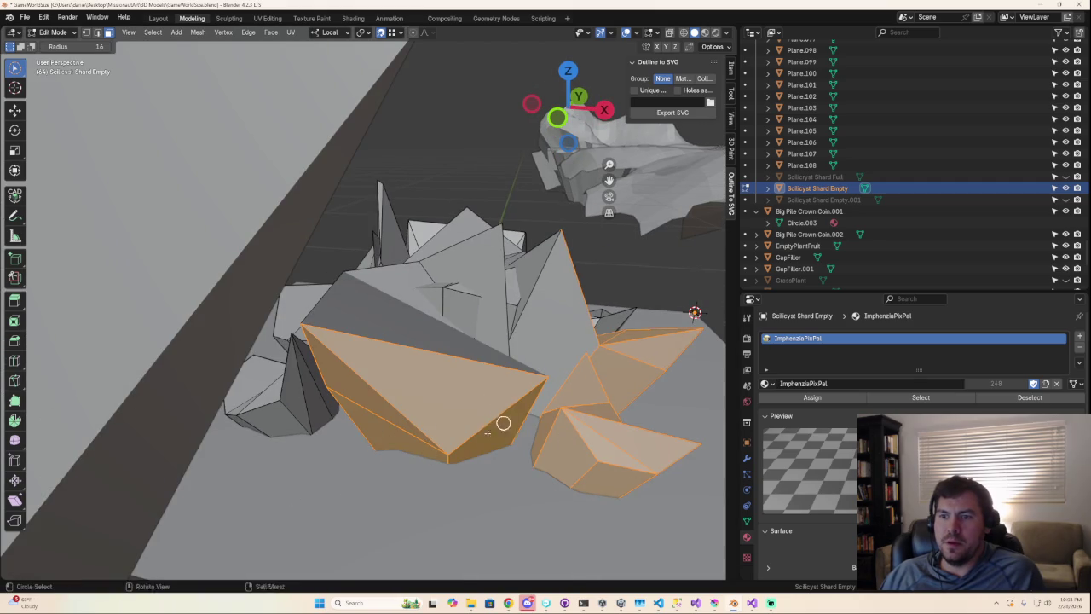
# - Add the small octagonal piece and more centre-piece faces to the selection
pyautogui.moveTo(512, 418); pyautogui.dragTo(286, 445, button='middle')
pyautogui.moveTo(240, 435); pyautogui.dragTo(209, 463)
pyautogui.moveTo(218, 426)
pyautogui.mouseDown()
pyautogui.moveTo(282, 341)
pyautogui.moveTo(264, 305)
pyautogui.moveTo(310, 315)
pyautogui.mouseUp()
pyautogui.rightClick(309, 315)
pyautogui.moveTo(309, 315)
pyautogui.mouseDown(button='middle')
pyautogui.moveTo(265, 279)
pyautogui.moveTo(379, 251)
pyautogui.mouseUp(button='middle')
pyautogui.moveTo(392, 235)
pyautogui.mouseDown()
pyautogui.moveTo(401, 248)
pyautogui.moveTo(426, 200)
pyautogui.mouseUp()
pyautogui.moveTo(427, 201); pyautogui.dragTo(440, 190, button='middle')
# - Add the remaining shard faces down to the base, leaving the flat base unselected
pyautogui.scroll(3, 535, 263)
pyautogui.moveTo(535, 264); pyautogui.dragTo(545, 162)
pyautogui.moveTo(546, 162); pyautogui.dragTo(584, 307, button='middle')
pyautogui.moveTo(584, 307); pyautogui.dragTo(596, 452)
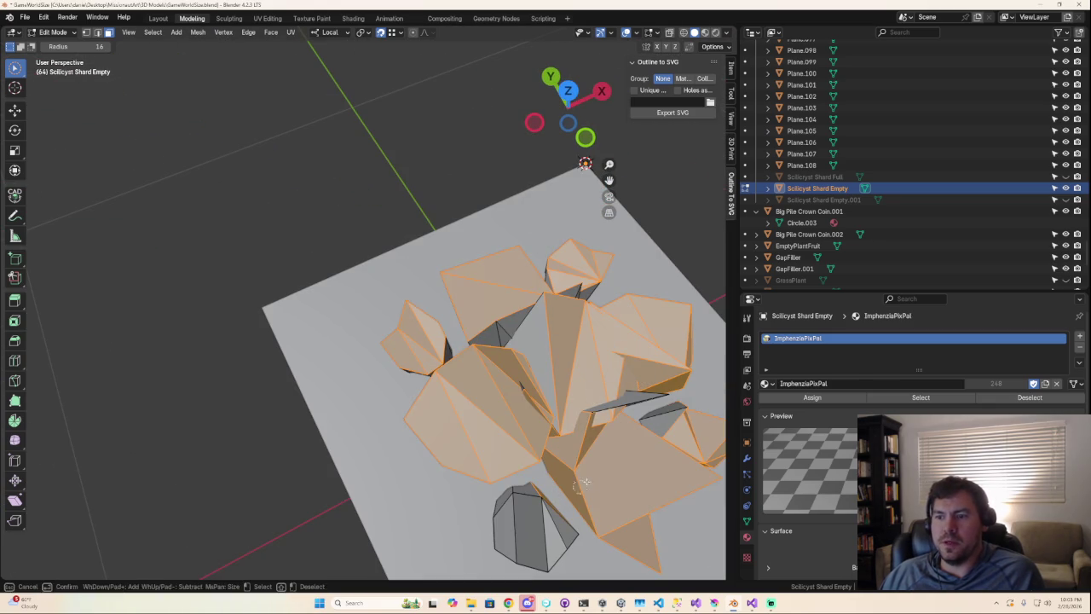
pyautogui.moveTo(614, 401); pyautogui.dragTo(622, 396)
pyautogui.moveTo(623, 396)
pyautogui.mouseDown(button='middle')
pyautogui.moveTo(641, 418)
pyautogui.moveTo(563, 375)
pyautogui.mouseUp(button='middle')
pyautogui.moveTo(562, 375); pyautogui.dragTo(521, 404)
pyautogui.moveTo(579, 400)
pyautogui.mouseDown(button='middle')
pyautogui.moveTo(568, 378)
pyautogui.moveTo(409, 356)
pyautogui.mouseUp(button='middle')
pyautogui.rightClick(418, 337)
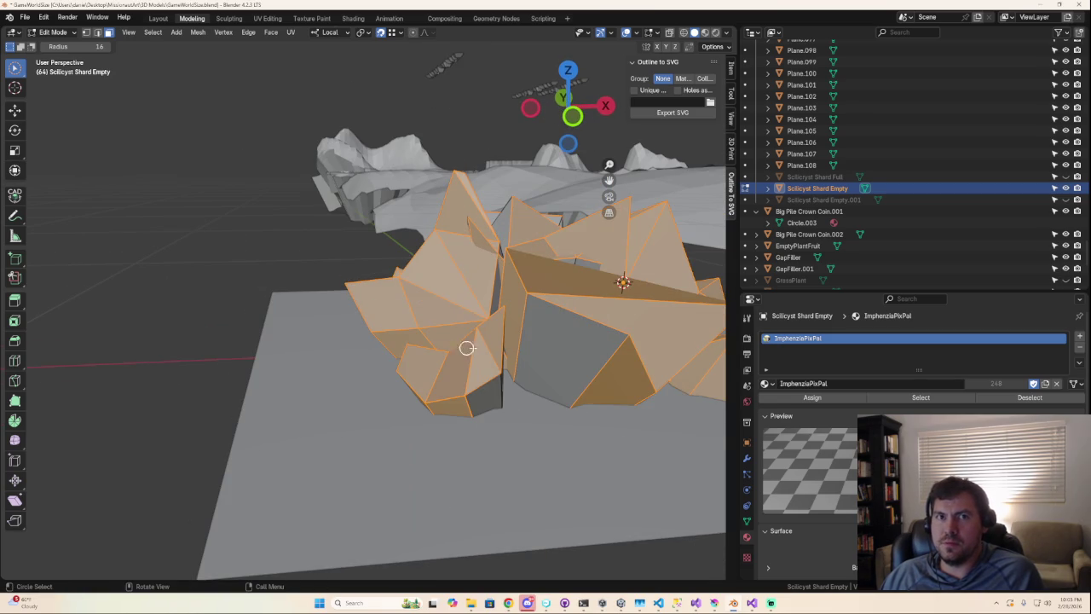
# - Mark the crystal pieces' outline edges as sharp, then toggle edit mode to check shading
pyautogui.press('Tab')
pyautogui.press('Tab')
pyautogui.rightClick(482, 367)
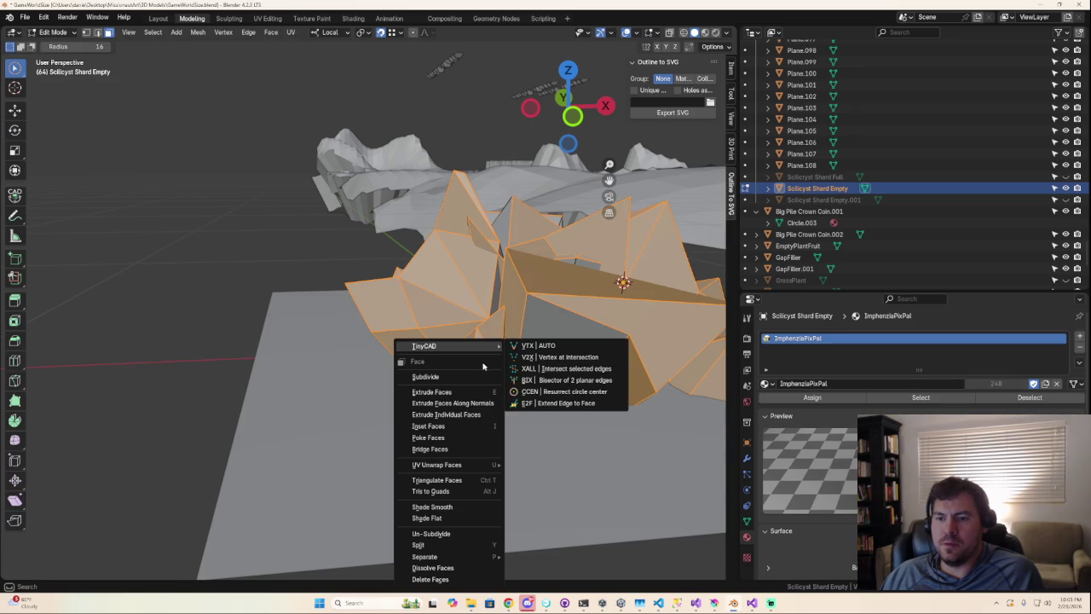
pyautogui.rightClick(450, 286)
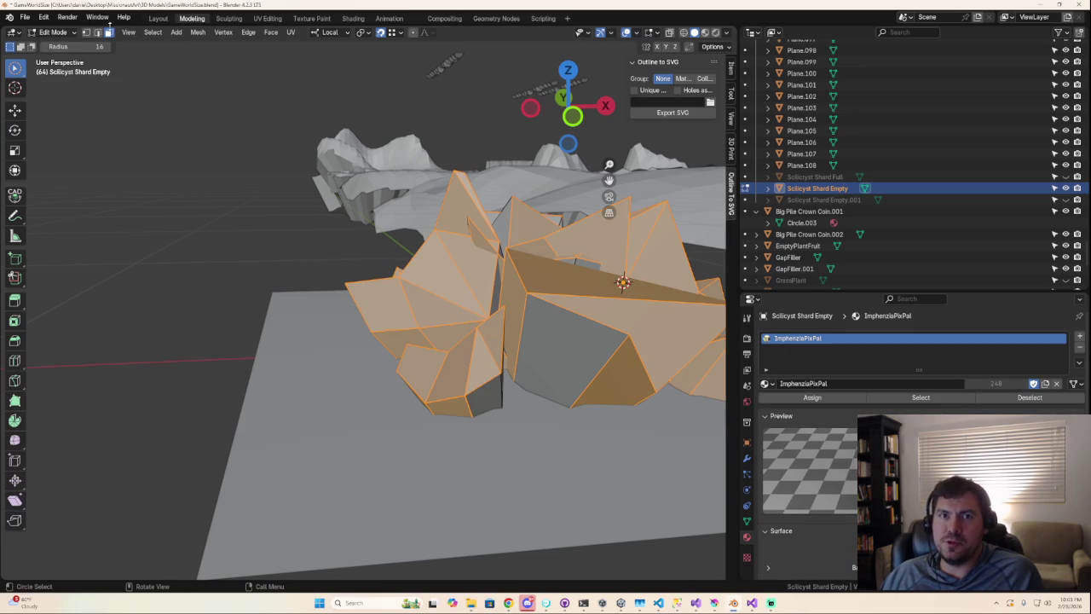
pyautogui.click(99, 33)
pyautogui.rightClick(450, 296)
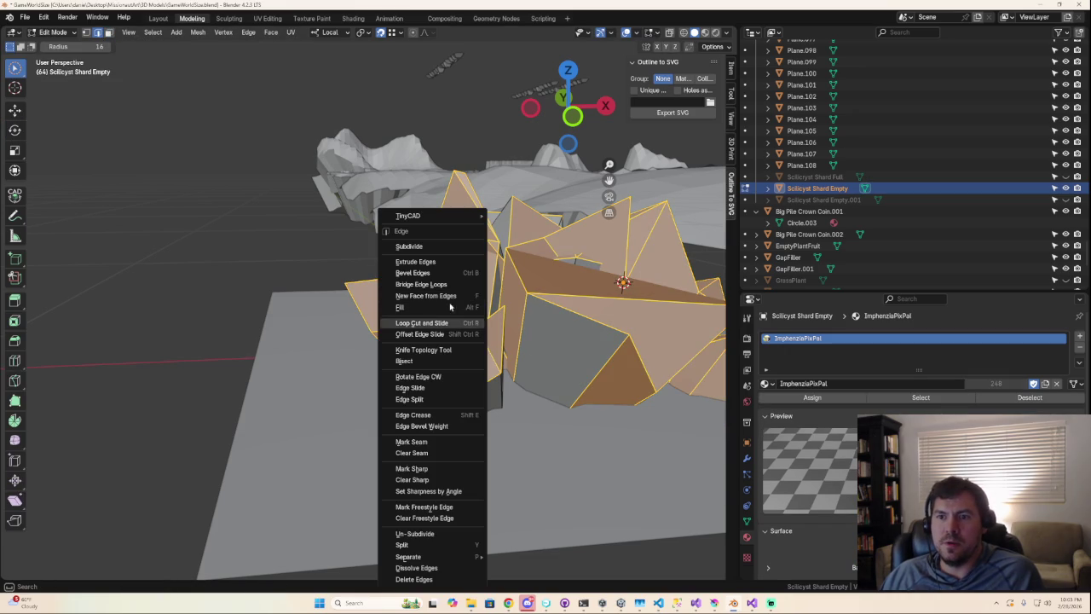
pyautogui.click(423, 472)
pyautogui.moveTo(423, 471); pyautogui.dragTo(341, 341, button='middle')
pyautogui.press('Tab')
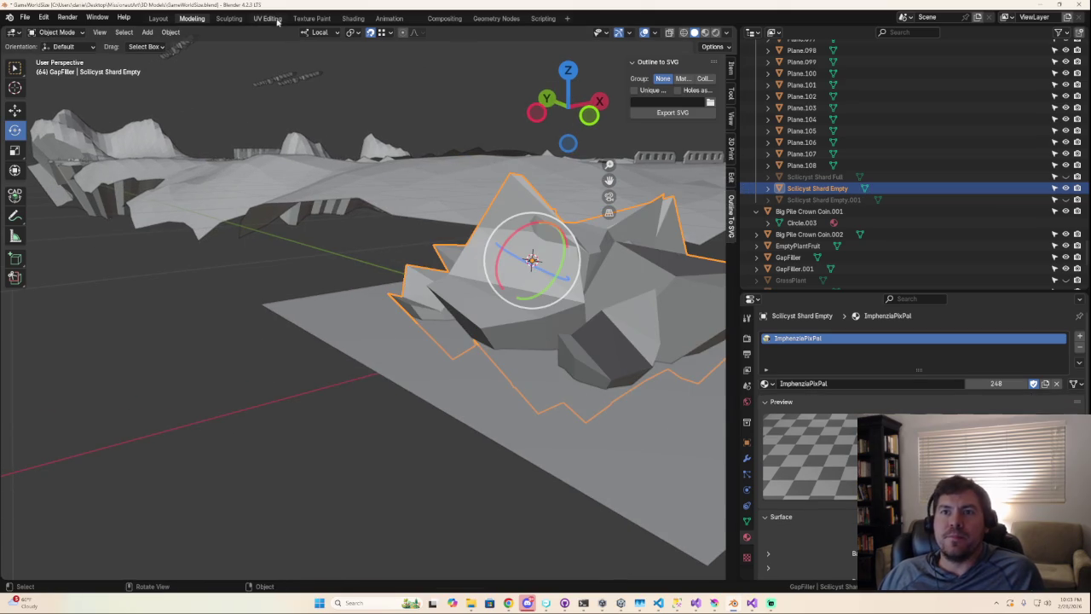
pyautogui.press('Tab')
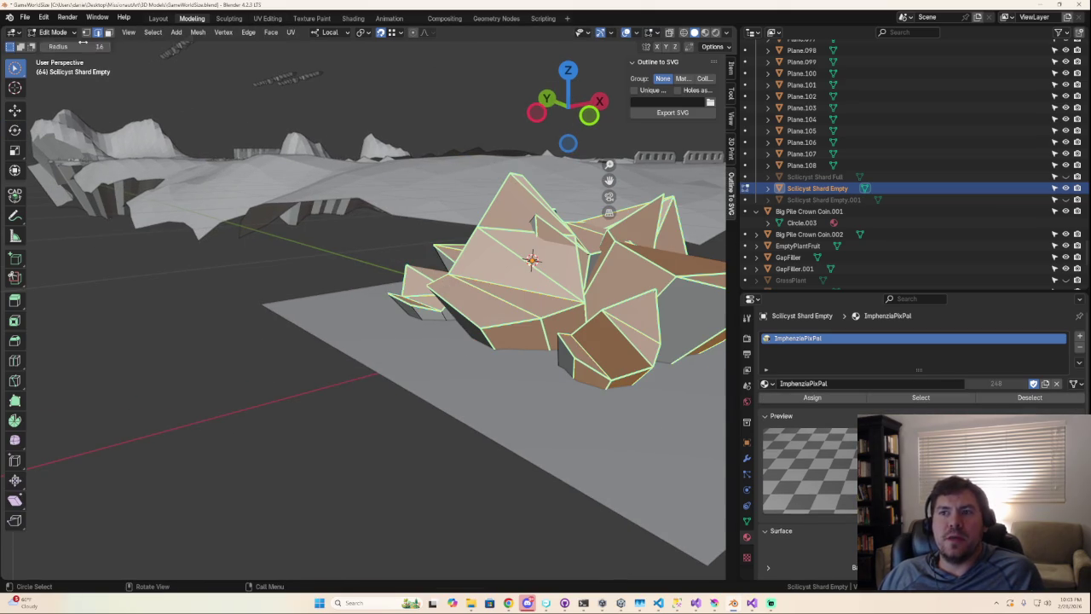
# - Export the empty shard to FBX, changing ScilicrystShardFull.fbx to ScilicrystShardEmpty.fbx
pyautogui.click(30, 17)
pyautogui.click(183, 300)
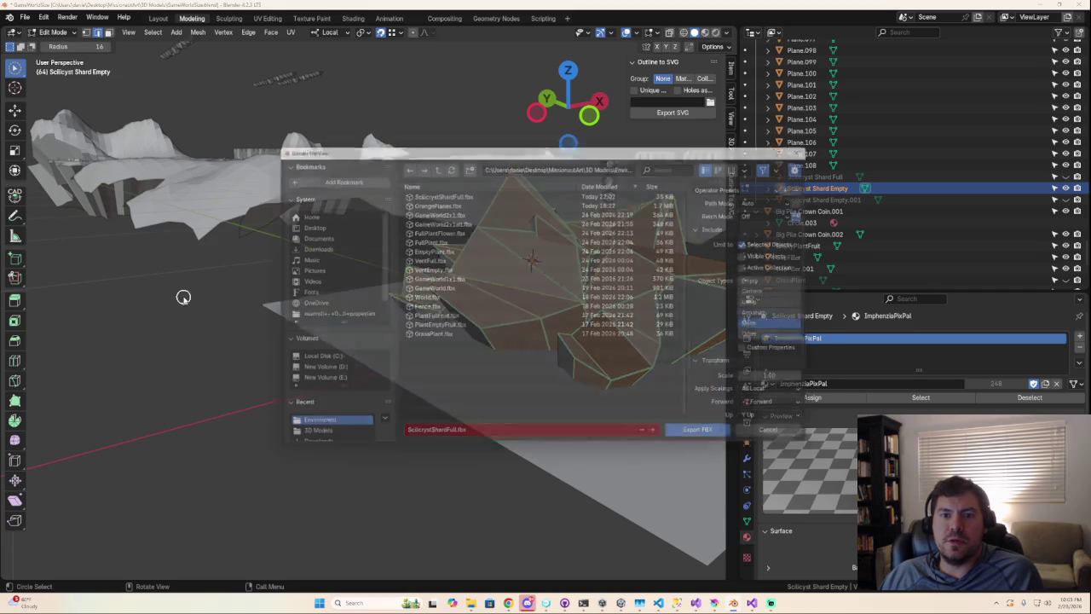
pyautogui.click(451, 440)
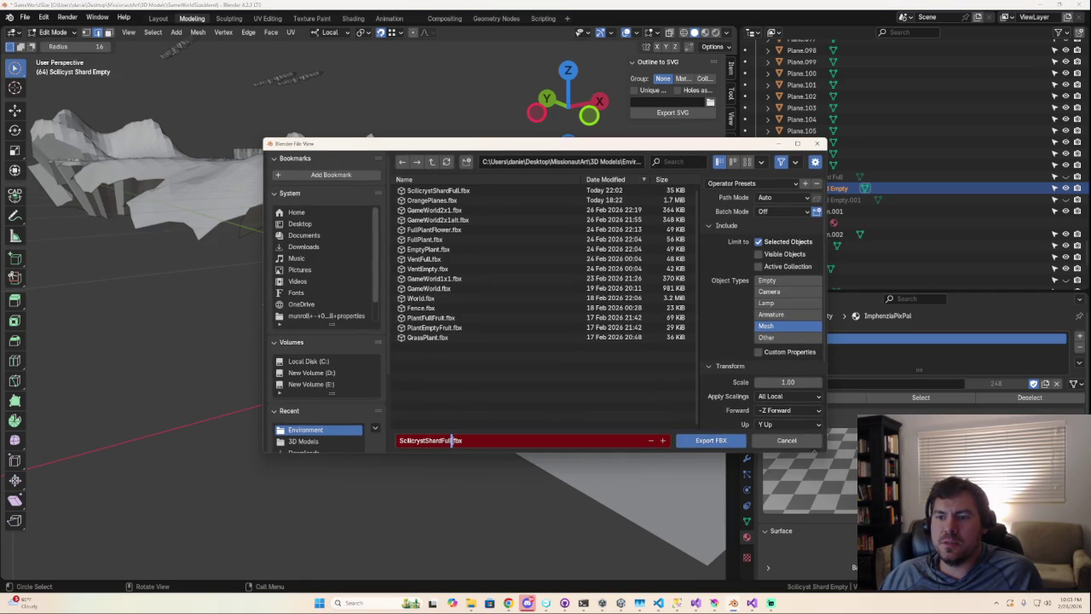
pyautogui.moveTo(450, 440); pyautogui.dragTo(374, 431)
pyautogui.click(450, 440)
pyautogui.moveTo(451, 440); pyautogui.dragTo(386, 435)
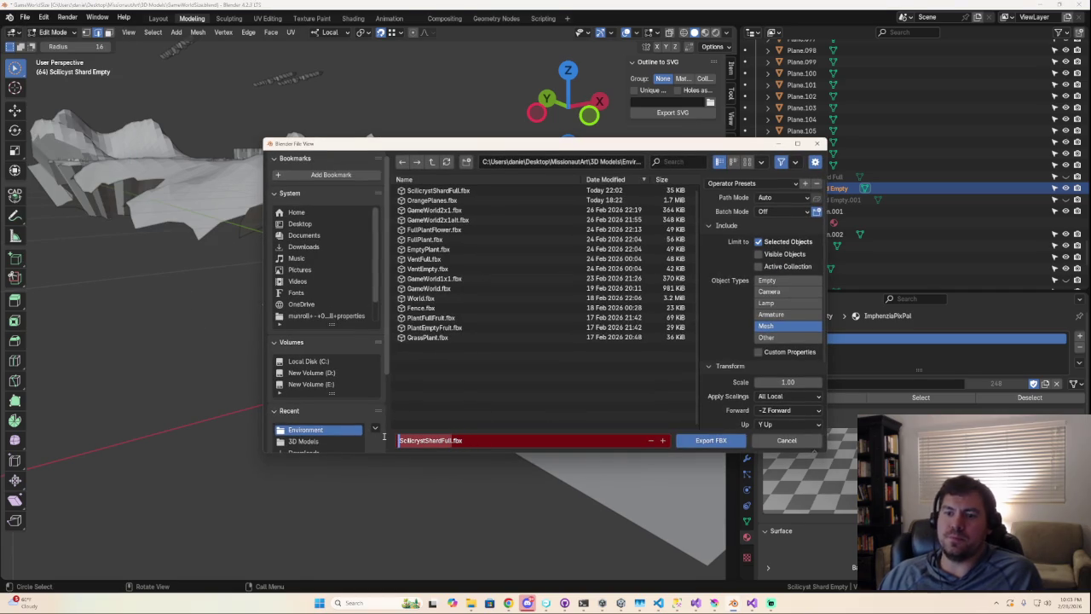
pyautogui.press('Right')
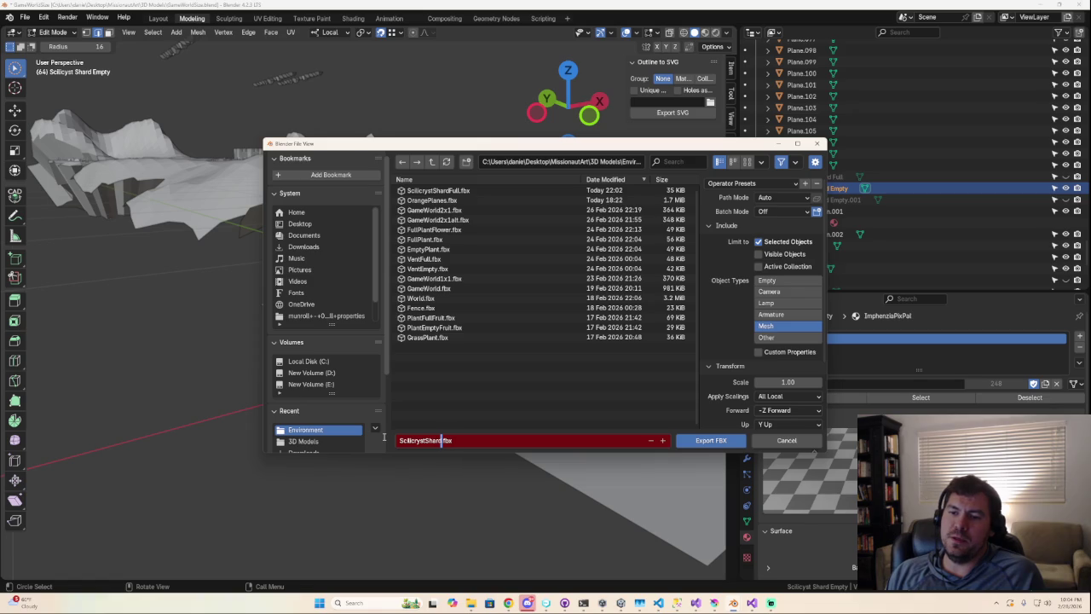
pyautogui.write('Empty')
pyautogui.press('Return')
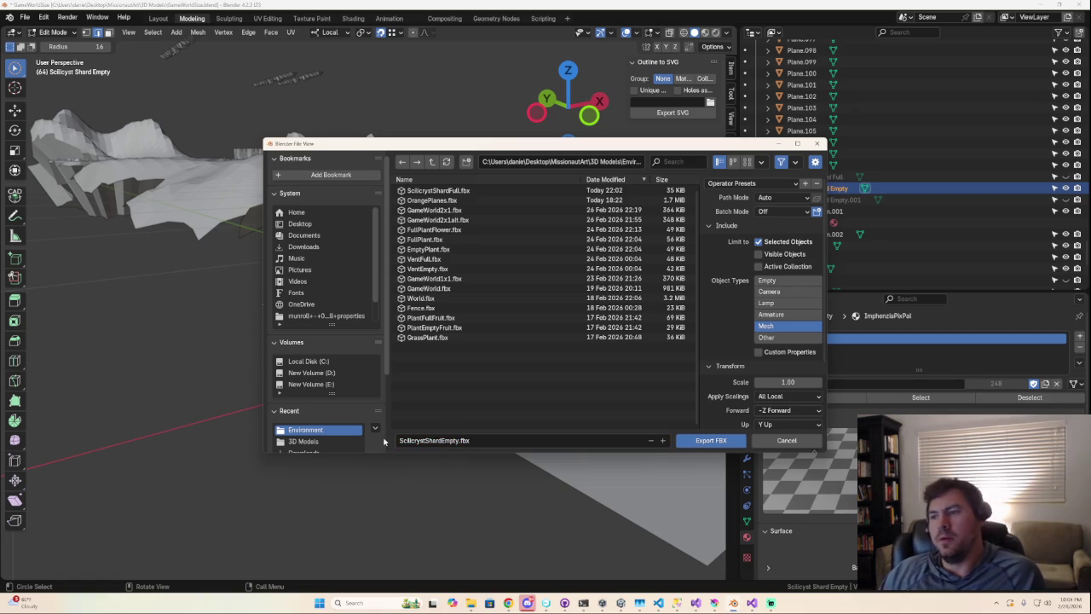
pyautogui.click(711, 440)
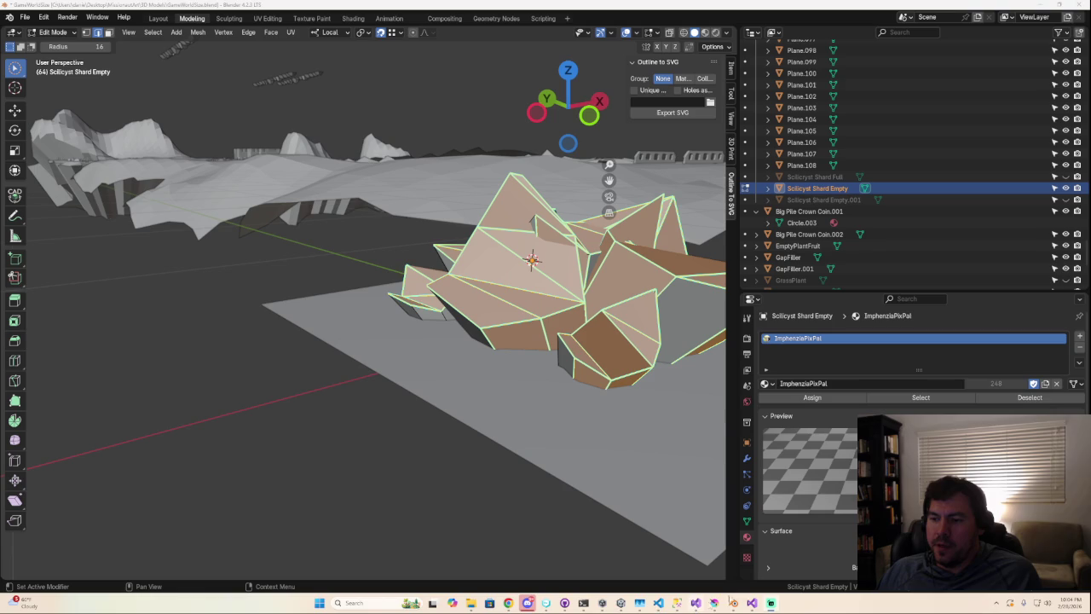
# - In Unity, delete all the Sphere objects from SampleScene's Hierarchy
pyautogui.click(622, 603)
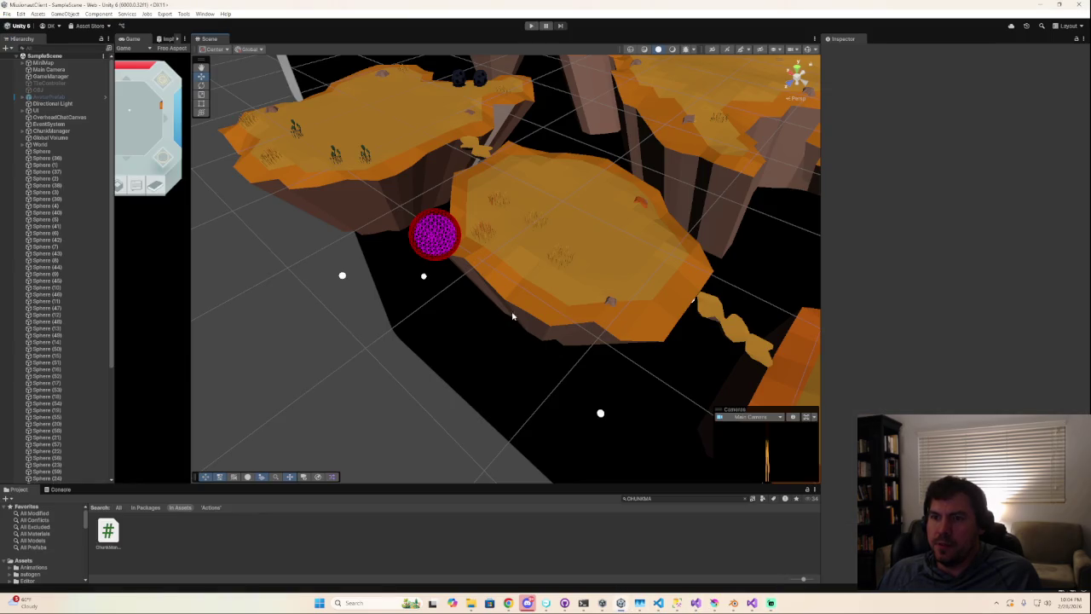
pyautogui.moveTo(517, 303)
pyautogui.mouseDown(button='right')
pyautogui.moveTo(553, 174)
pyautogui.moveTo(756, 216)
pyautogui.moveTo(489, 343)
pyautogui.moveTo(397, 356)
pyautogui.moveTo(281, 317)
pyautogui.moveTo(302, 270)
pyautogui.moveTo(375, 244)
pyautogui.moveTo(443, 287)
pyautogui.moveTo(395, 277)
pyautogui.mouseUp(button='right')
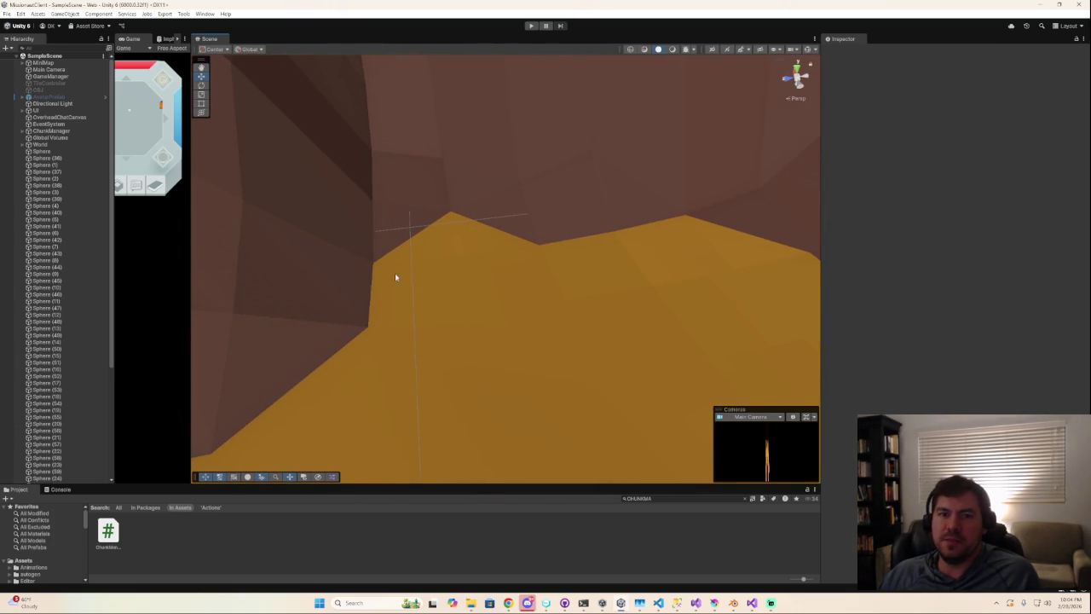
pyautogui.click(42, 159)
pyautogui.scroll(-3, 51, 298)
pyautogui.scroll(-3, 51, 341)
pyautogui.keyDown('shift'); pyautogui.click(57, 480); pyautogui.keyUp('shift')
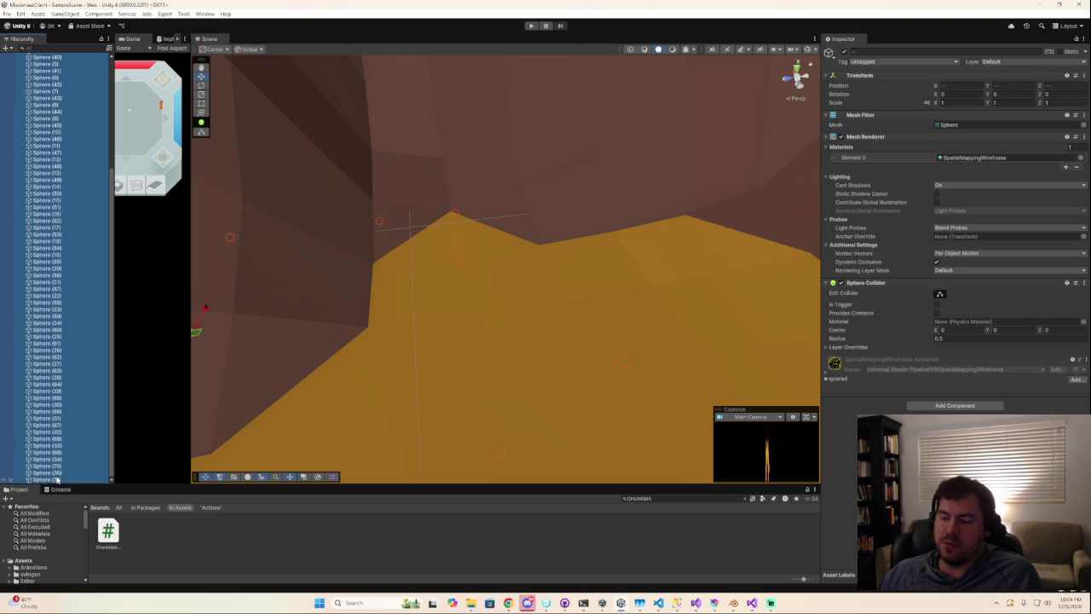
pyautogui.press('Delete')
# - Expand World and Resources (Interactables) to show Extraction and Harvest, and enlarge the Project panel
pyautogui.click(27, 146)
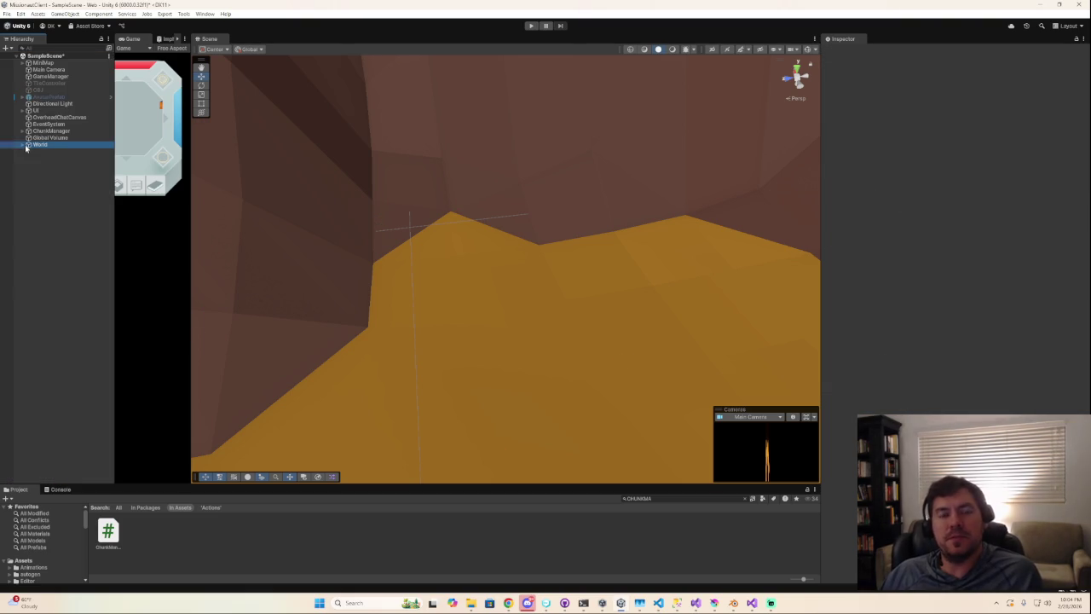
pyautogui.click(22, 145)
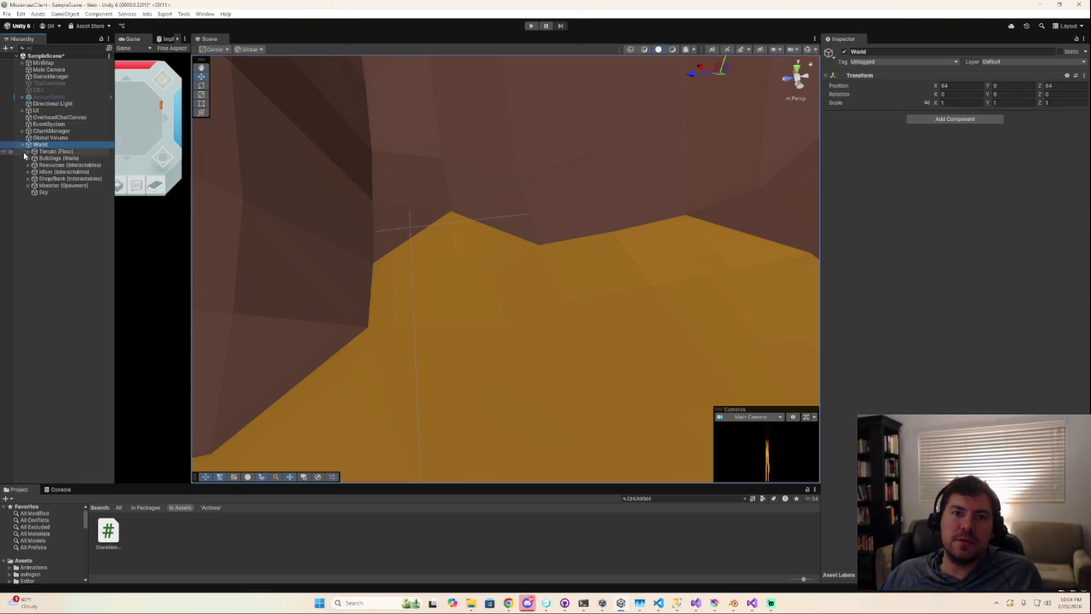
pyautogui.click(28, 166)
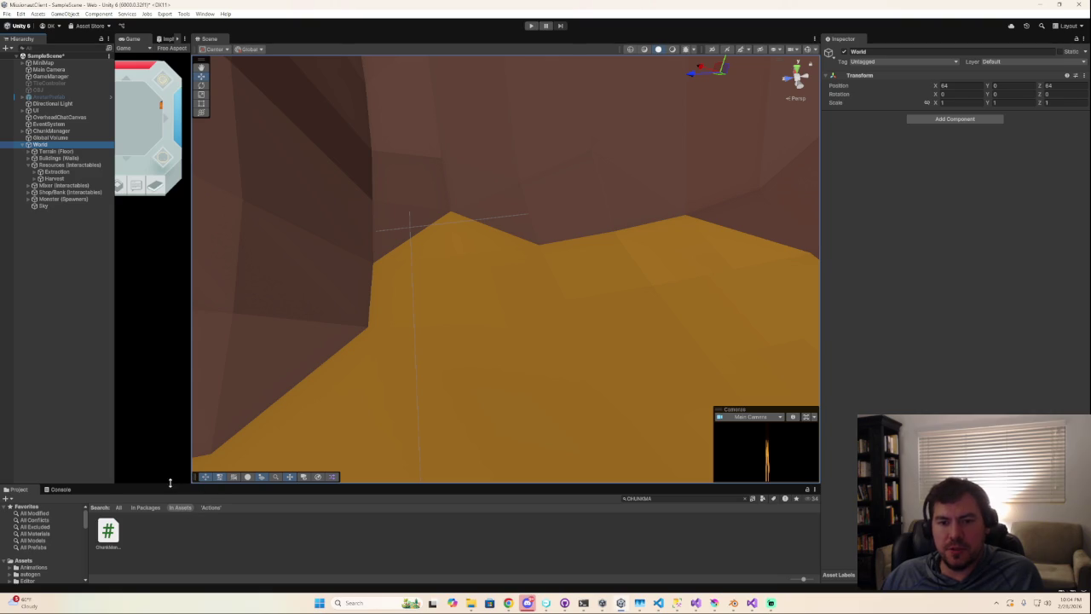
pyautogui.moveTo(170, 483); pyautogui.dragTo(157, 358)
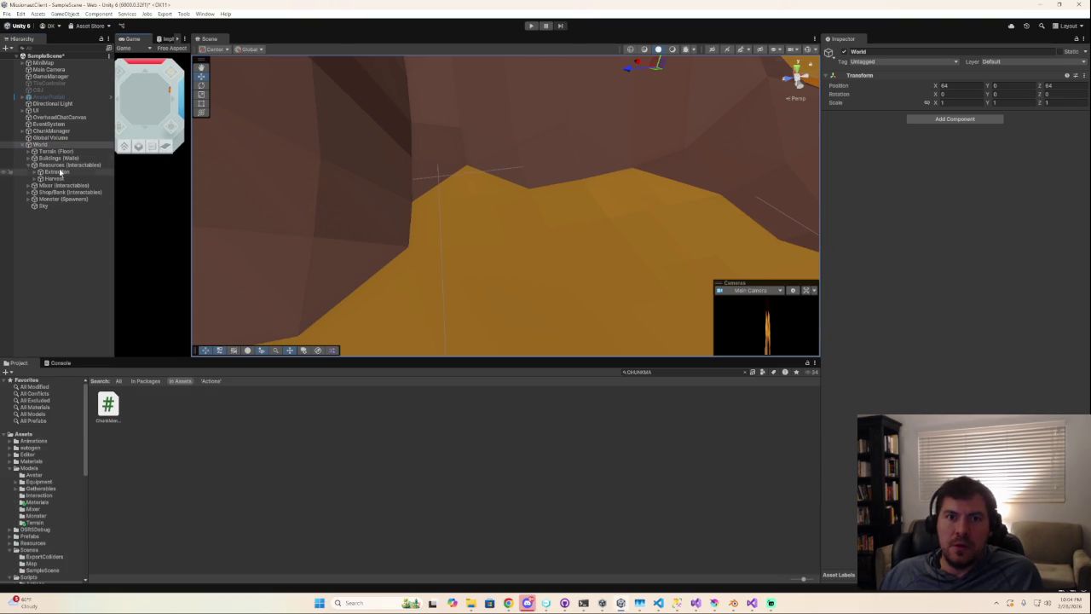
# - Open Models > Gatherables and try moving both gatherable models into Asteroids, skipping the conflicting file
pyautogui.scroll(-2, 39, 452)
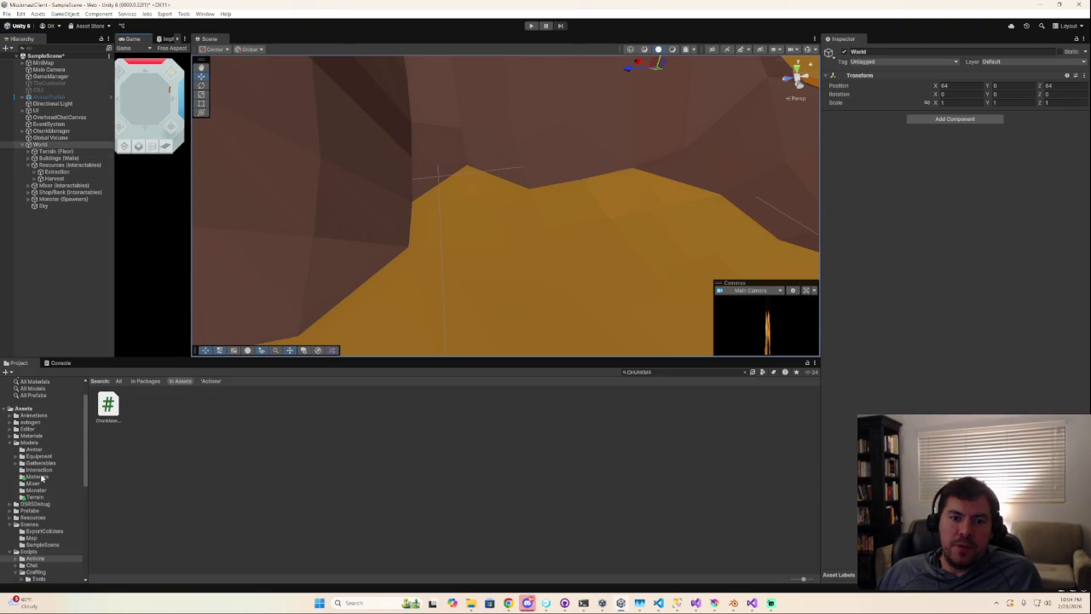
pyautogui.click(38, 477)
pyautogui.click(39, 470)
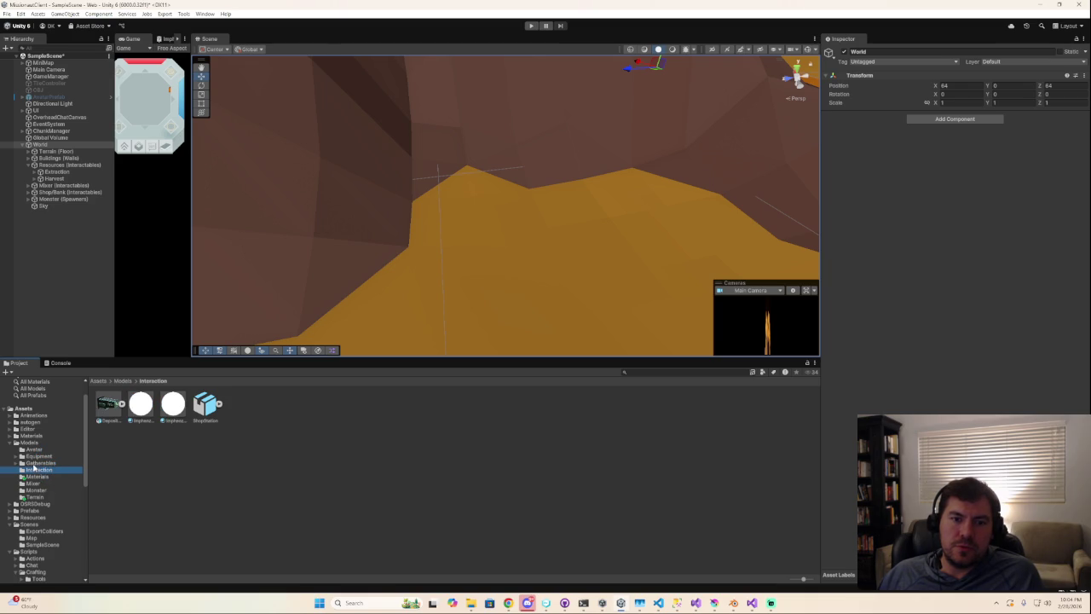
pyautogui.click(39, 463)
pyautogui.click(153, 407)
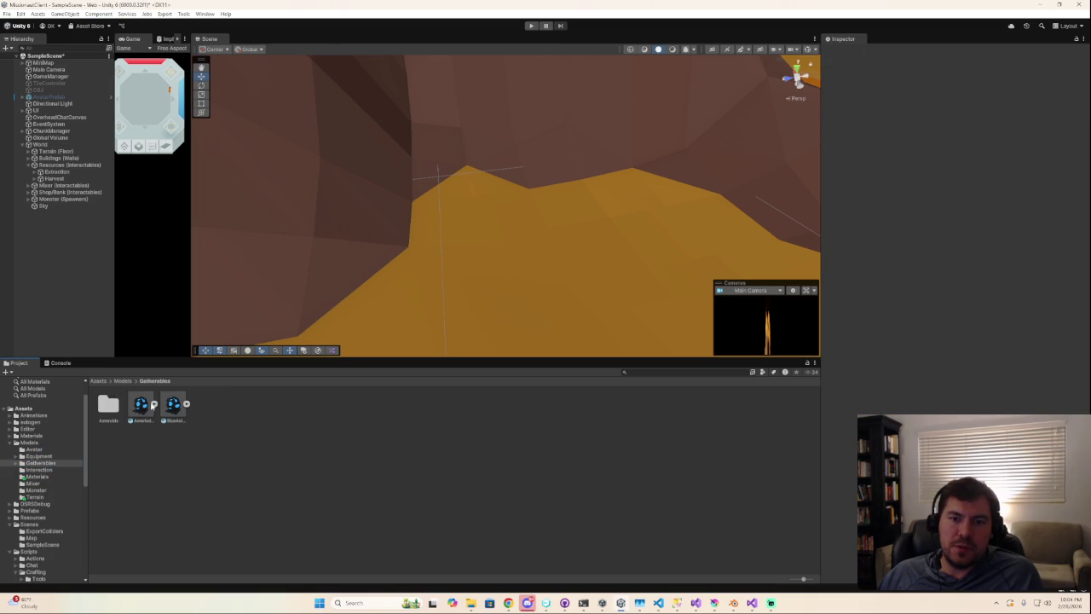
pyautogui.keyDown('shift'); pyautogui.click(173, 406); pyautogui.keyUp('shift')
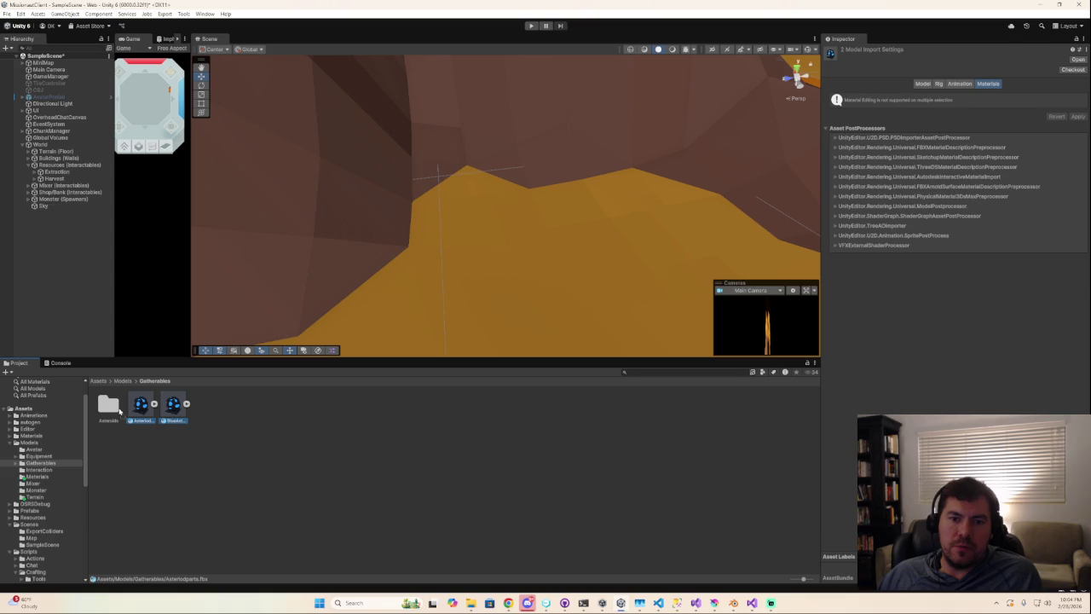
pyautogui.moveTo(140, 405); pyautogui.dragTo(108, 406)
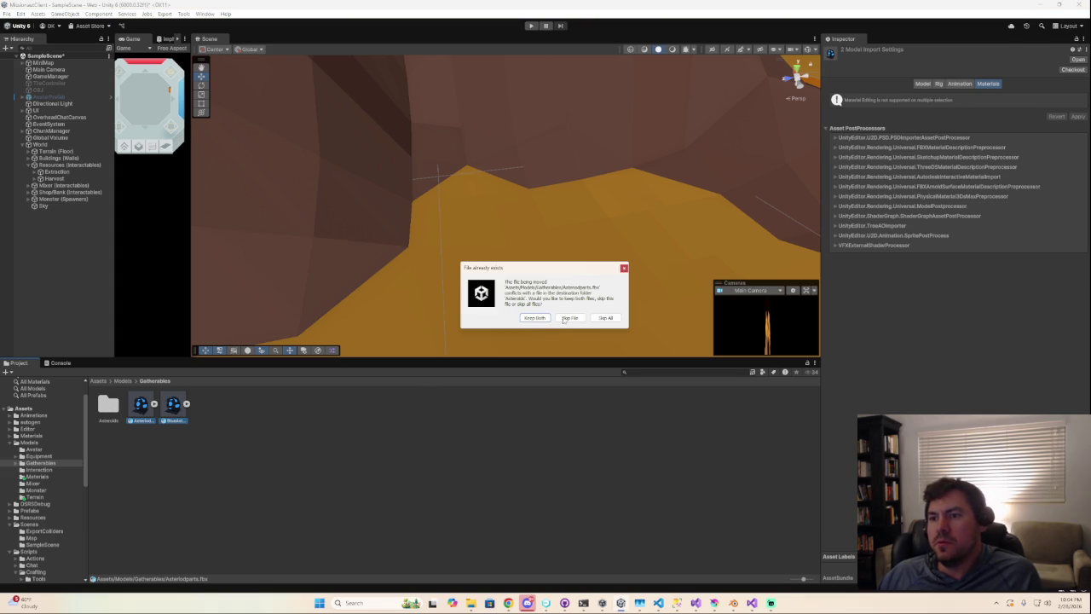
pyautogui.click(570, 317)
# - Create a new folder named Scilicryst inside Gatherables and open it
pyautogui.rightClick(221, 409)
pyautogui.moveTo(255, 153)
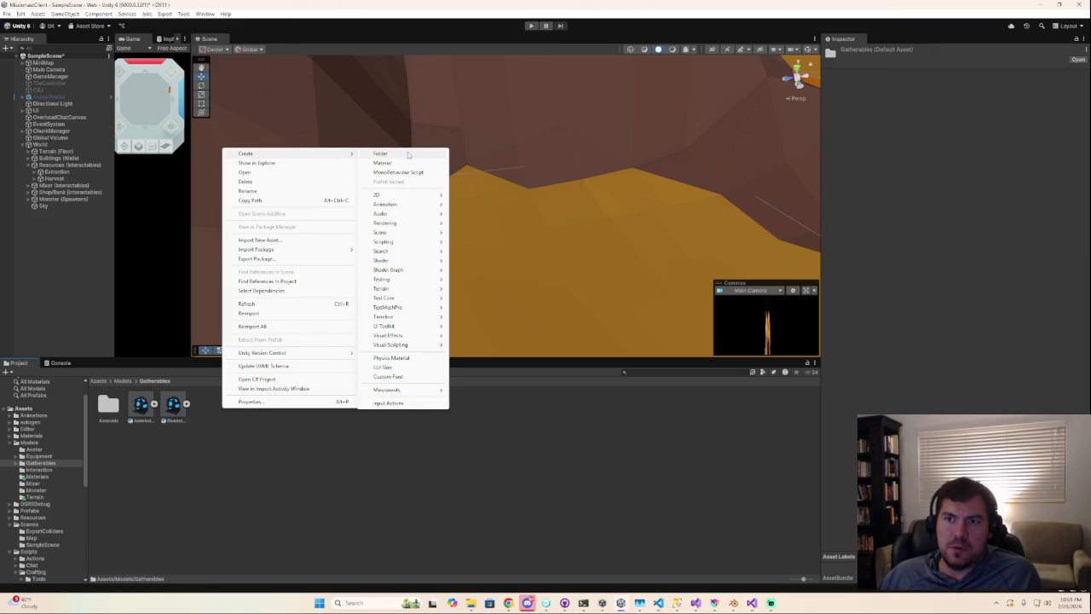
pyautogui.click(408, 155)
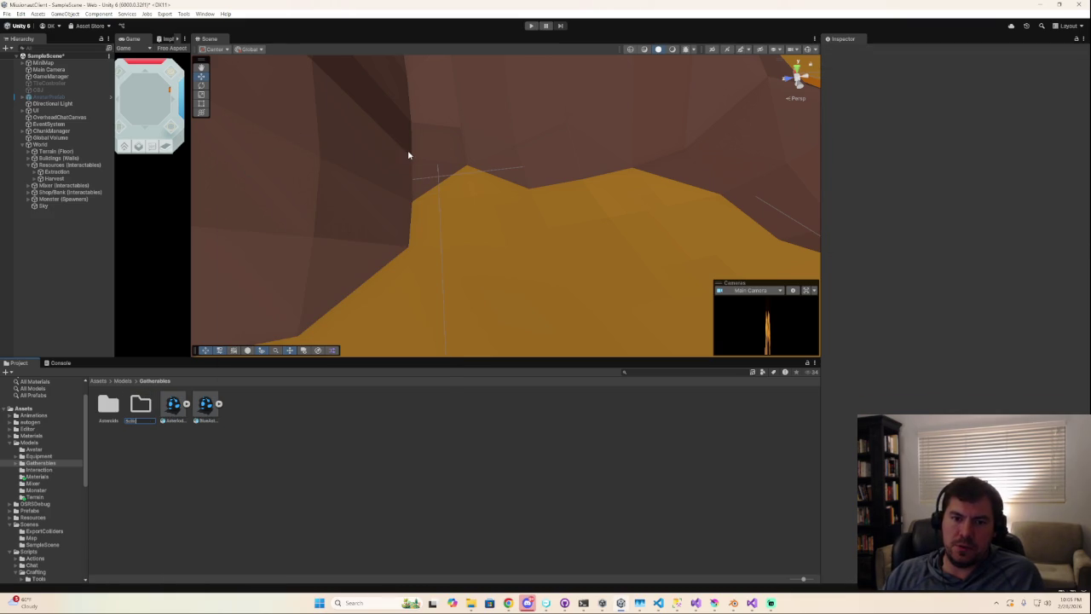
pyautogui.press('Return')
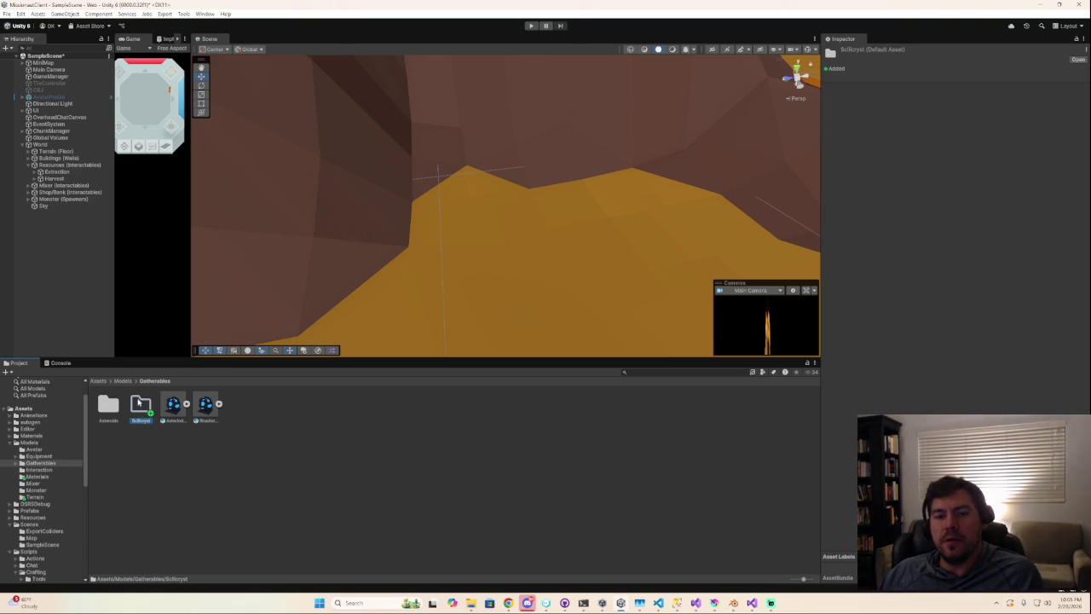
pyautogui.doubleClick(140, 401)
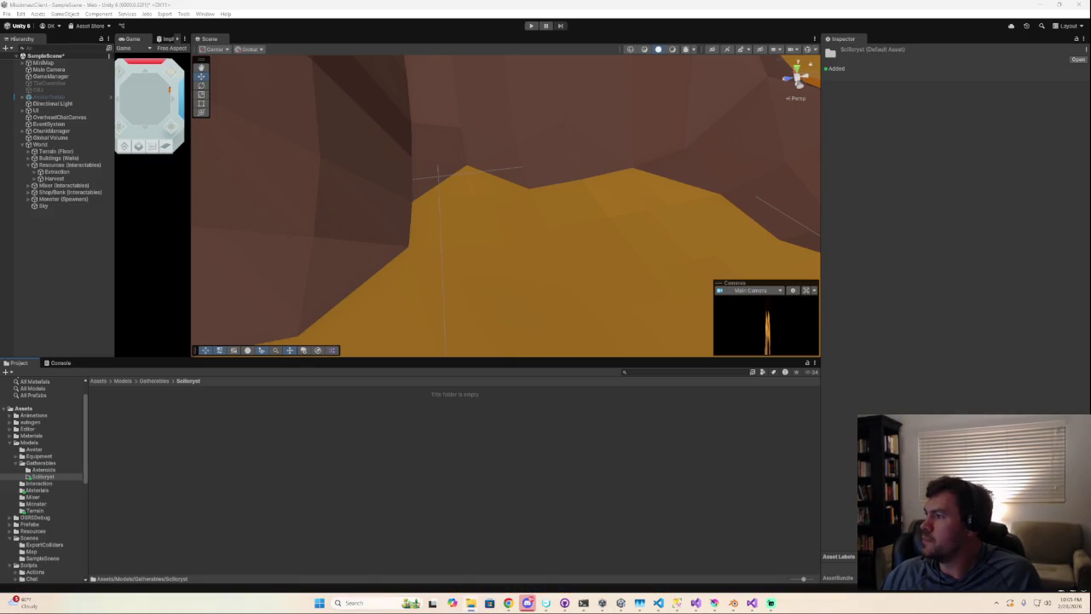
# - Import both shard FBX models into the Scilicryst folder, then return to the shard mesh in Blender
pyautogui.moveTo(471, 457); pyautogui.dragTo(158, 418)
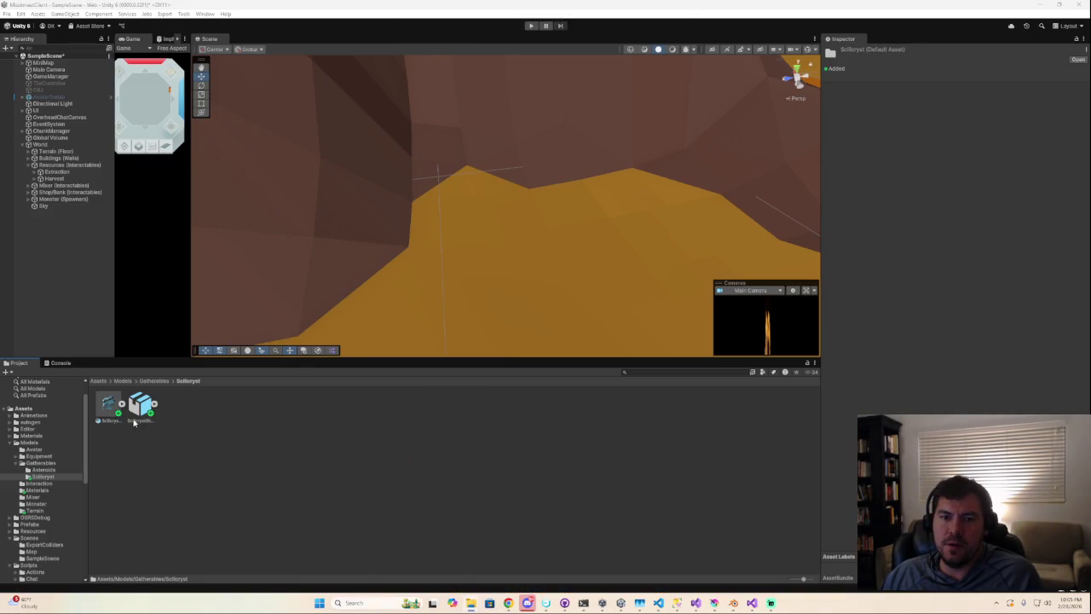
pyautogui.click(114, 412)
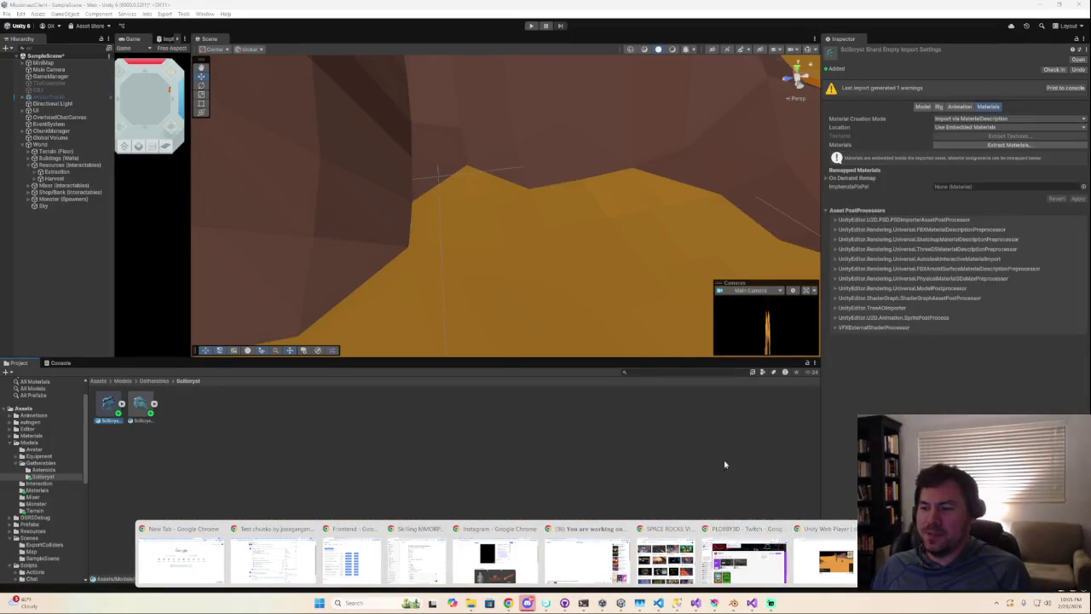
pyautogui.hotkey('alt', 'Tab')
pyautogui.press('Tab')
pyautogui.moveTo(546, 358); pyautogui.dragTo(592, 378, button='middle')
# - Check the shard's normals with the Face Orientation overlay, then view ScilicrystShardFull.fbx import settings in Unity
pyautogui.press('Tab')
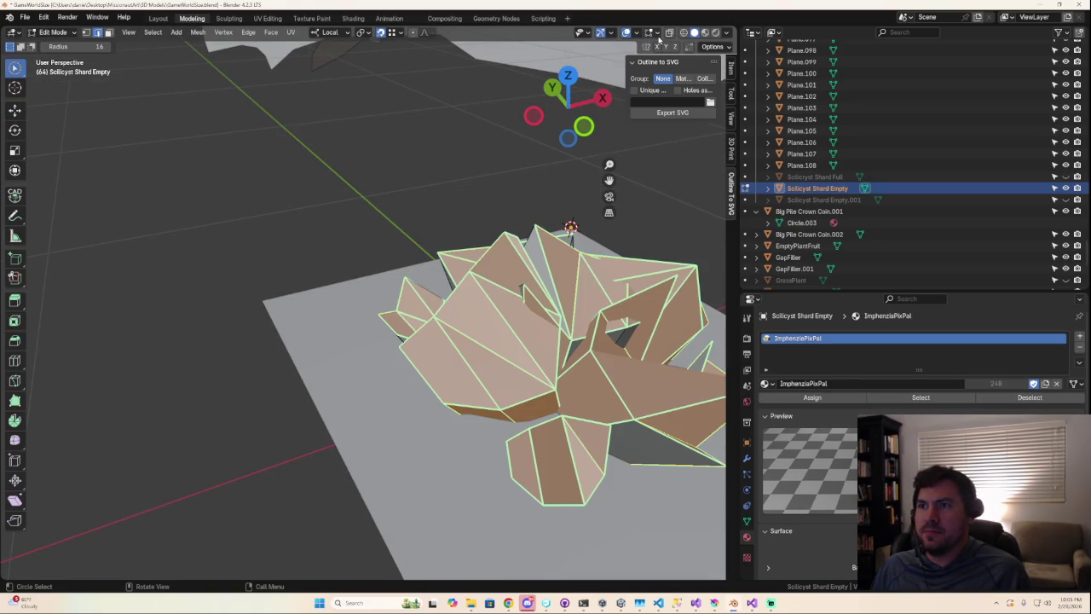
pyautogui.click(641, 34)
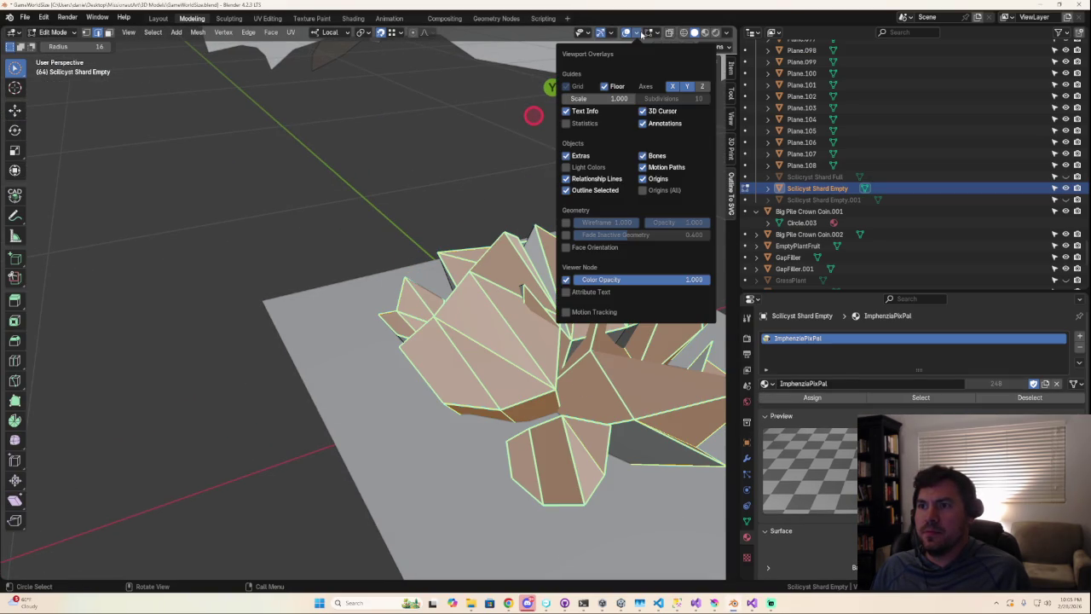
pyautogui.click(565, 248)
pyautogui.moveTo(571, 256)
pyautogui.mouseDown(button='middle')
pyautogui.moveTo(468, 362)
pyautogui.moveTo(587, 390)
pyautogui.moveTo(555, 370)
pyautogui.moveTo(499, 378)
pyautogui.moveTo(557, 384)
pyautogui.moveTo(499, 324)
pyautogui.moveTo(532, 294)
pyautogui.moveTo(542, 375)
pyautogui.mouseUp(button='middle')
pyautogui.press('Tab')
pyautogui.scroll(3, 573, 378)
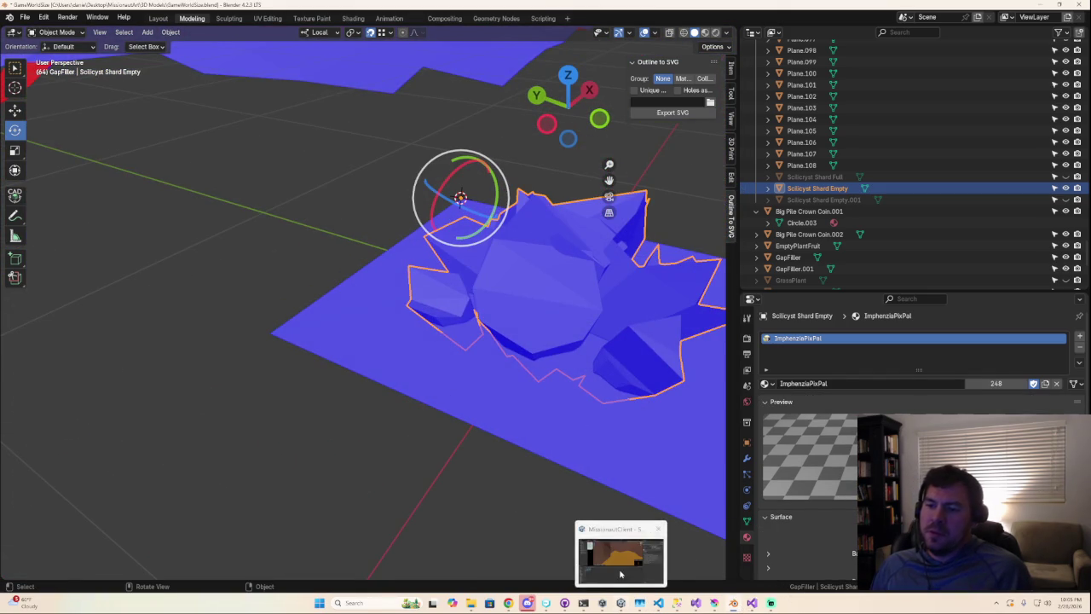
pyautogui.moveTo(620, 603)
pyautogui.click(639, 603)
pyautogui.click(142, 404)
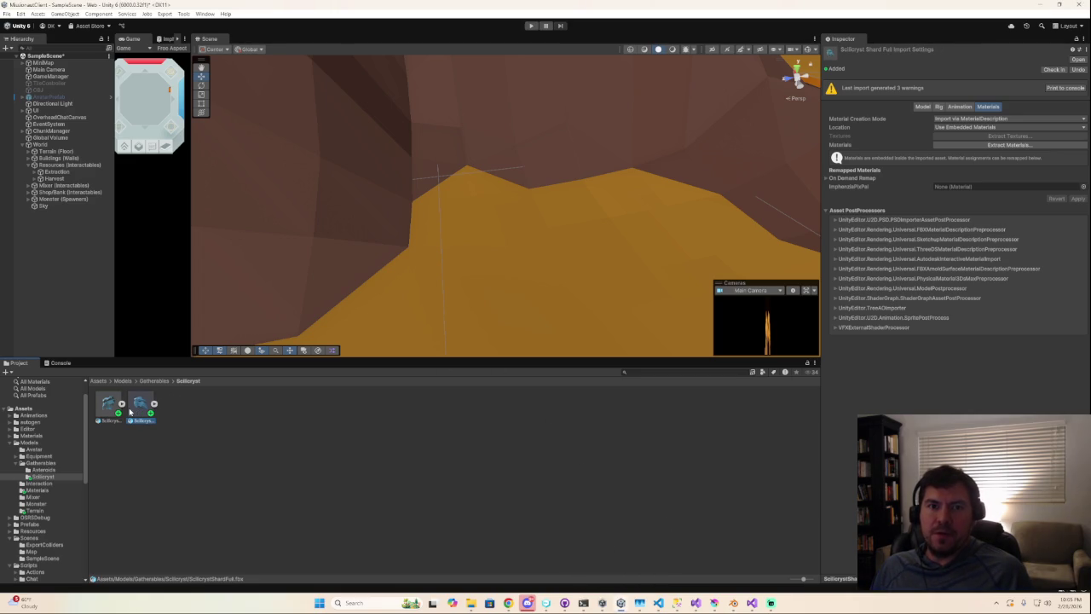
# - Expand Extraction, try duplicating Ore - Au (undone), and add a new empty child GameObject to Extraction
pyautogui.click(35, 172)
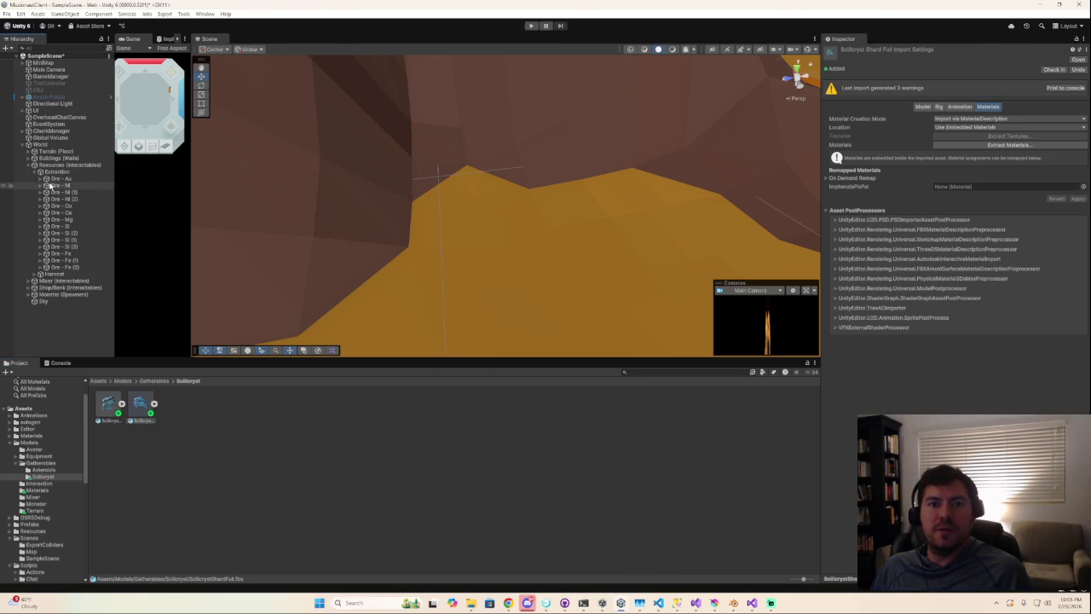
pyautogui.click(57, 179)
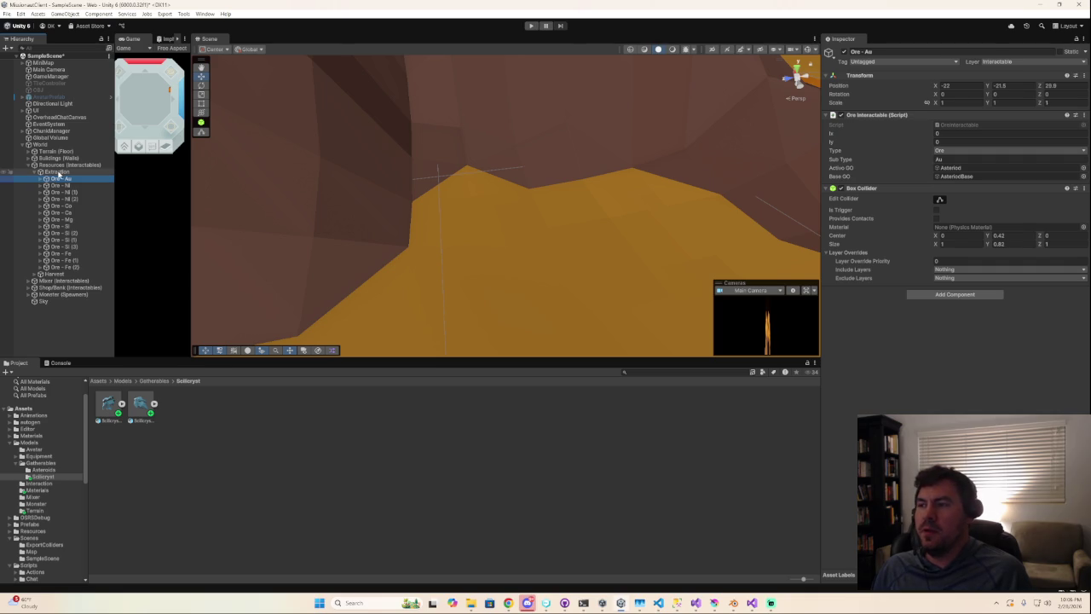
pyautogui.rightClick(57, 175)
pyautogui.click(49, 183)
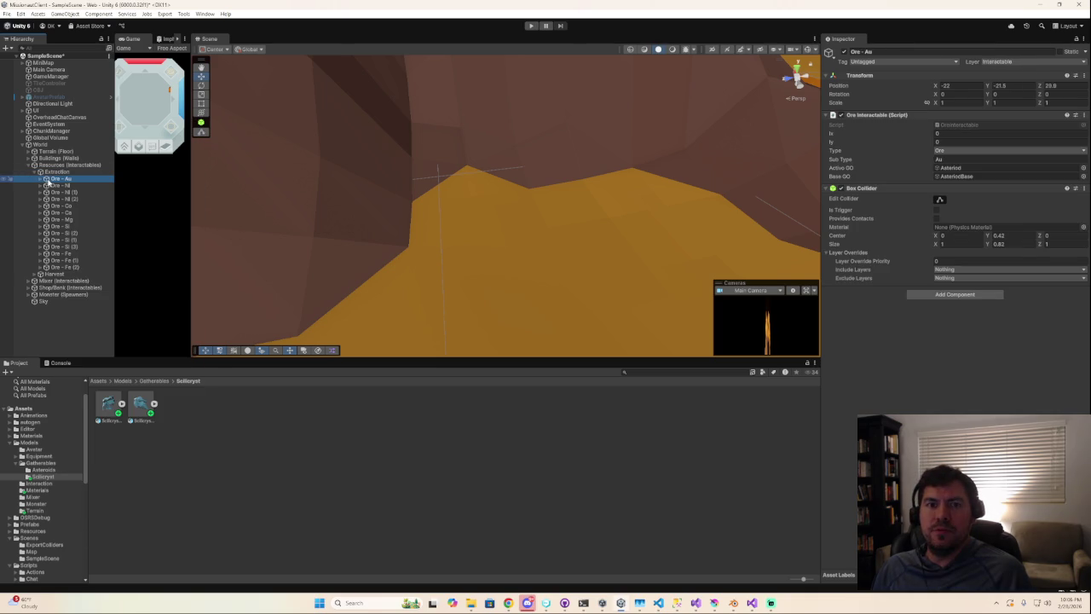
pyautogui.click(58, 173)
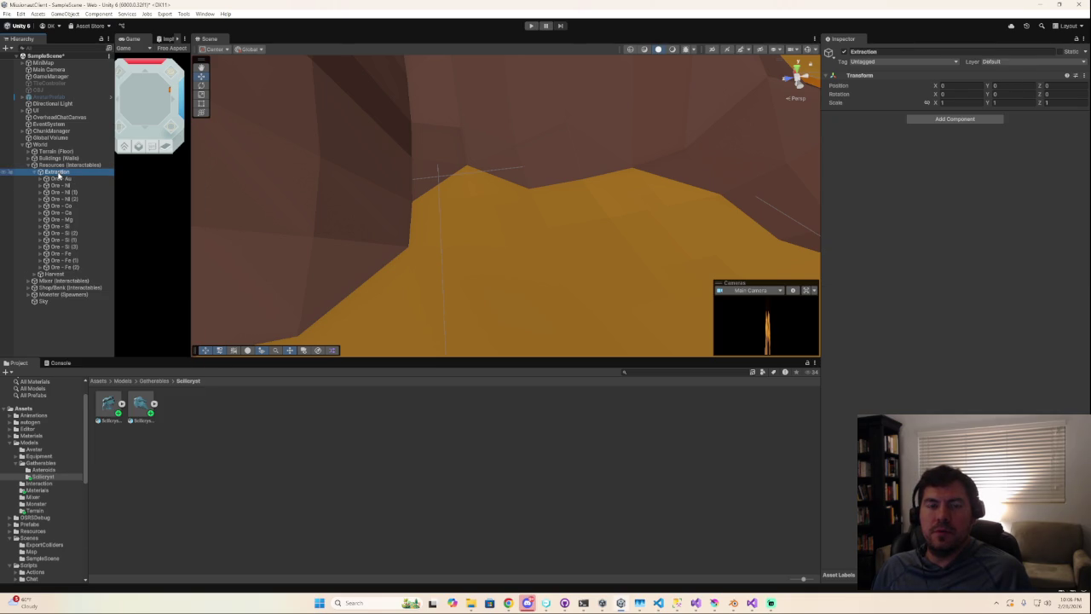
pyautogui.click(59, 178)
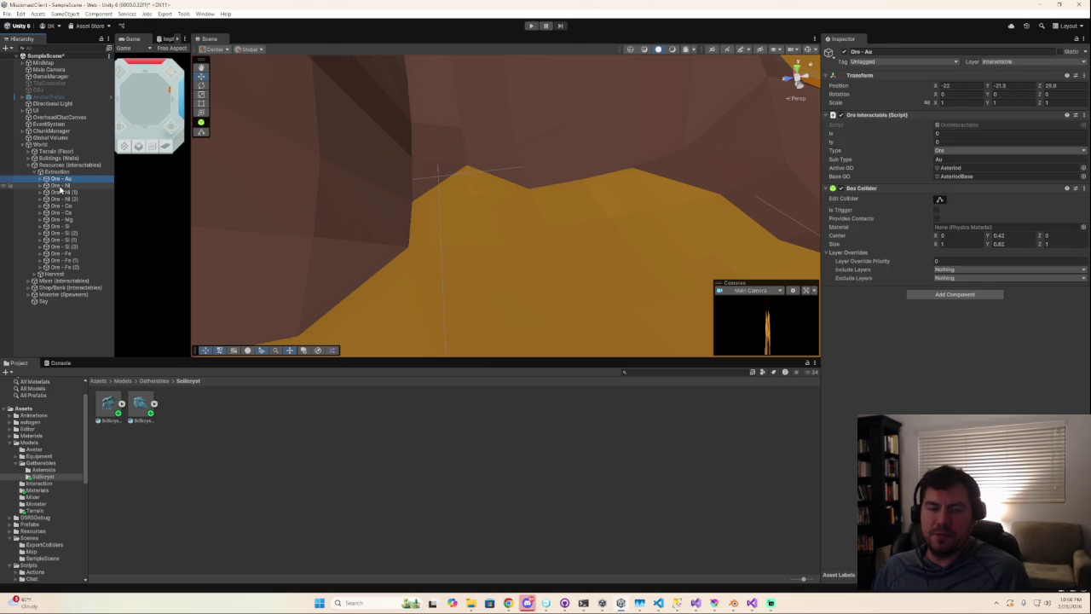
pyautogui.hotkey('ctrl', 'd')
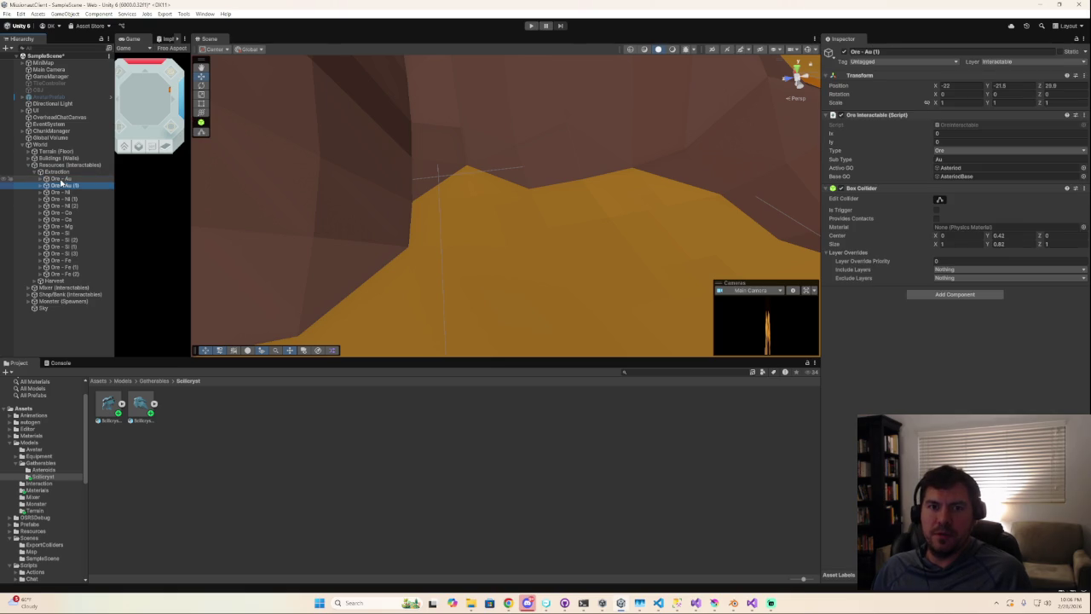
pyautogui.hotkey('ctrl', 'z')
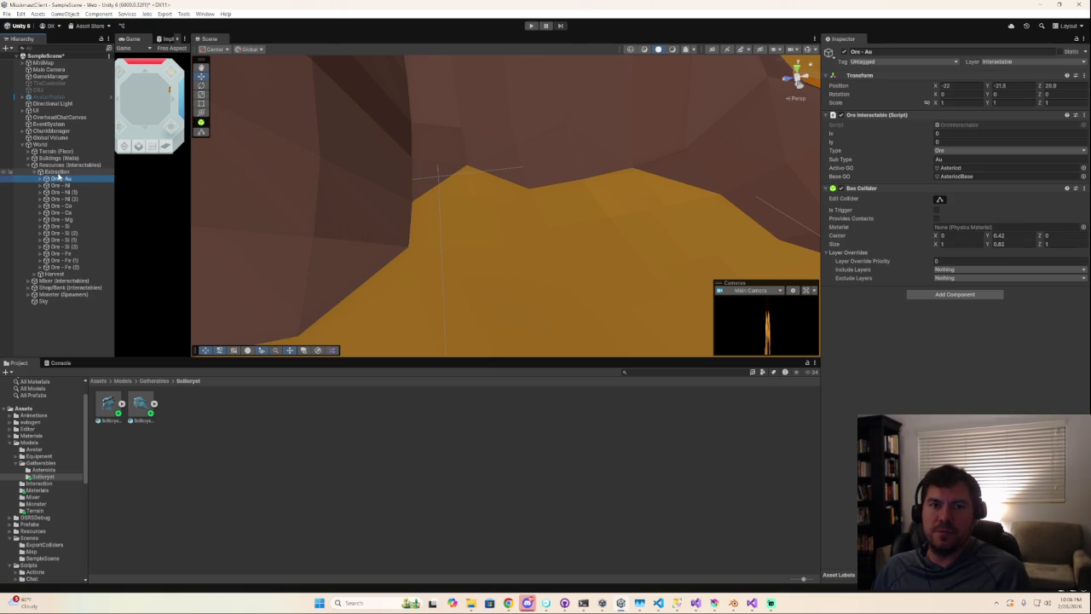
pyautogui.rightClick(57, 172)
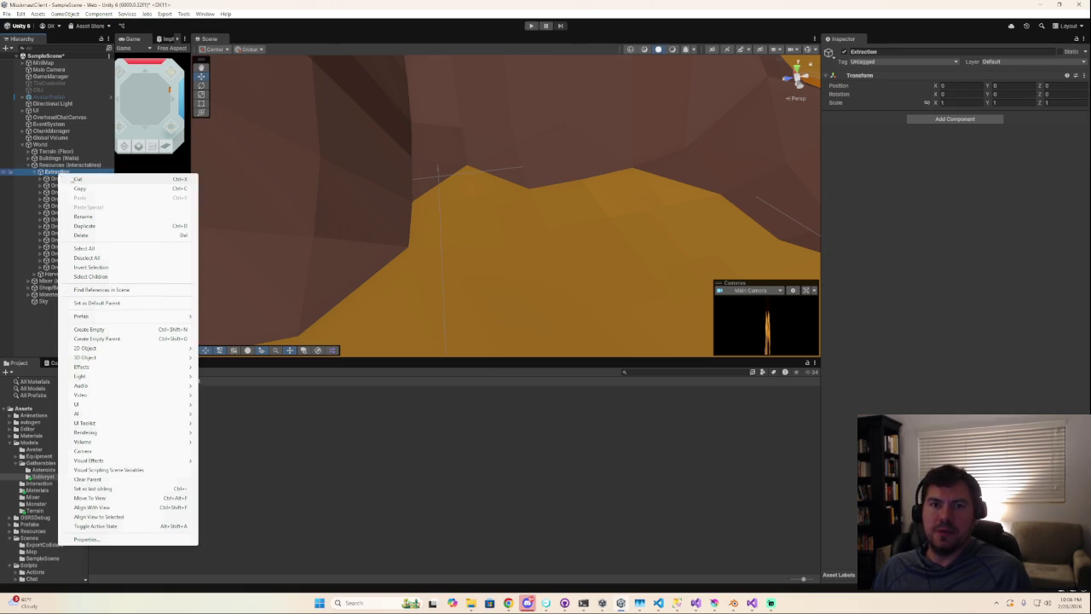
pyautogui.click(110, 331)
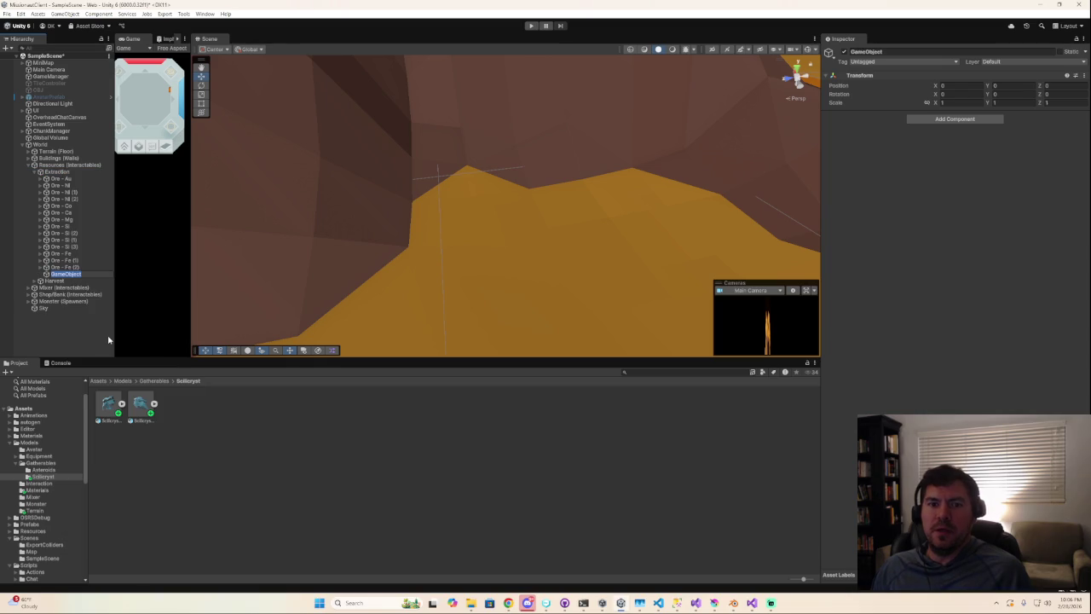
# - Begin renaming the new object and briefly check the Milanote skills board
pyautogui.press('BackSpace')
pyautogui.write('Shard - Sollicr')
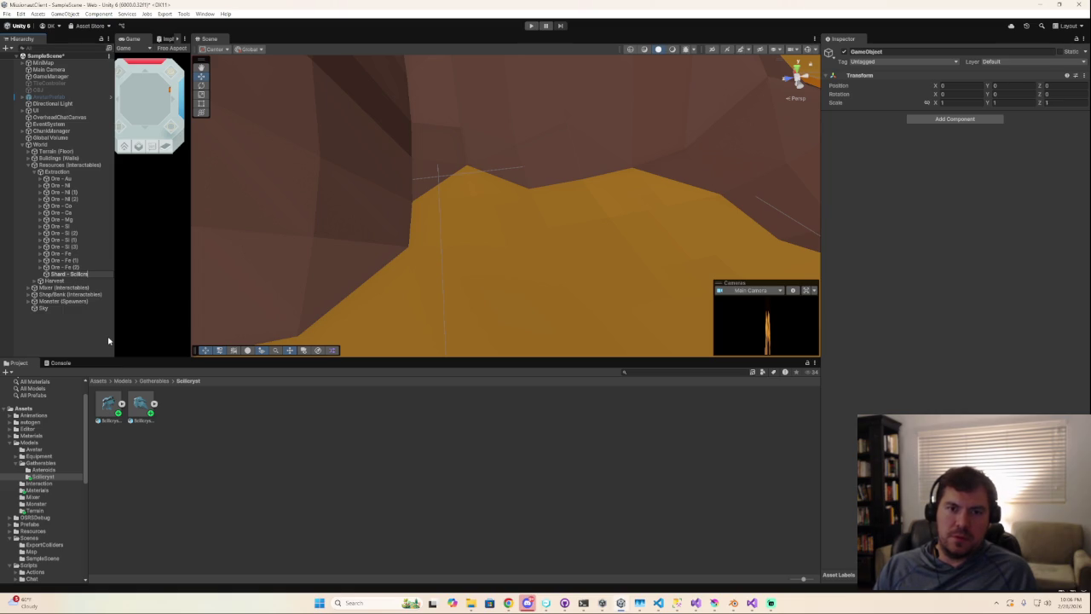
pyautogui.write('yst')
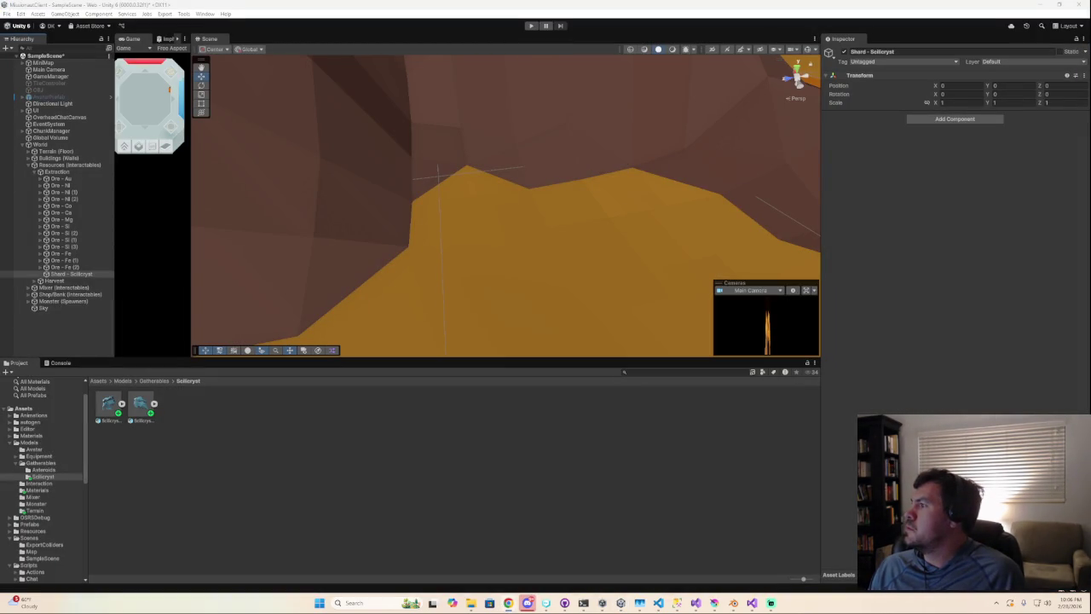
pyautogui.hotkey('alt', 'Tab')
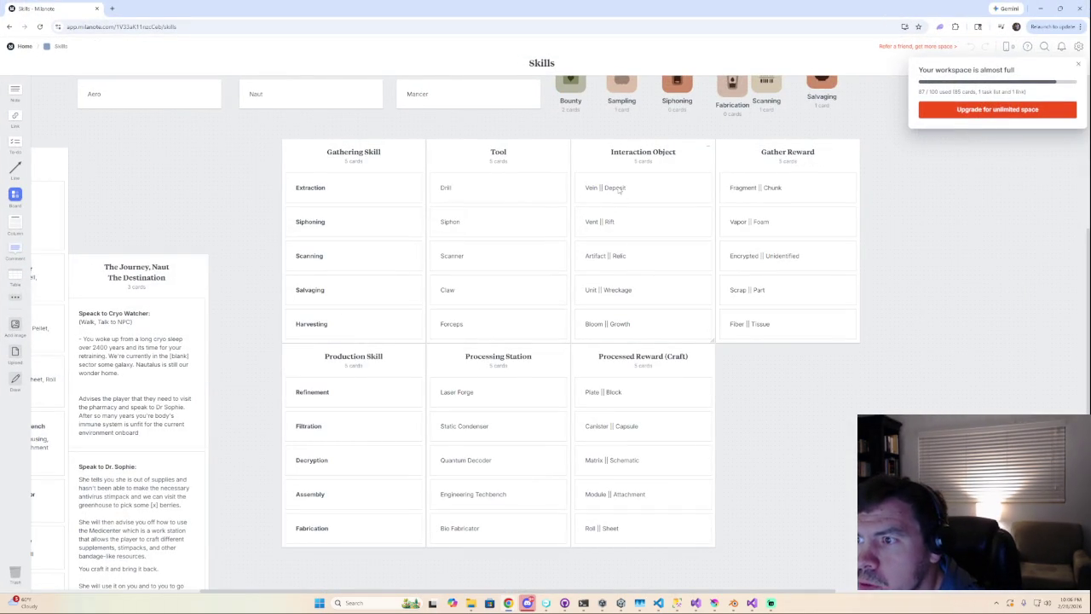
pyautogui.press('super+Down')
pyautogui.press('super+Down')
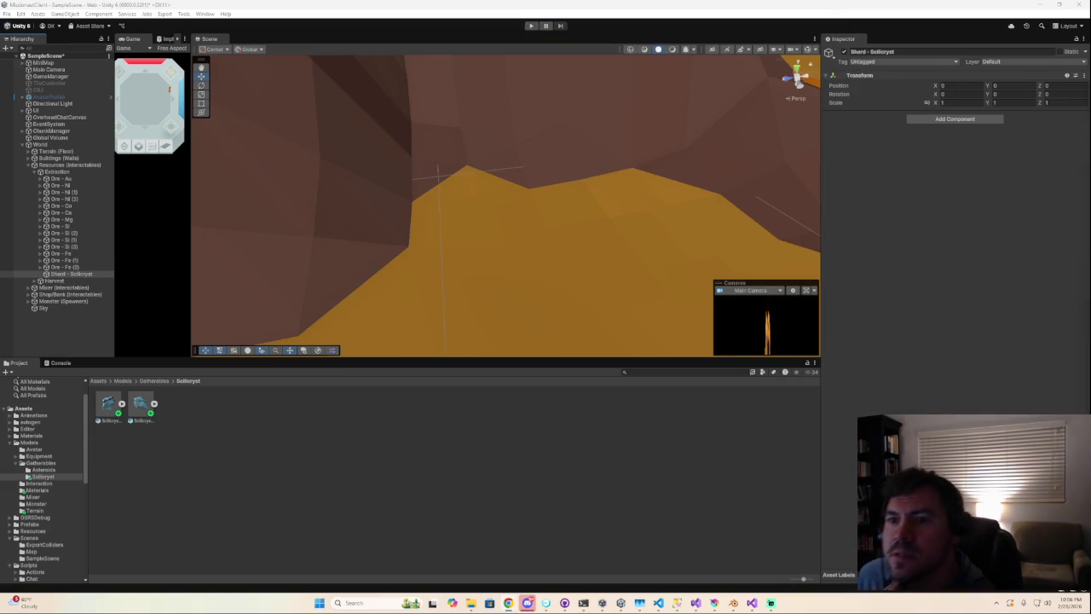
pyautogui.click(141, 409)
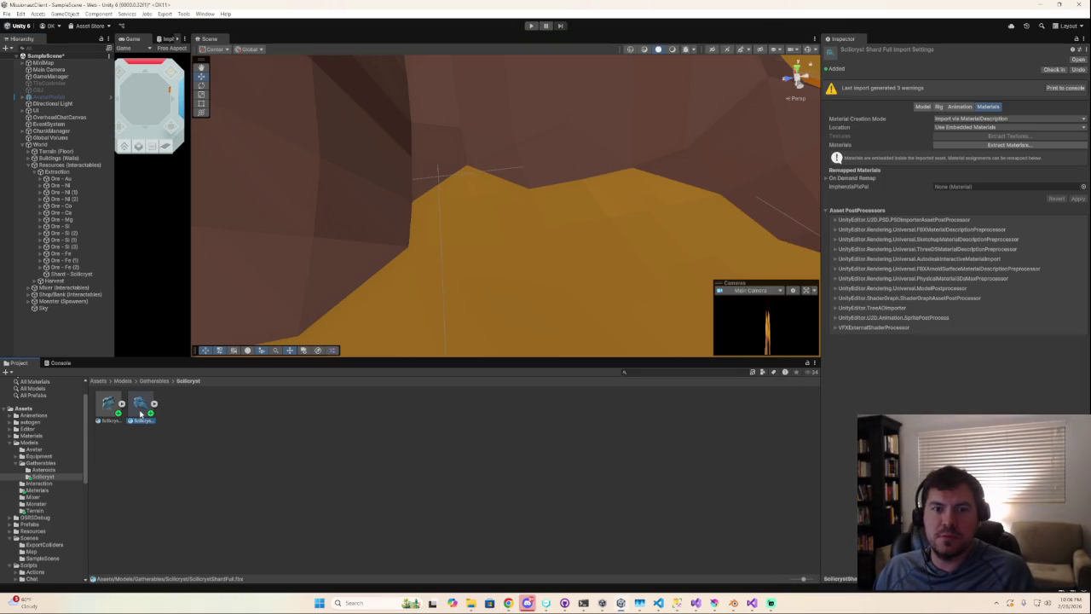
# - Rename the shard object to 'Shard - ScilicrystDeposit' and reselect it
pyautogui.click(101, 275)
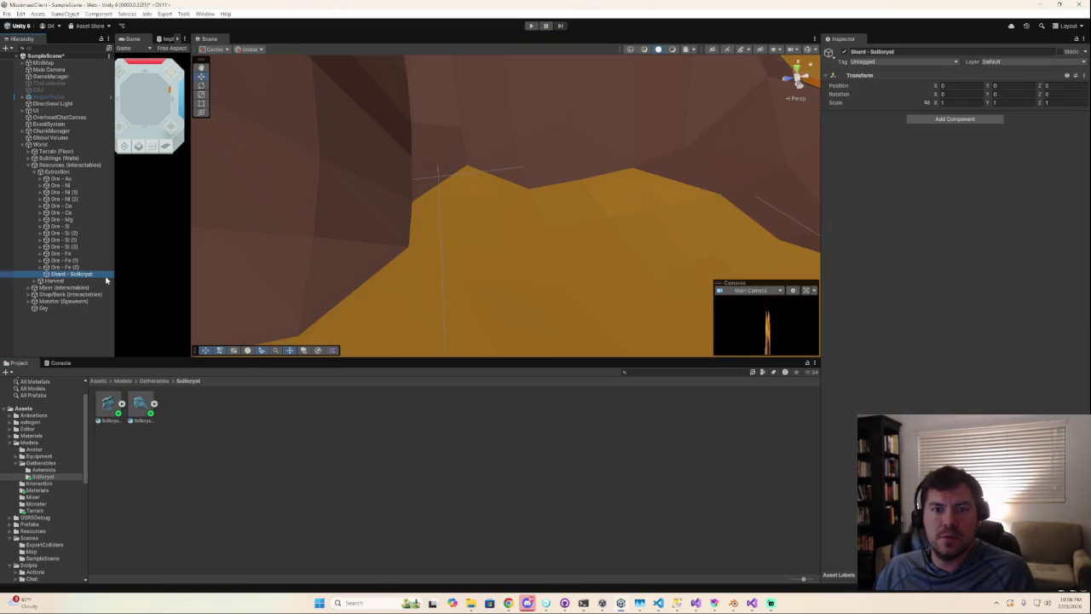
pyautogui.press('F2')
pyautogui.press('End')
pyautogui.write('3')
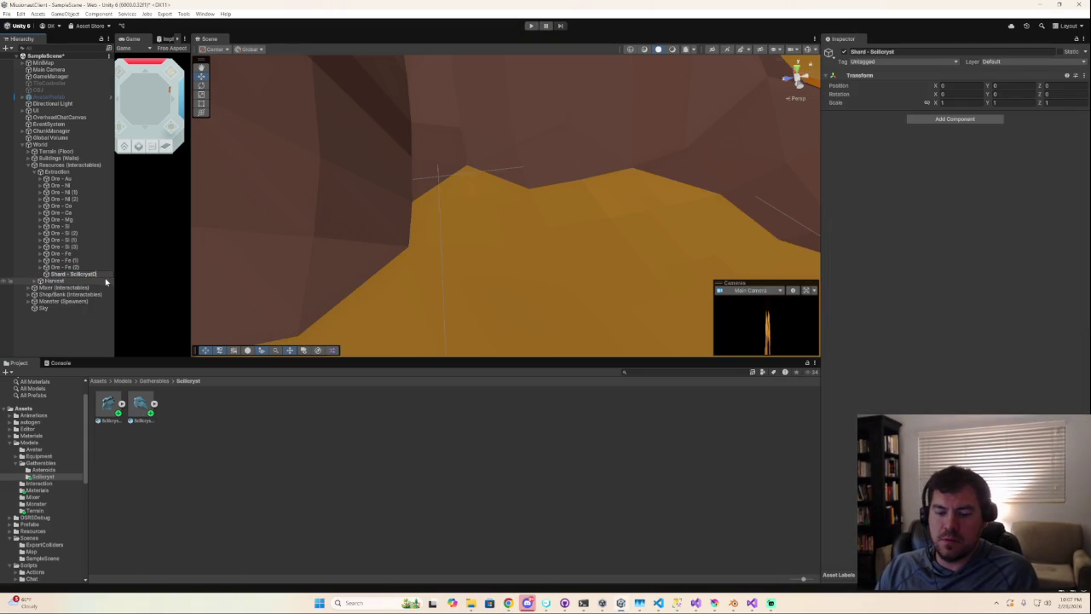
pyautogui.press('Return')
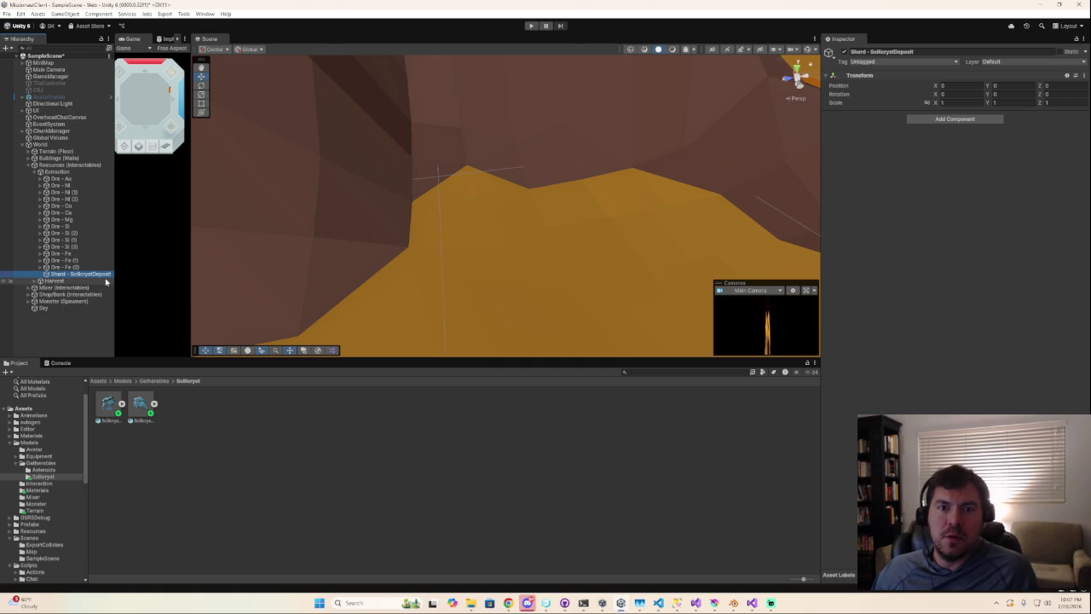
pyautogui.click(43, 267)
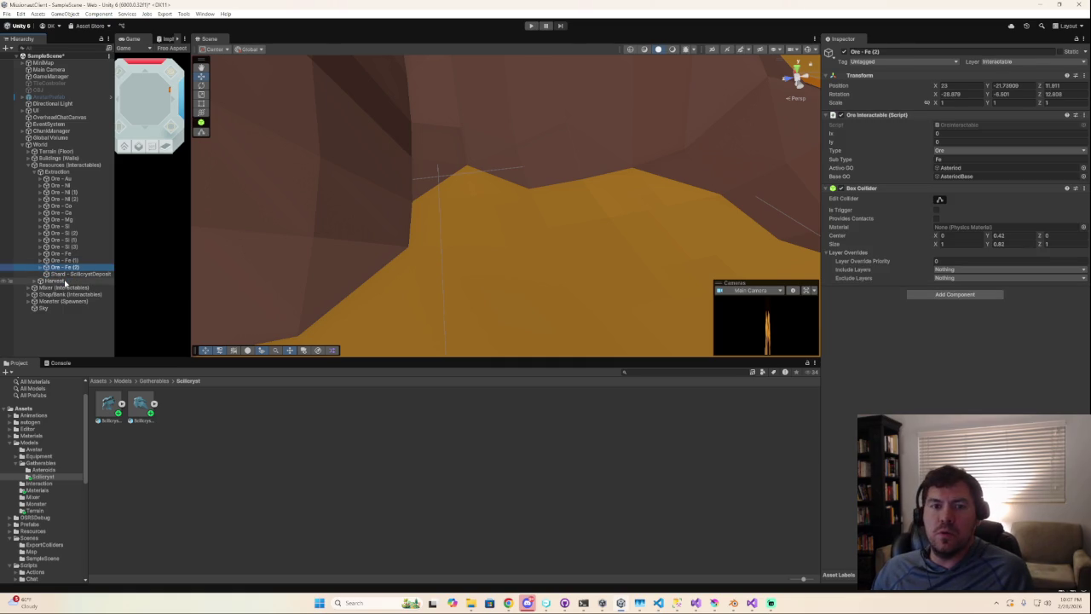
pyautogui.click(68, 274)
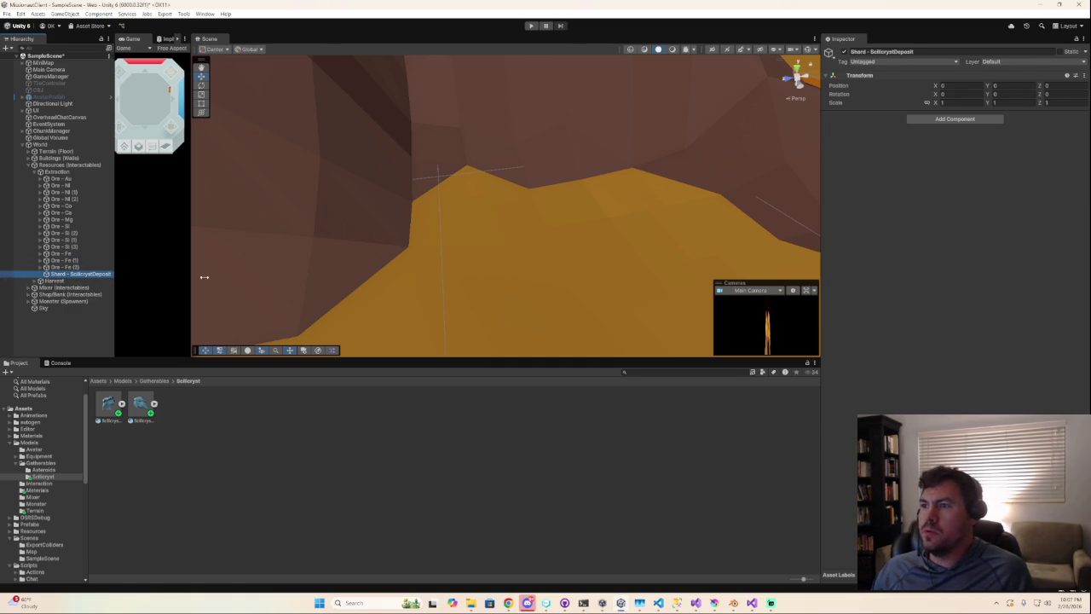
# - Add Ore Interactable and Box Collider components to the deposit object
pyautogui.click(924, 121)
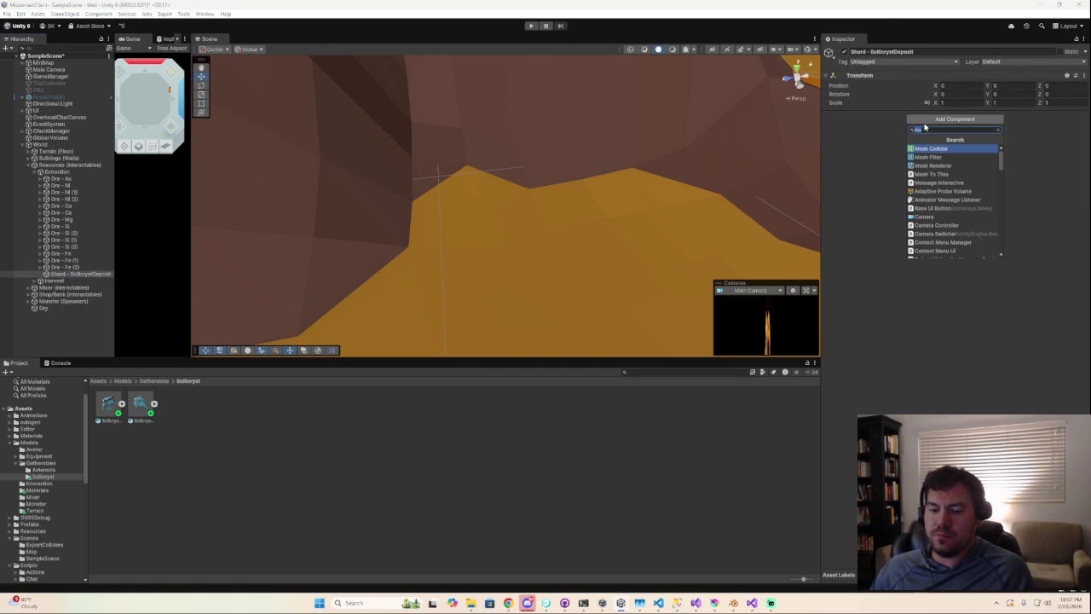
pyautogui.write('ore')
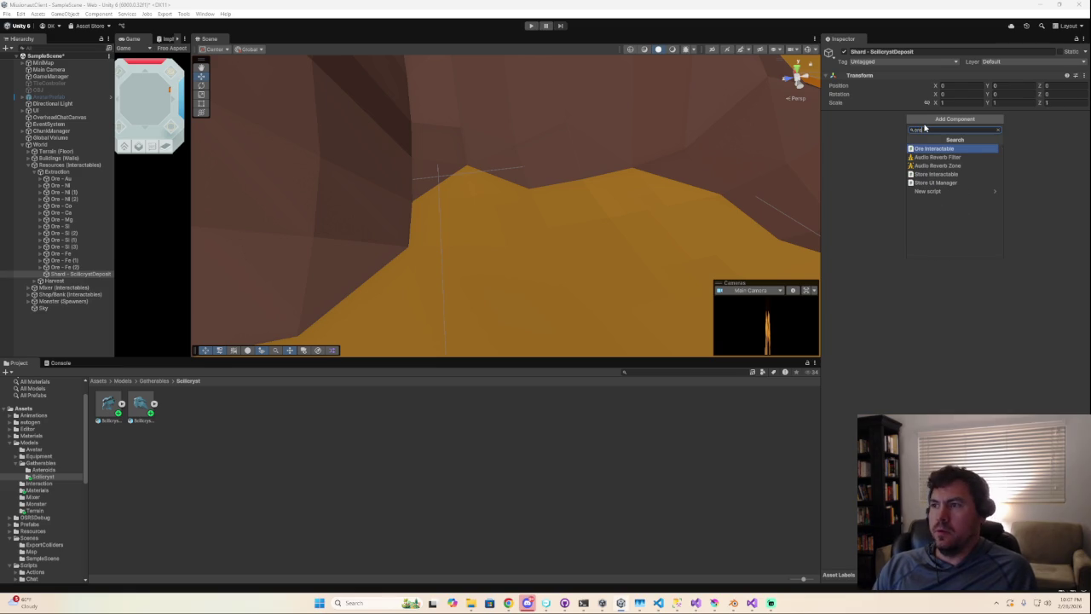
pyautogui.press('Return')
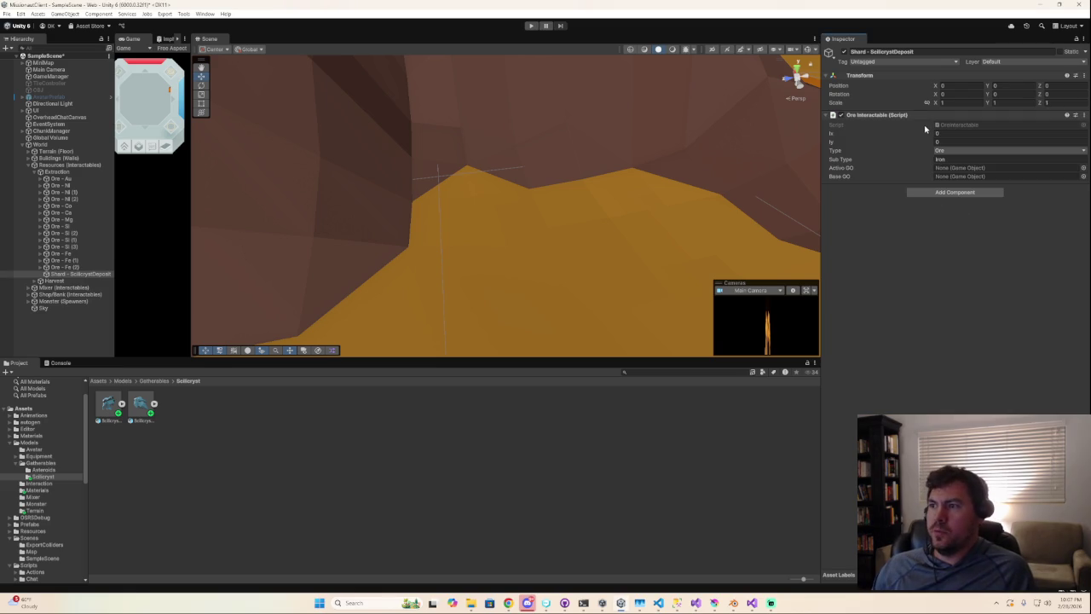
pyautogui.click(985, 192)
pyautogui.write('box')
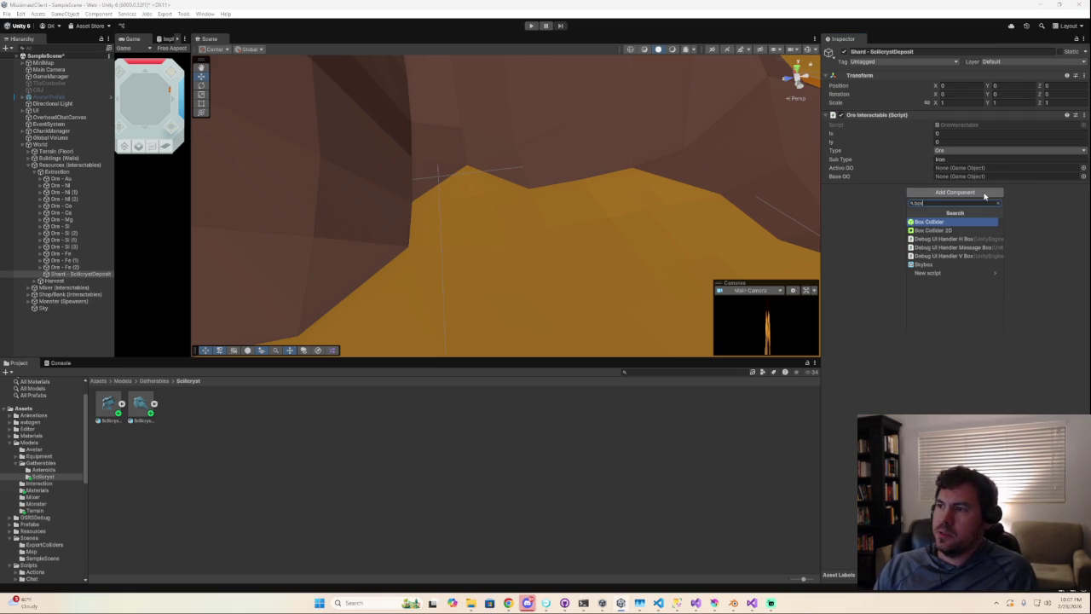
pyautogui.press('Return')
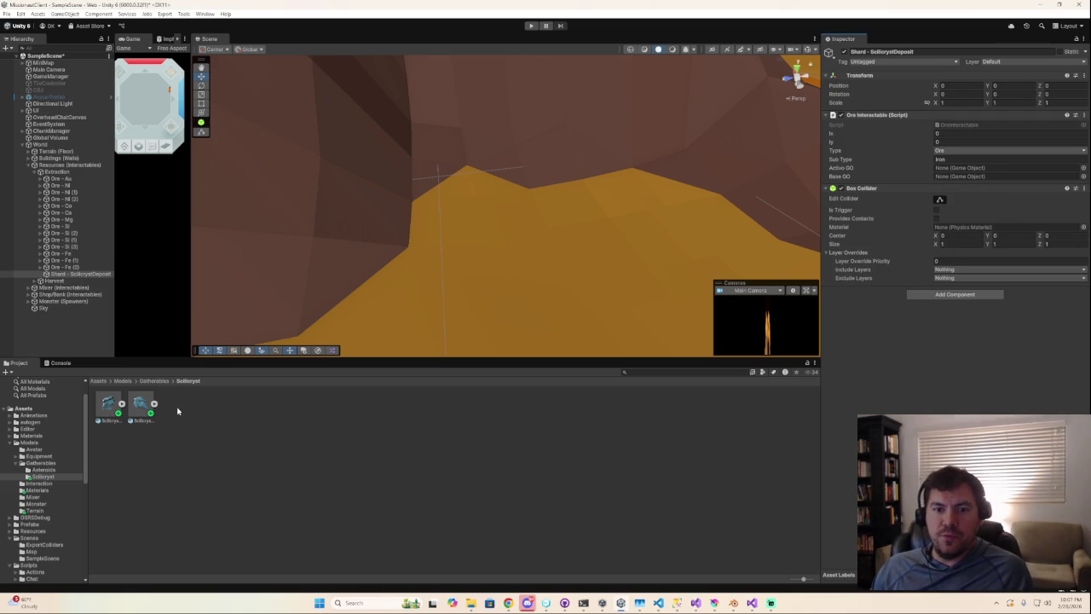
# - Assign ScilicrystShardFull as Active GO and ScilicrystShardEmpty as Base GO, and parent both under the deposit
pyautogui.moveTo(135, 413); pyautogui.dragTo(1006, 167)
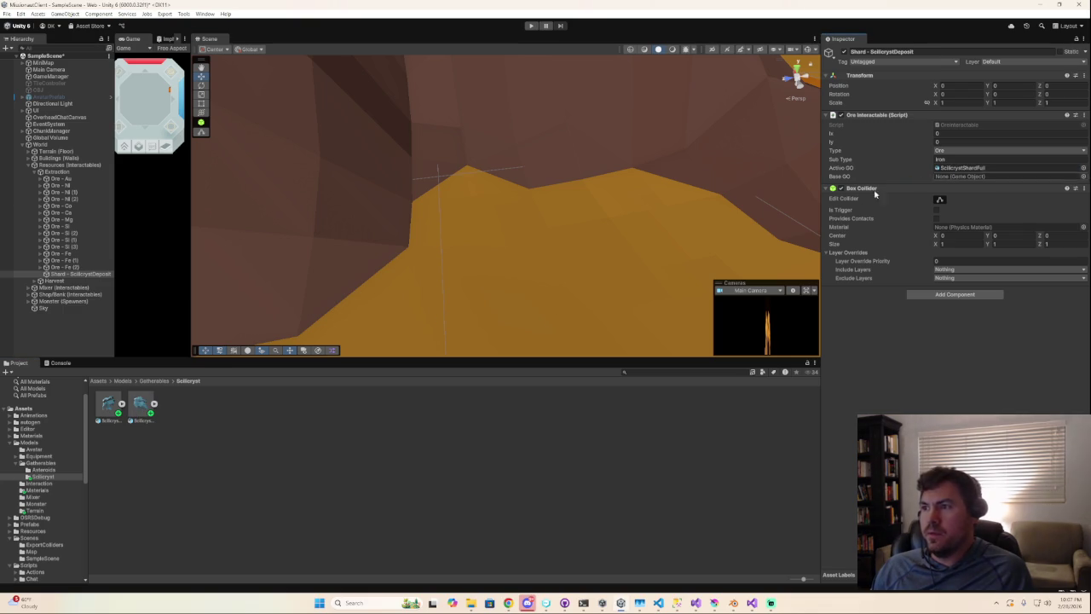
pyautogui.moveTo(107, 416); pyautogui.dragTo(970, 177)
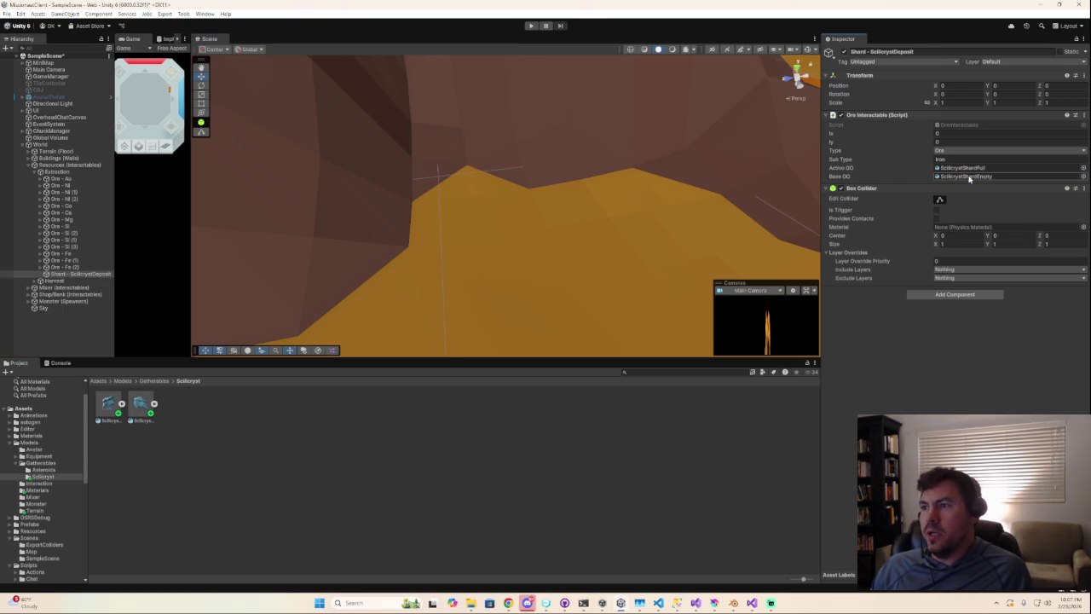
pyautogui.click(108, 407)
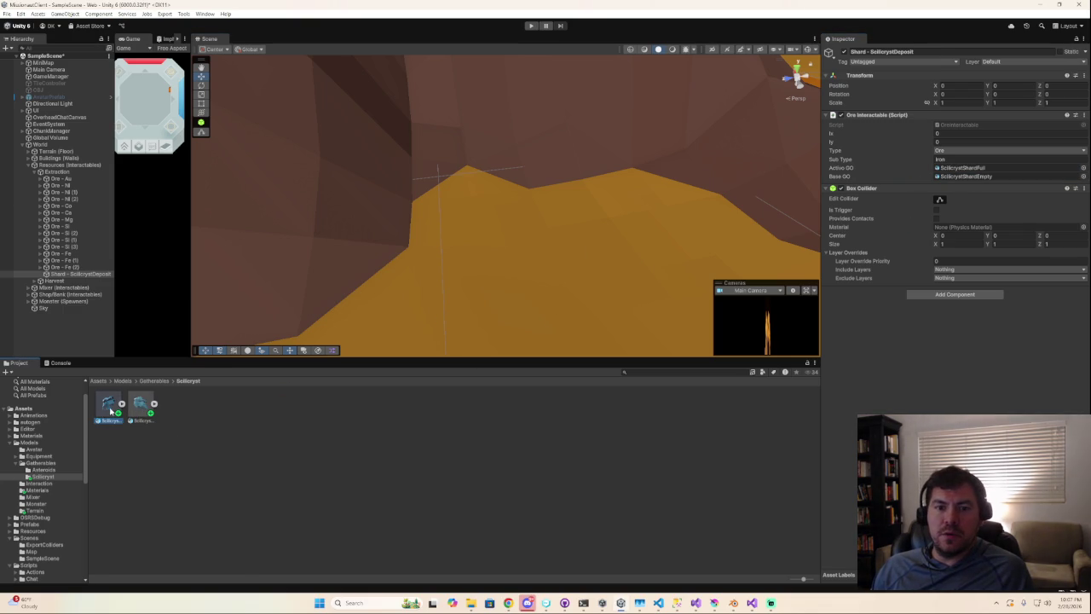
pyautogui.moveTo(149, 412); pyautogui.dragTo(83, 275)
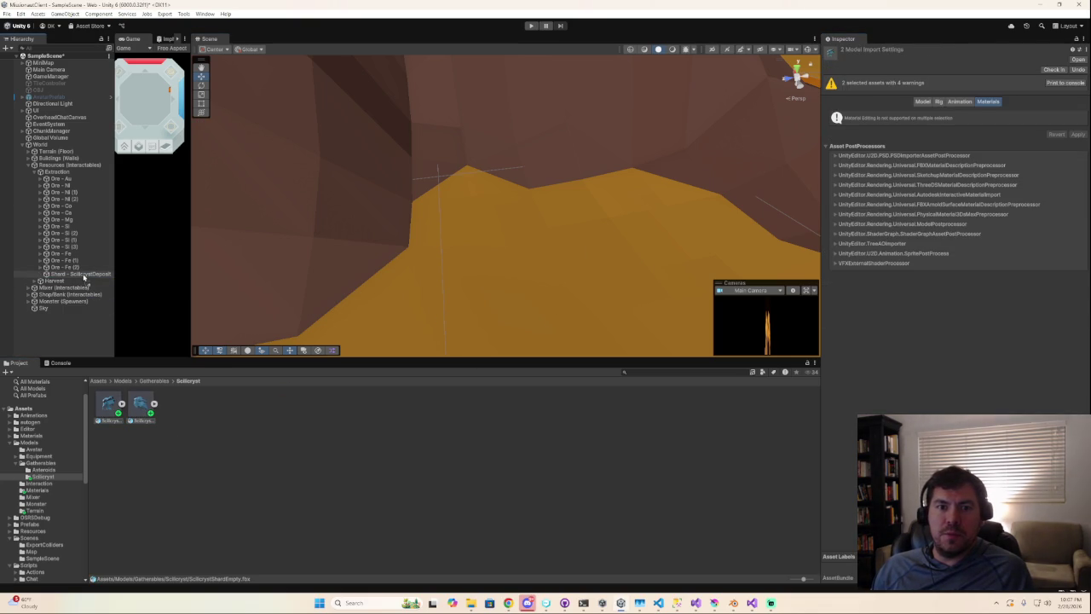
pyautogui.click(55, 273)
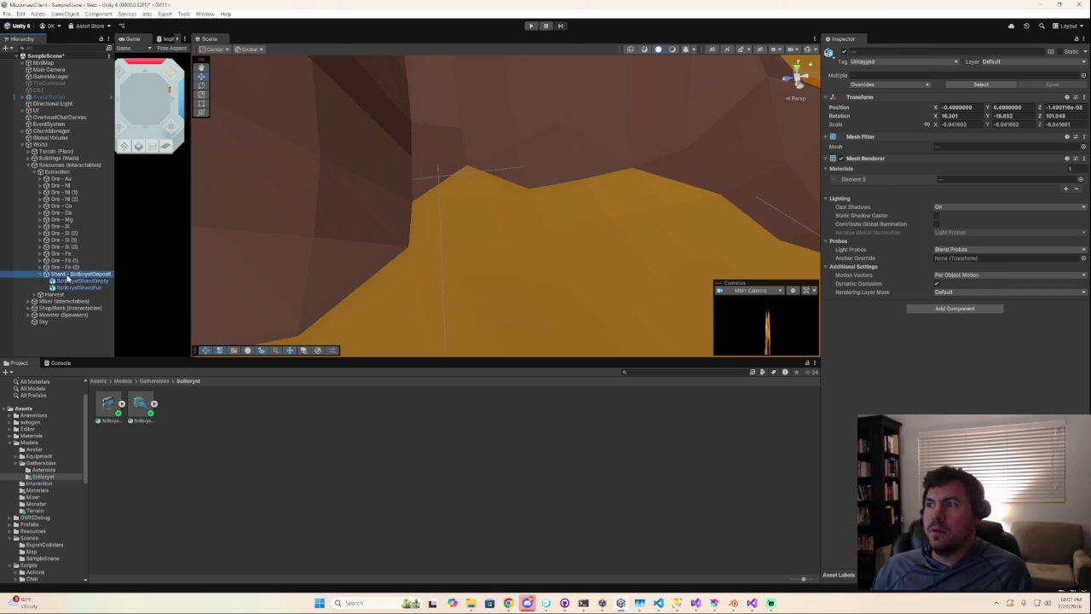
pyautogui.click(70, 275)
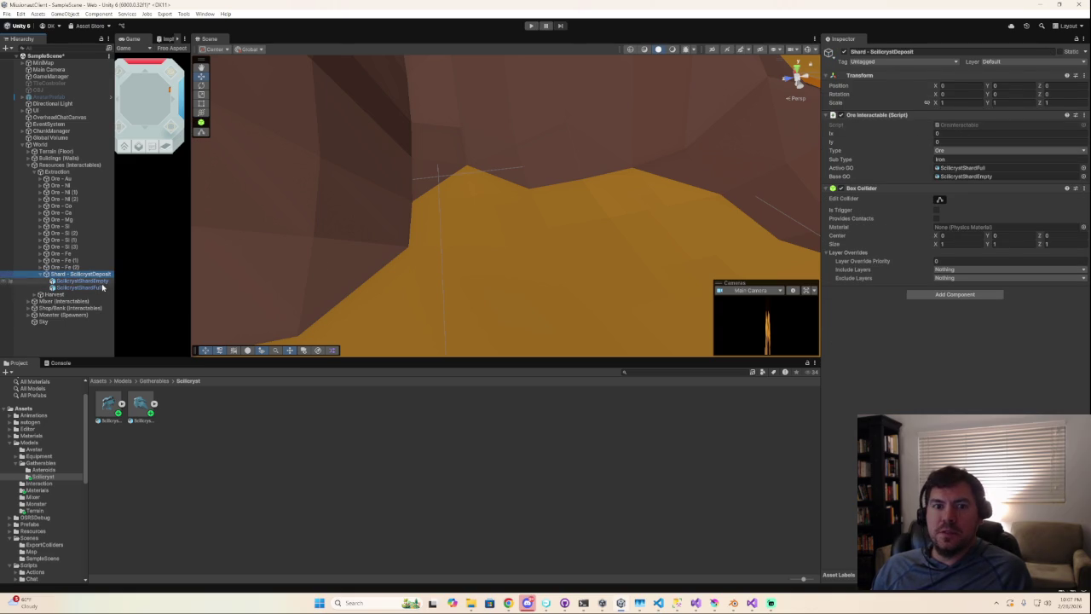
# - Zero the position and rotation values of the ScilicrystShardEmpty child
pyautogui.click(100, 282)
pyautogui.click(956, 107)
pyautogui.write('000')
pyautogui.click(1062, 115)
pyautogui.write('0')
pyautogui.click(1058, 125)
pyautogui.write('0')
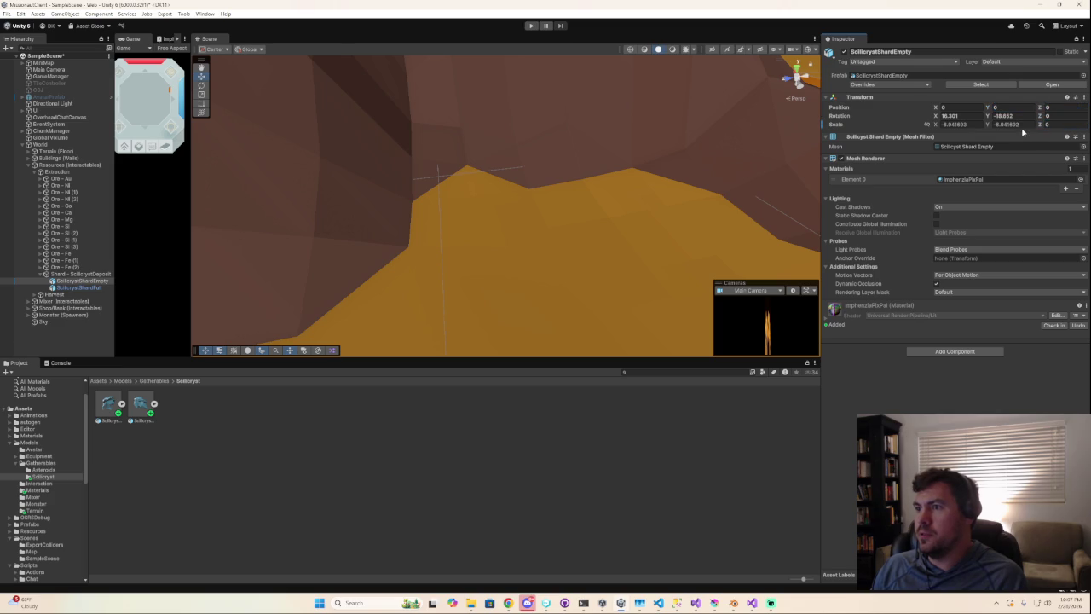
pyautogui.write('0')
pyautogui.click(1015, 117)
pyautogui.write('0')
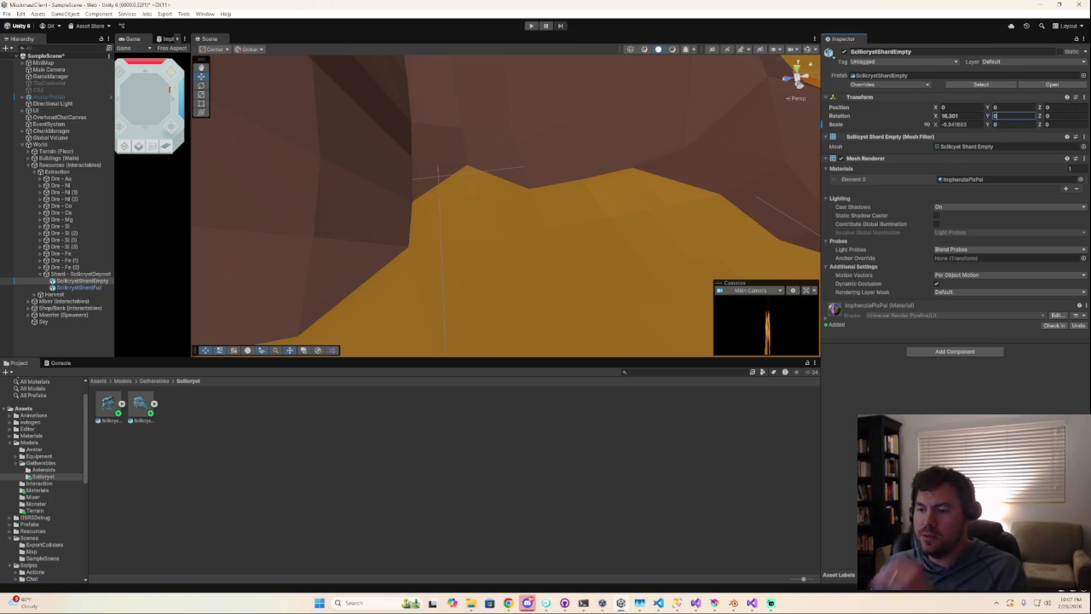
pyautogui.hotkey('alt', 'Tab')
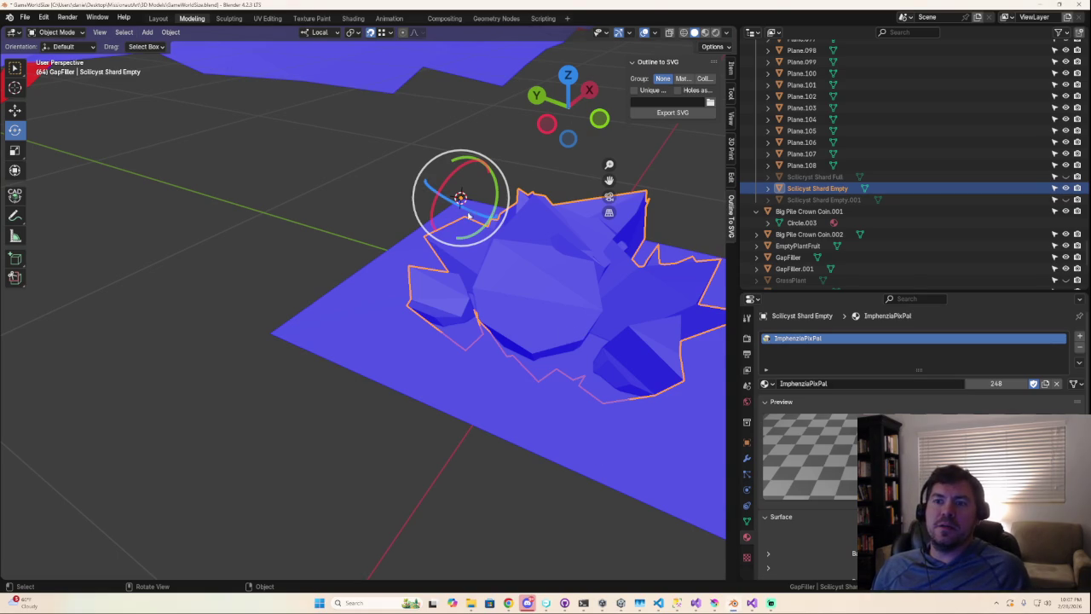
# - In Blender's Edit Mode, turn off the Face Orientation overlay on the shard
pyautogui.press('Tab')
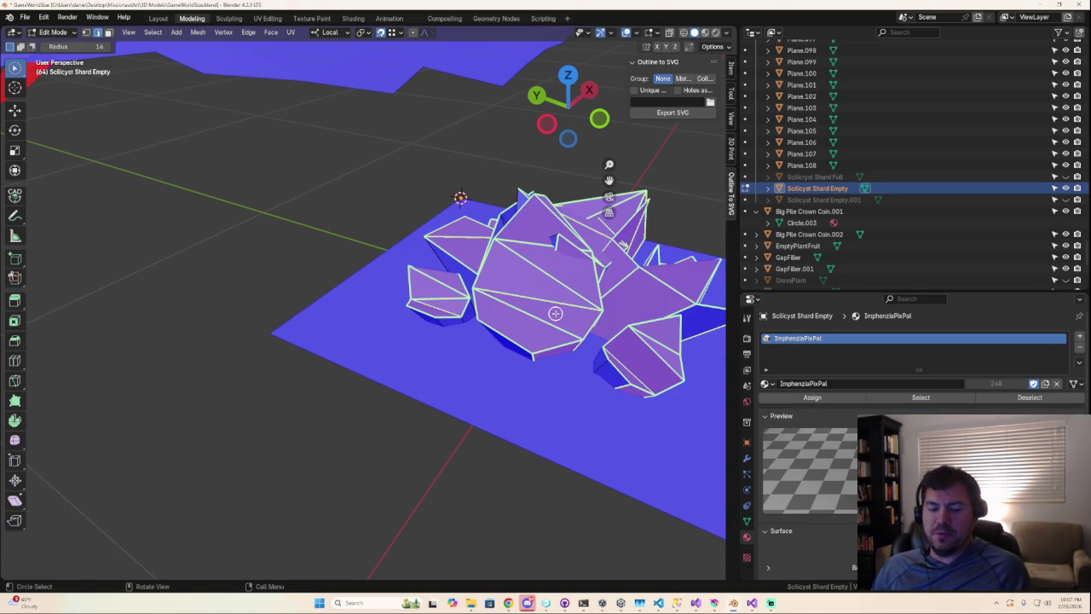
pyautogui.rightClick(555, 313)
pyautogui.rightClick(584, 245)
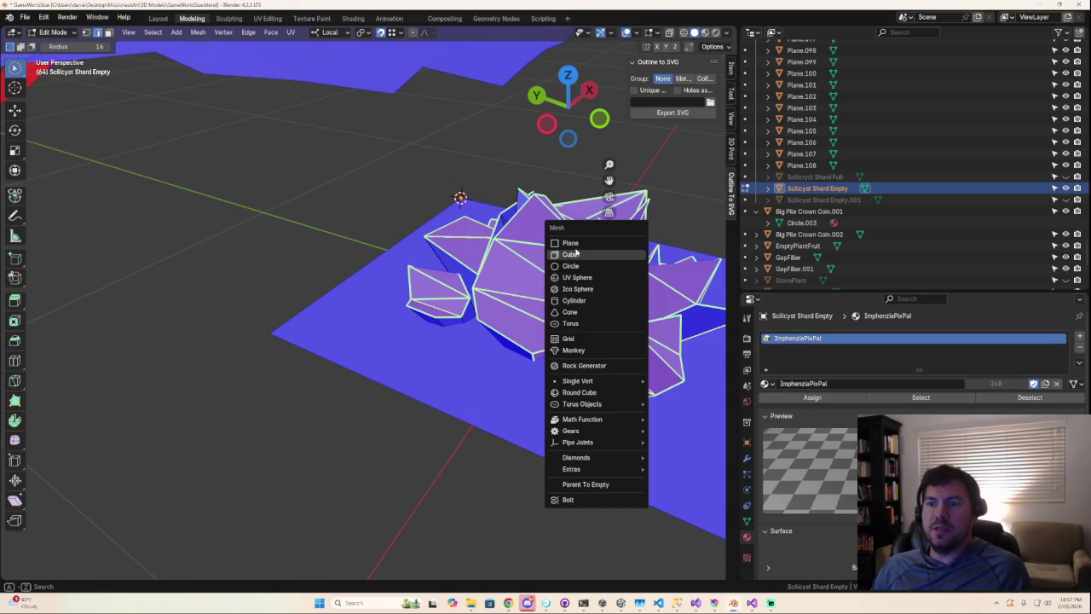
pyautogui.moveTo(604, 273); pyautogui.dragTo(577, 56, button='middle')
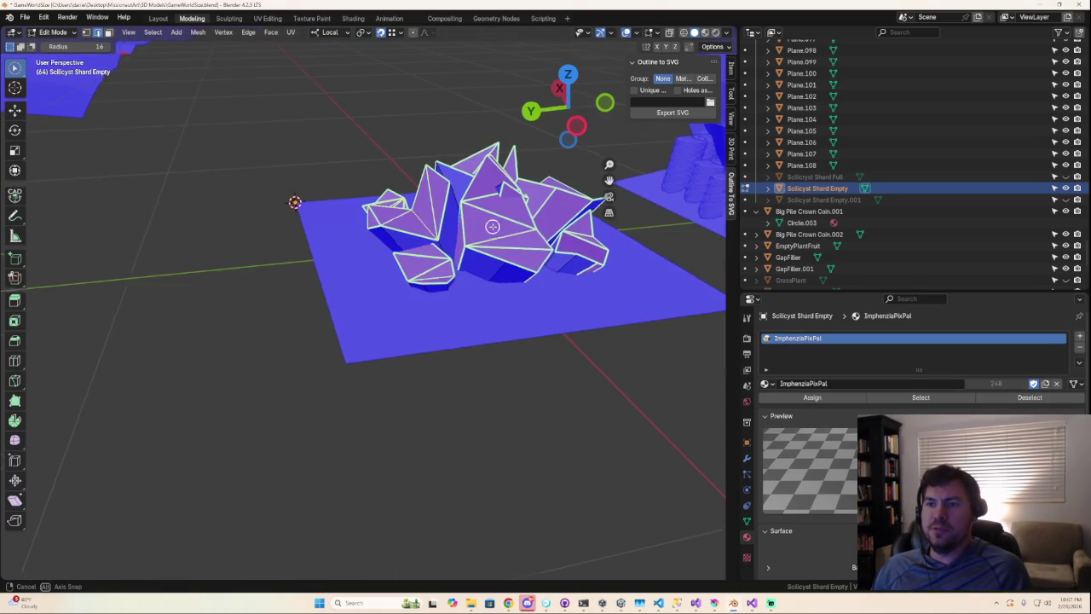
pyautogui.click(626, 33)
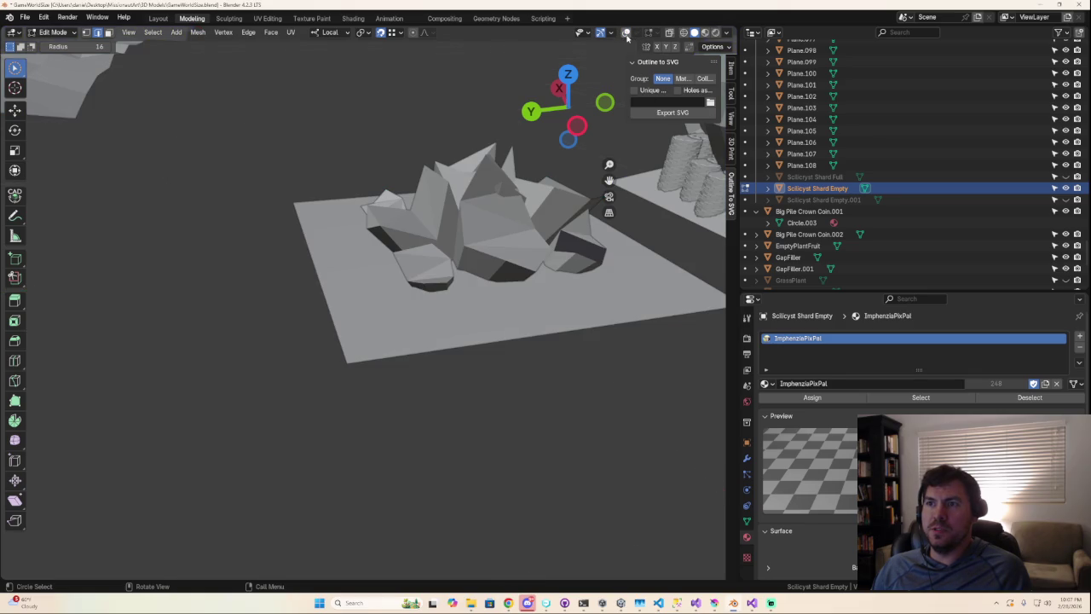
pyautogui.click(625, 34)
pyautogui.click(636, 33)
pyautogui.click(566, 247)
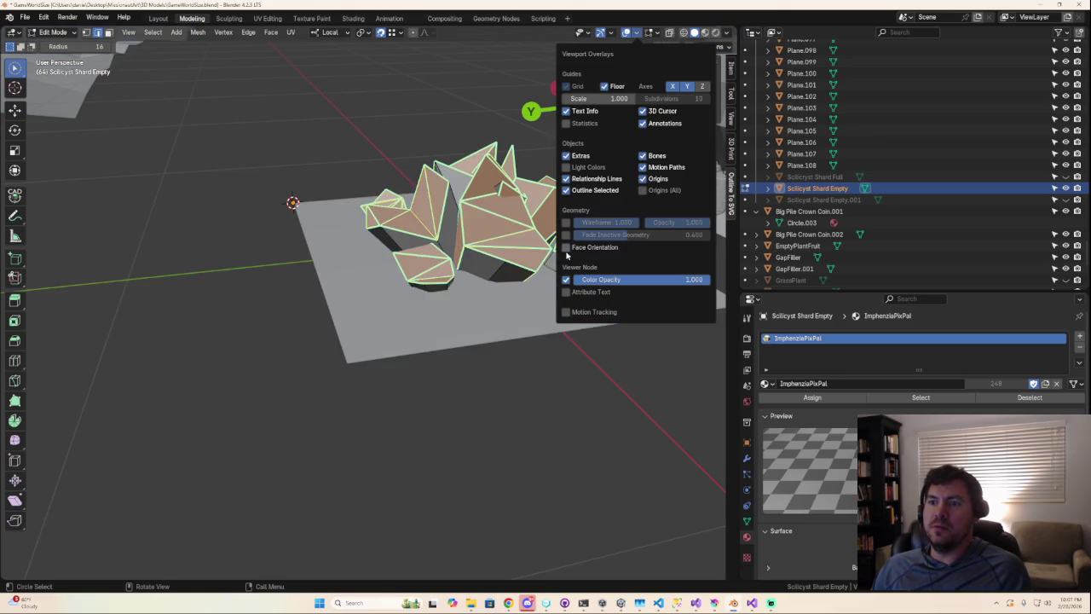
pyautogui.scroll(-3, 509, 360)
# - Return to Object Mode and apply rotation and scale to Scilicyst Shard Empty
pyautogui.press('Tab')
pyautogui.scroll(3, 506, 361)
pyautogui.hotkey('shift', 'space')
pyautogui.press('r')
pyautogui.scroll(1, 485, 312)
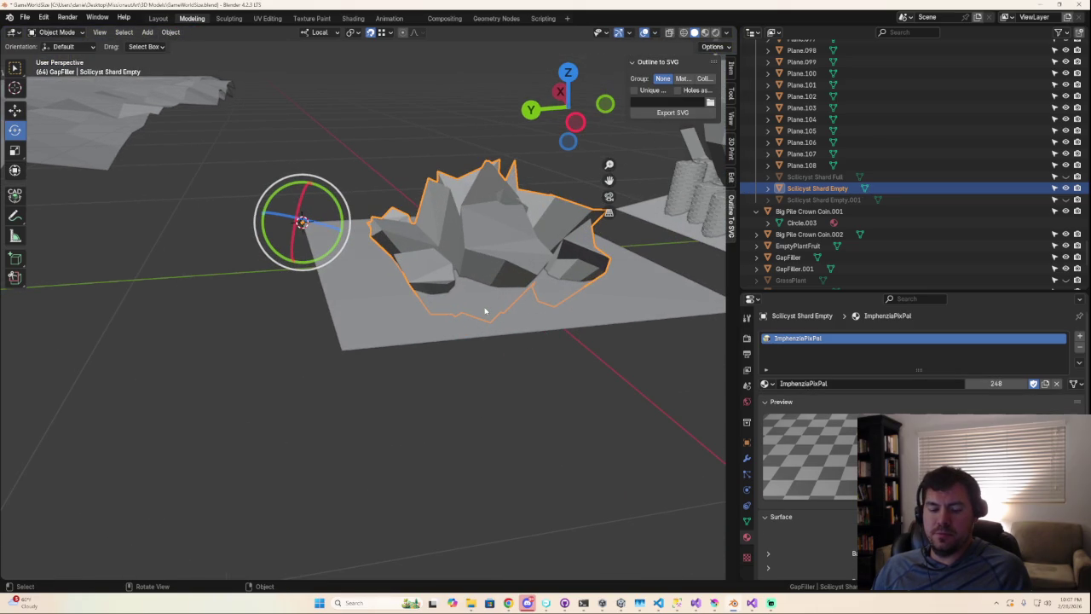
pyautogui.hotkey('ctrl', 'a')
pyautogui.click(485, 312)
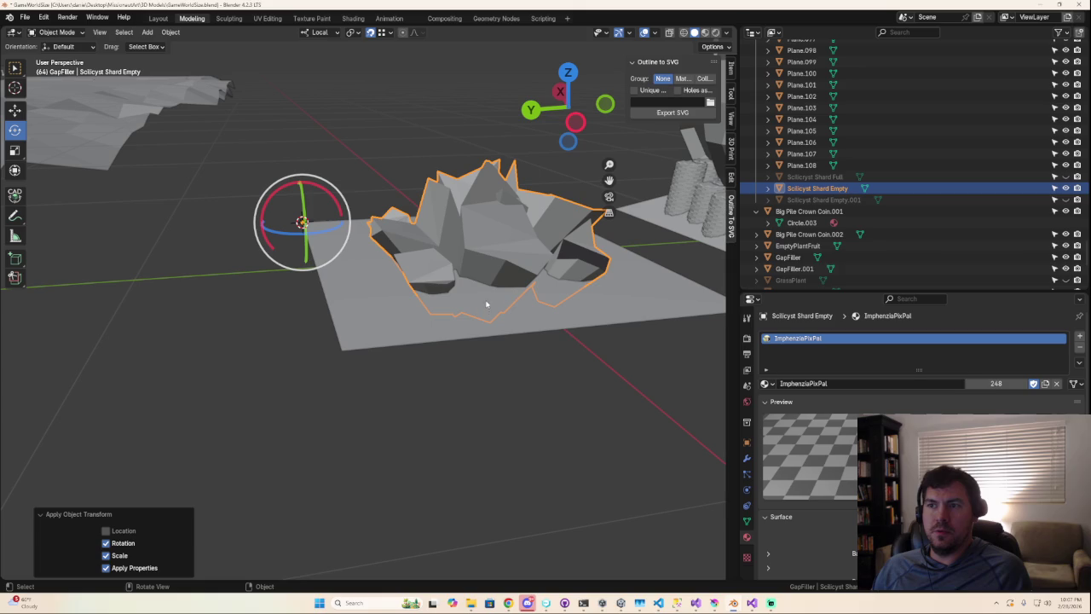
# - Unhide Scilicyst Shard Full, select it and frame the view on it
pyautogui.click(1057, 176)
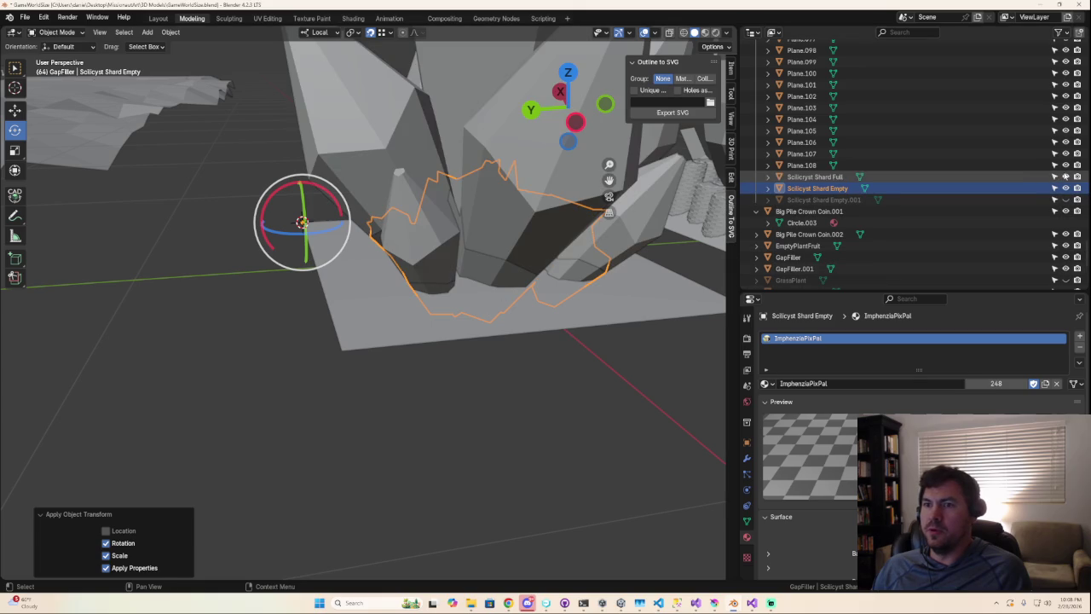
pyautogui.press('ctrl+KP_7')
pyautogui.moveTo(504, 194)
pyautogui.mouseDown(button='middle')
pyautogui.moveTo(179, 100)
pyautogui.moveTo(367, 375)
pyautogui.moveTo(380, 376)
pyautogui.moveTo(425, 123)
pyautogui.moveTo(477, 222)
pyautogui.mouseUp(button='middle')
pyautogui.click(426, 123)
pyautogui.press('KP_Decimal')
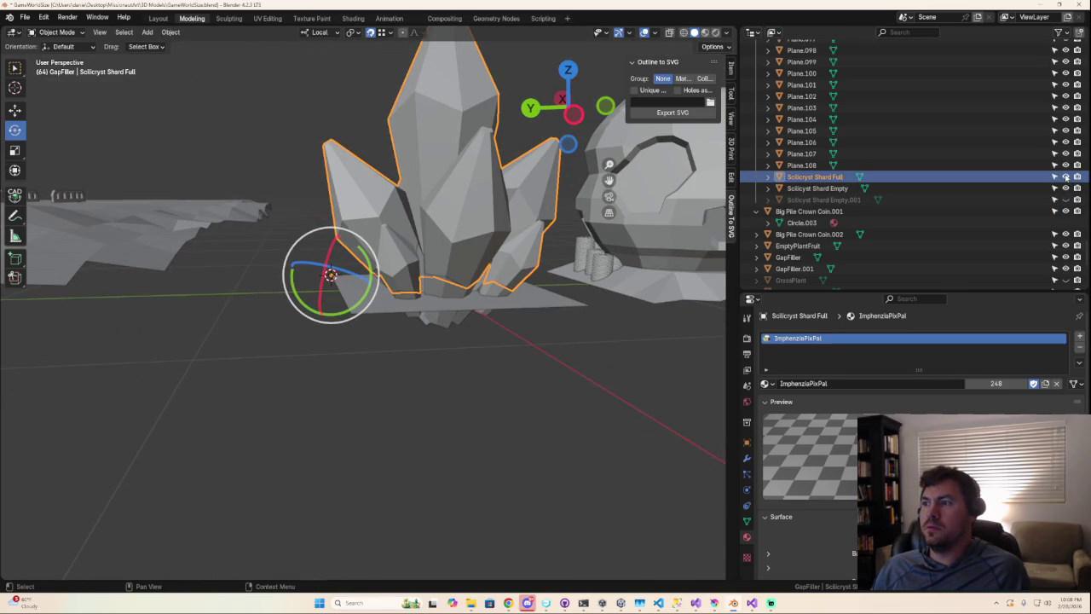
# - Hide Shard Full, unhide and select Shard Empty.001, save, and apply rotation and scale
pyautogui.click(1066, 176)
pyautogui.click(1065, 200)
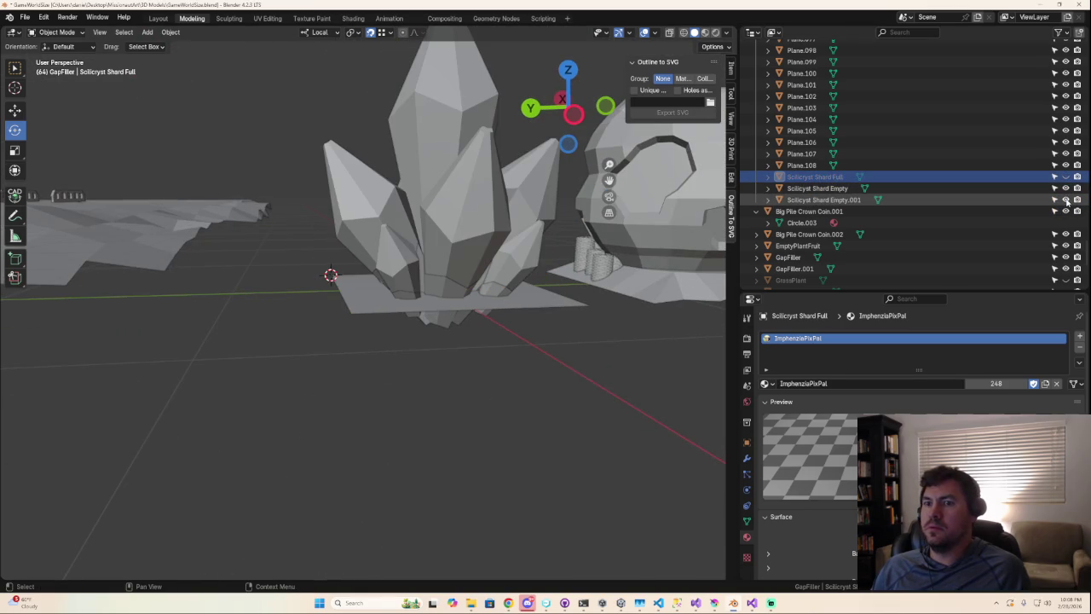
pyautogui.click(432, 175)
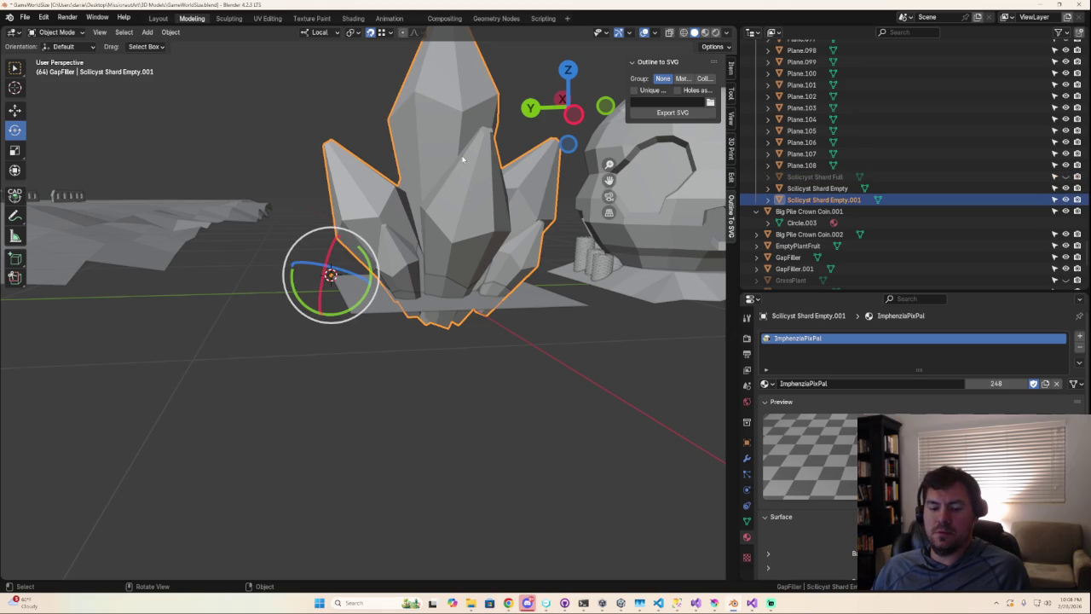
pyautogui.hotkey('ctrl', 's')
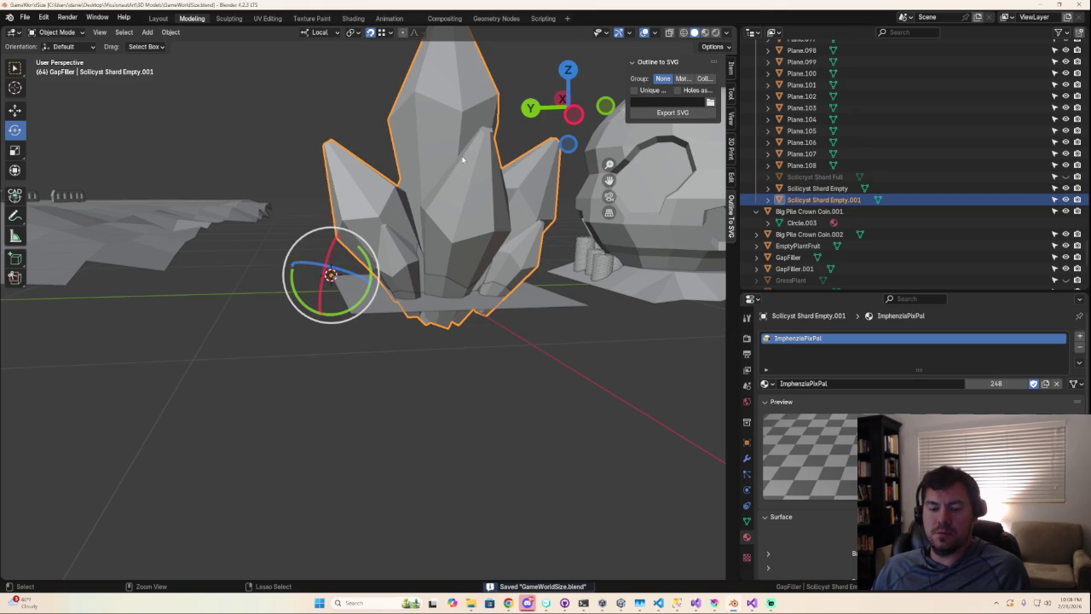
pyautogui.hotkey('ctrl', 'a')
pyautogui.click(462, 160)
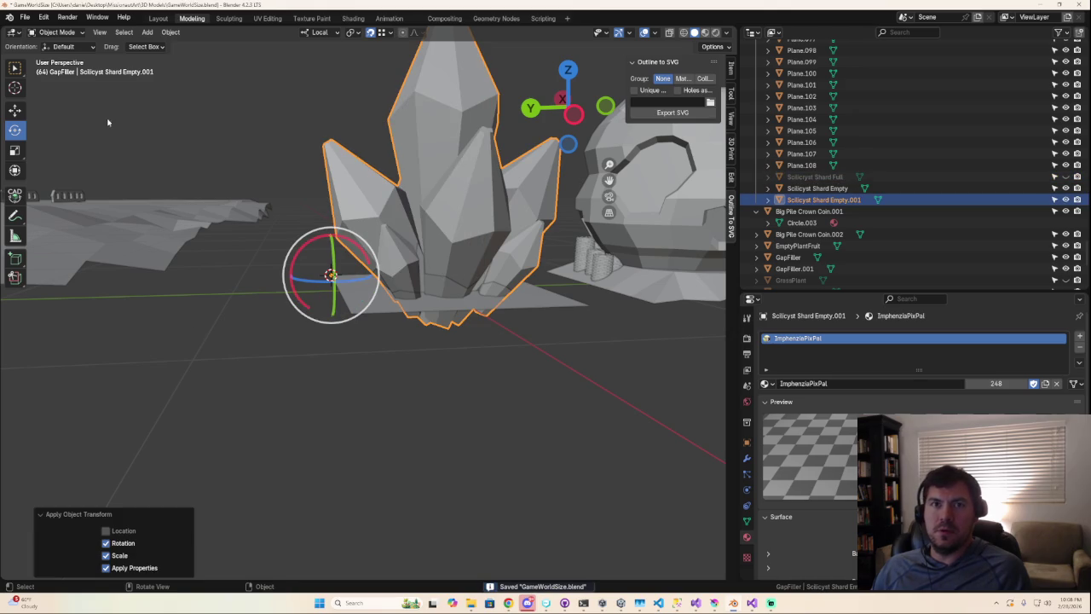
pyautogui.click(27, 17)
pyautogui.moveTo(43, 190)
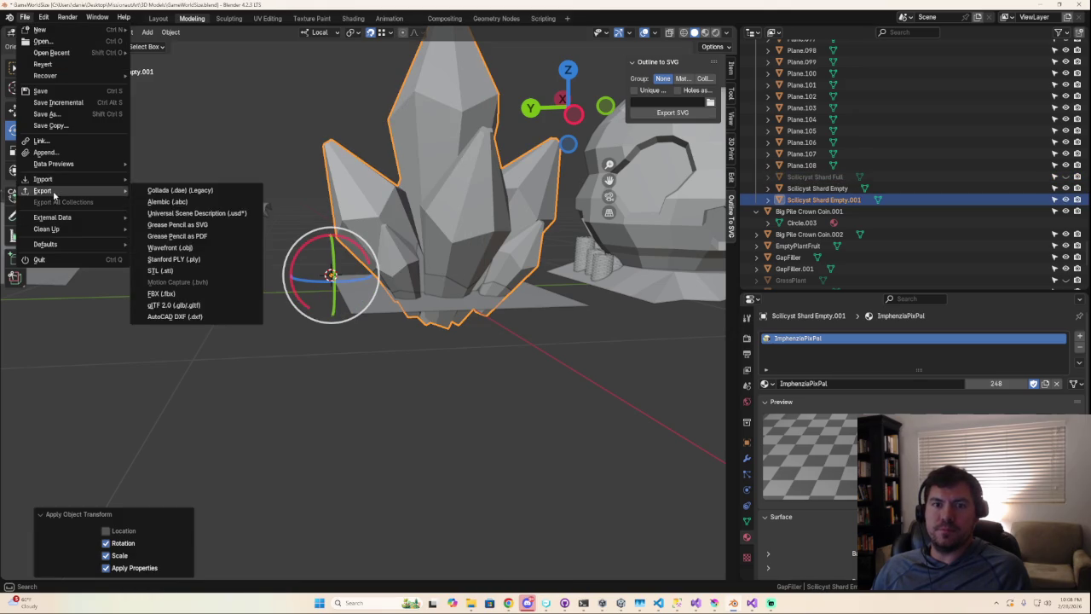
# - Export the crystal as FBX over the ...ShardFull.fbx file
pyautogui.click(24, 17)
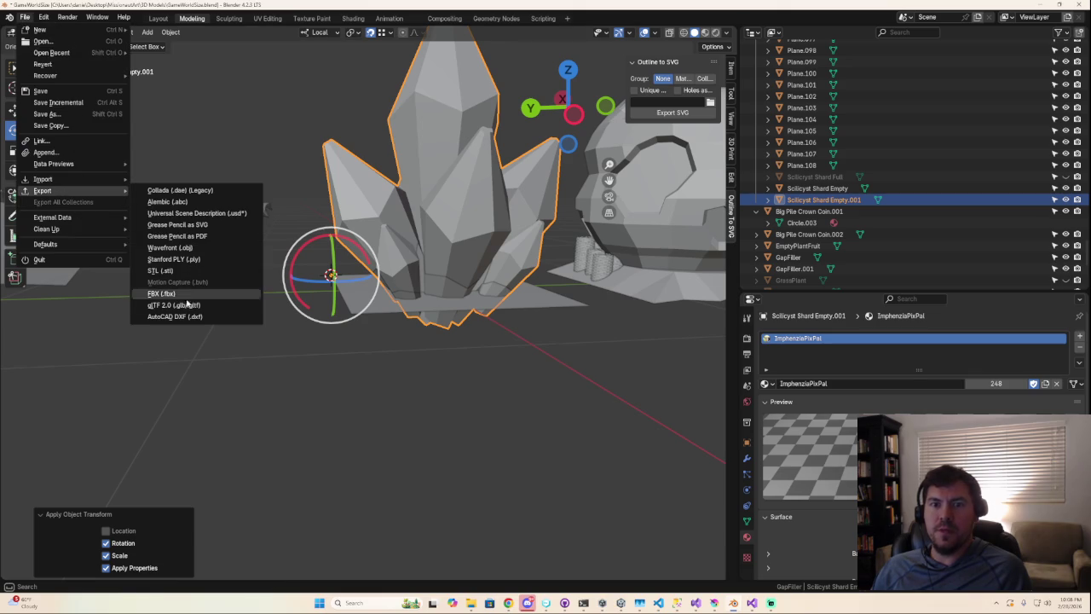
pyautogui.click(171, 293)
pyautogui.click(455, 440)
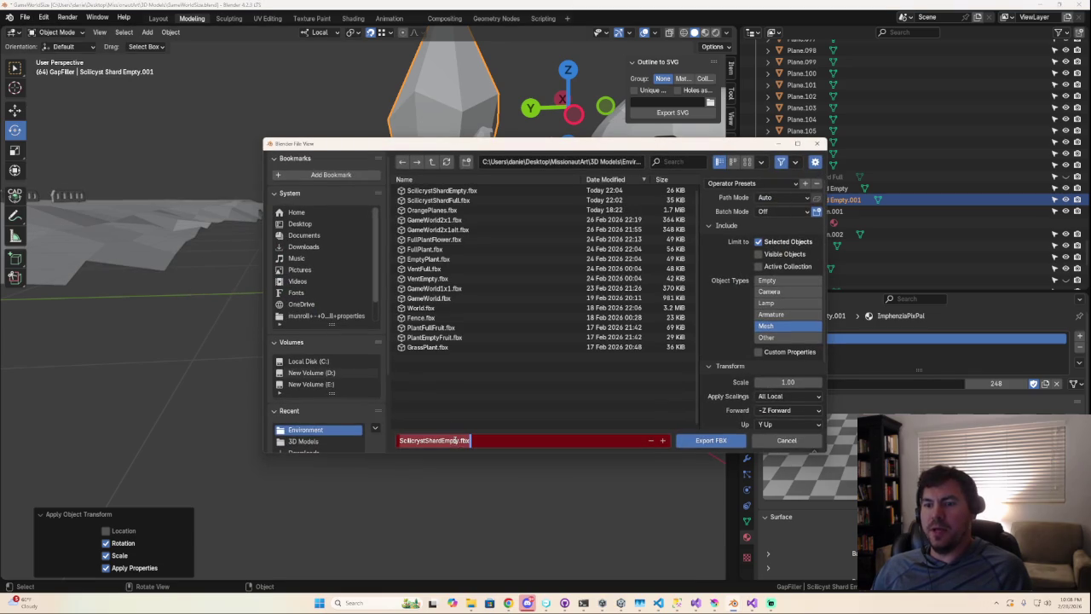
pyautogui.click(460, 440)
pyautogui.press('BackSpace')
pyautogui.press('BackSpace')
pyautogui.press('BackSpace')
pyautogui.press('BackSpace')
pyautogui.press('BackSpace')
pyautogui.write('Full')
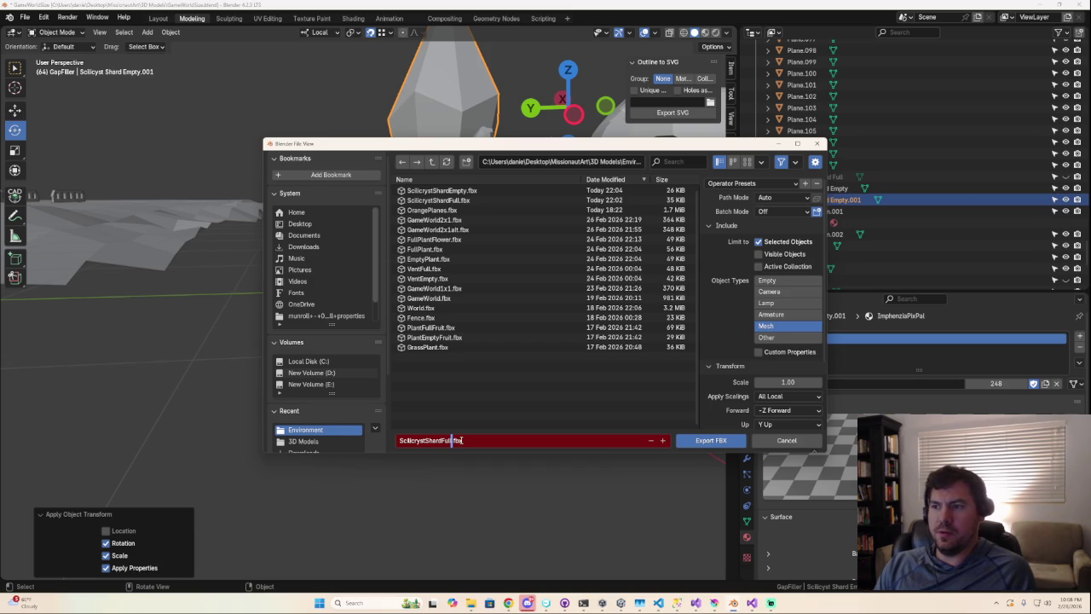
pyautogui.press('Return')
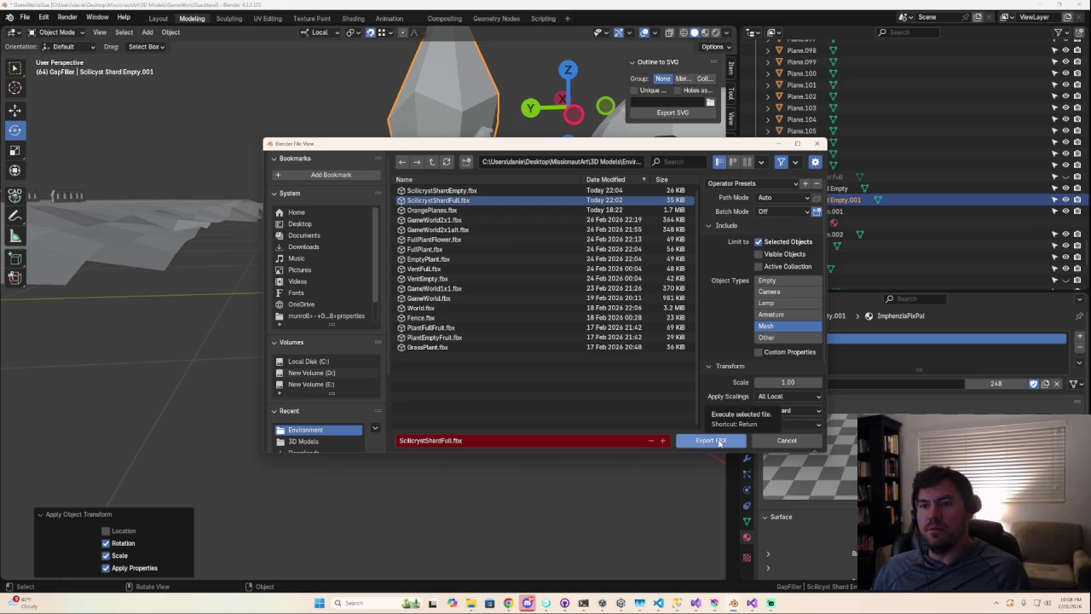
pyautogui.click(718, 441)
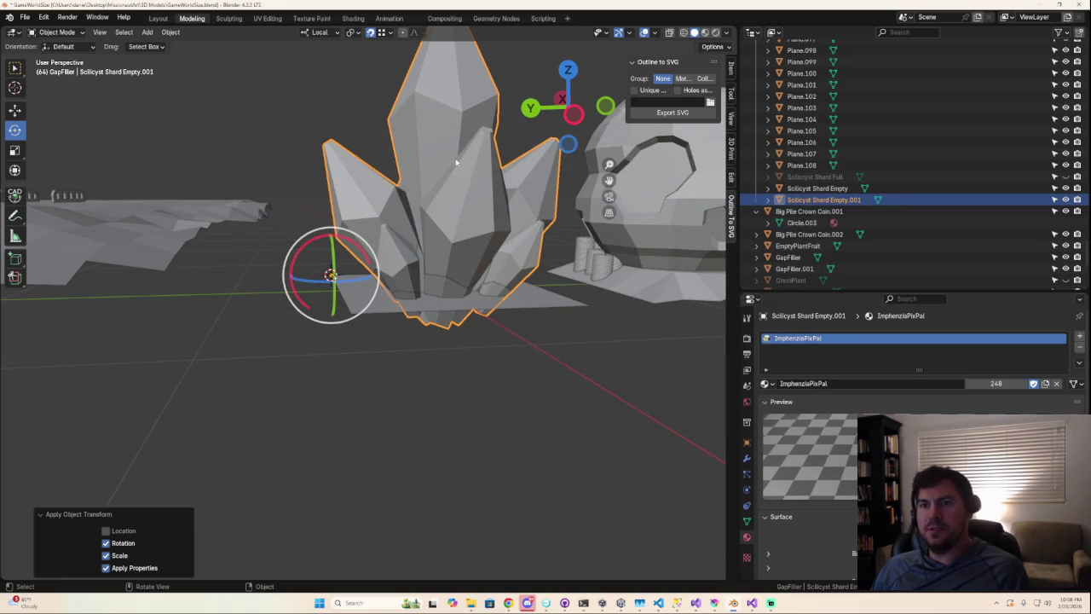
# - Hide the full crystal shard and select the flat empty shard object
pyautogui.click(1065, 199)
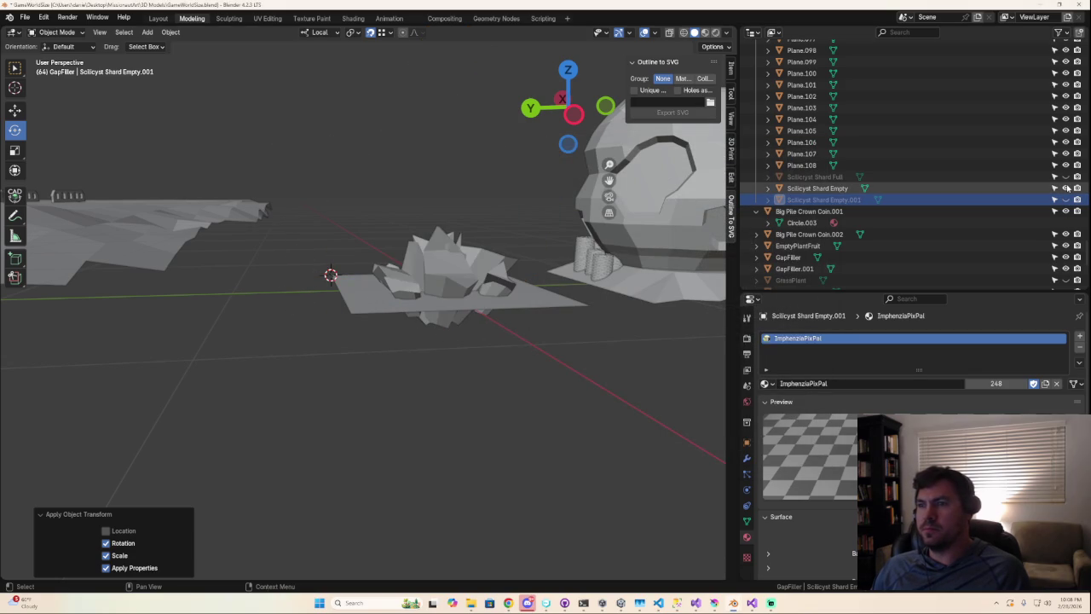
pyautogui.click(817, 187)
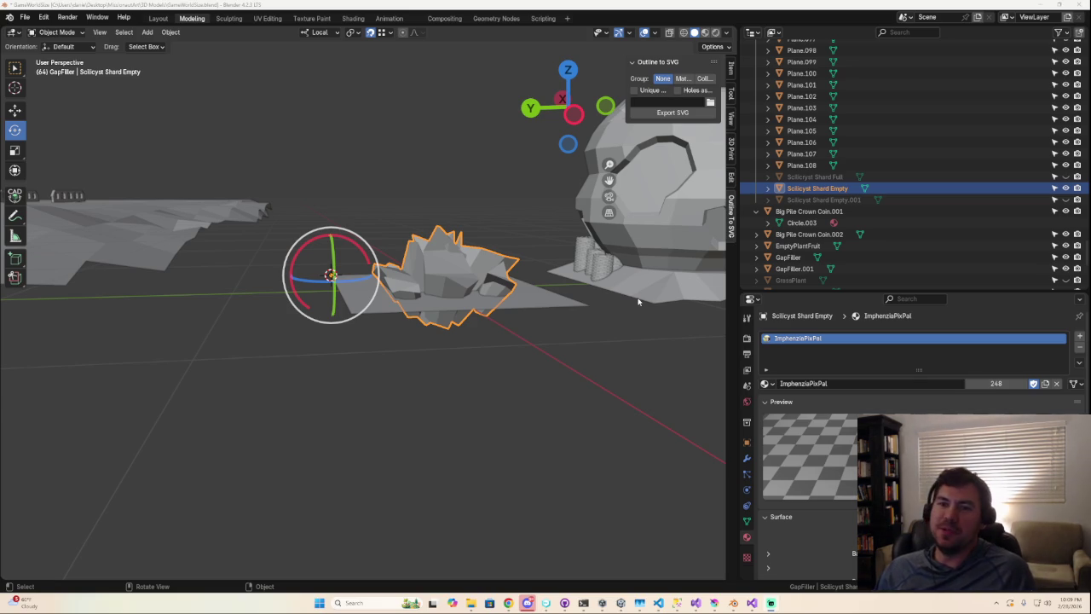
pyautogui.click(31, 20)
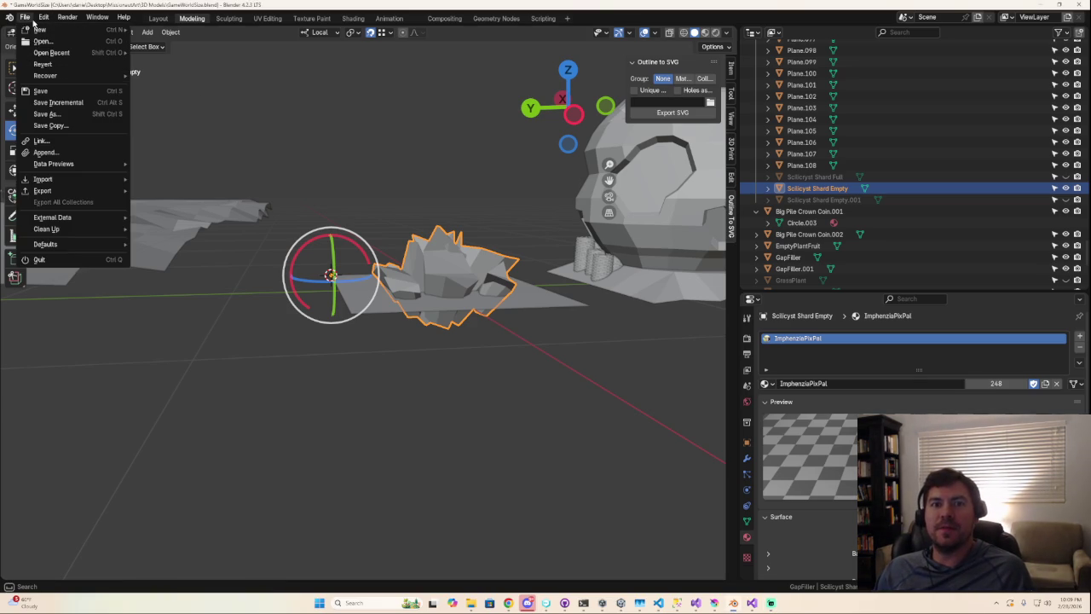
# - Start an FBX export of the flat shard and edit the file name, then close the dialog
pyautogui.moveTo(402, 402)
pyautogui.mouseDown(button='middle')
pyautogui.moveTo(359, 387)
pyautogui.moveTo(333, 419)
pyautogui.moveTo(432, 414)
pyautogui.mouseUp(button='middle')
pyautogui.moveTo(380, 367)
pyautogui.mouseDown(button='middle')
pyautogui.moveTo(426, 366)
pyautogui.moveTo(335, 325)
pyautogui.mouseUp(button='middle')
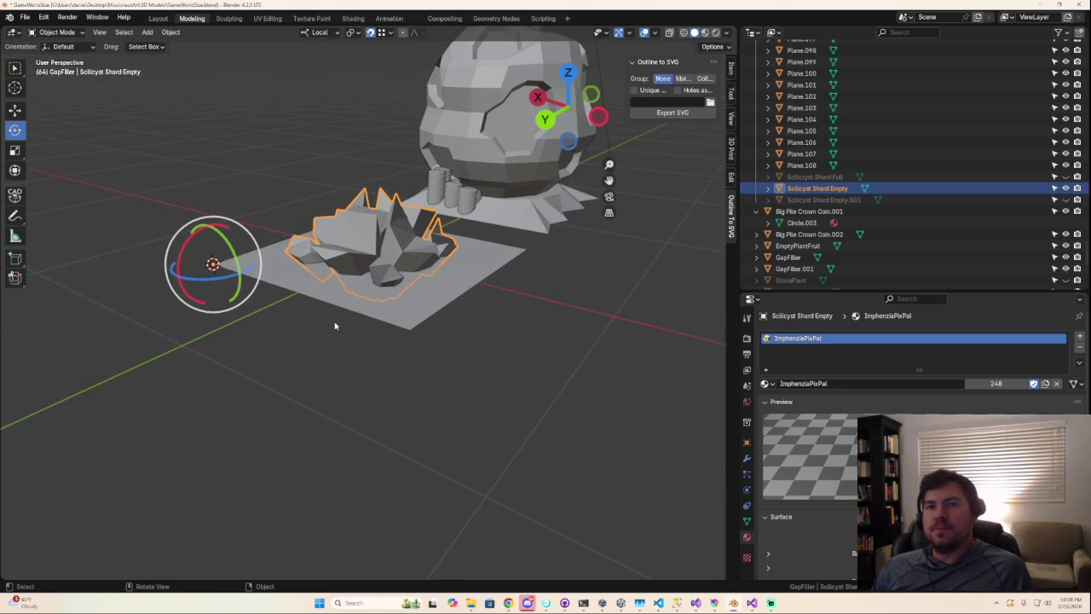
pyautogui.click(25, 17)
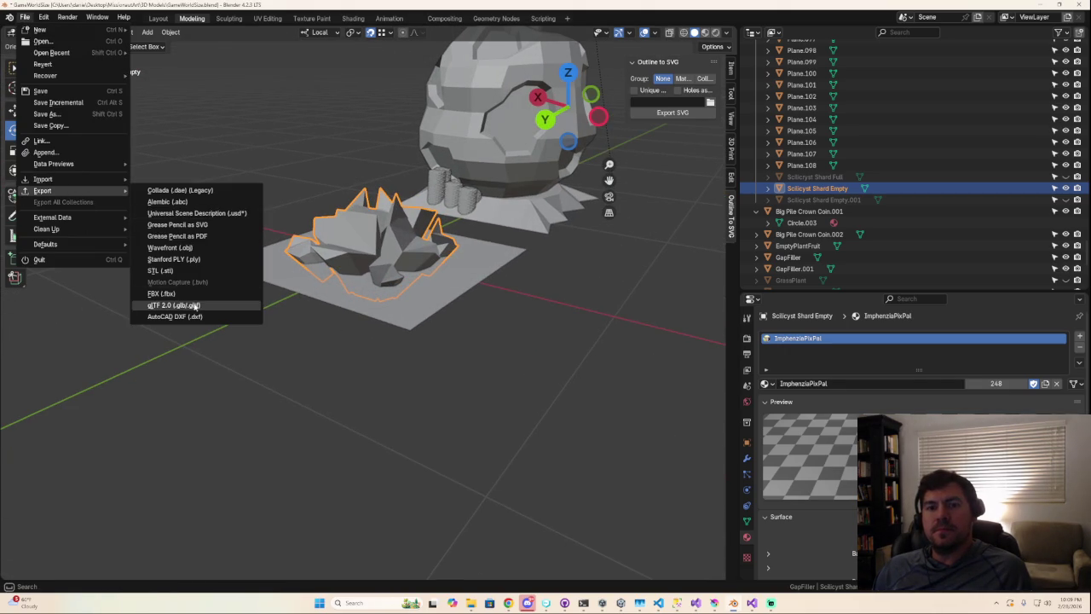
pyautogui.click(161, 294)
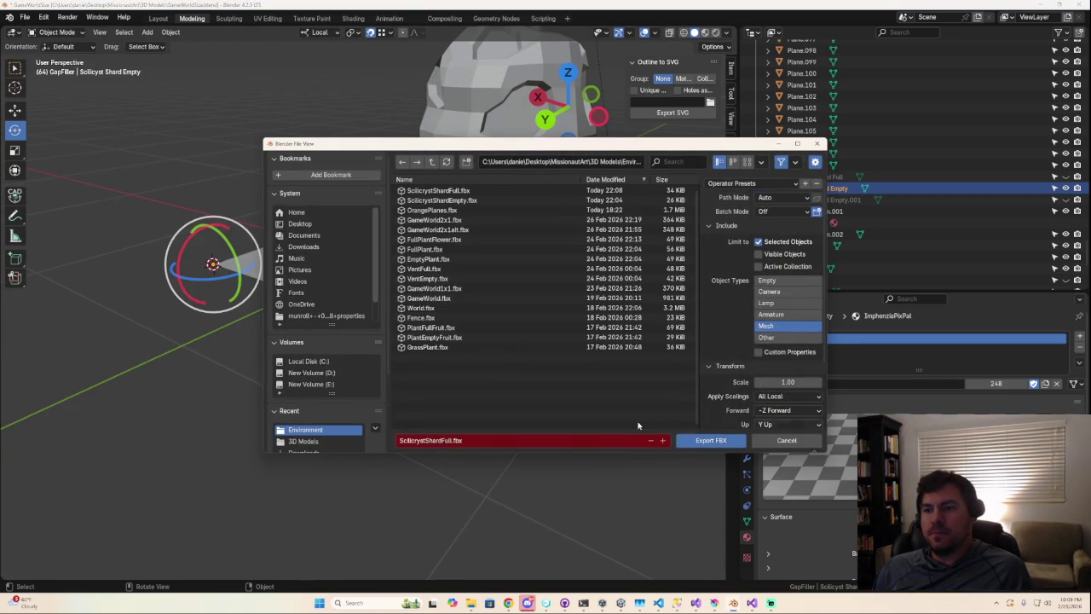
pyautogui.click(449, 440)
pyautogui.press('BackSpace')
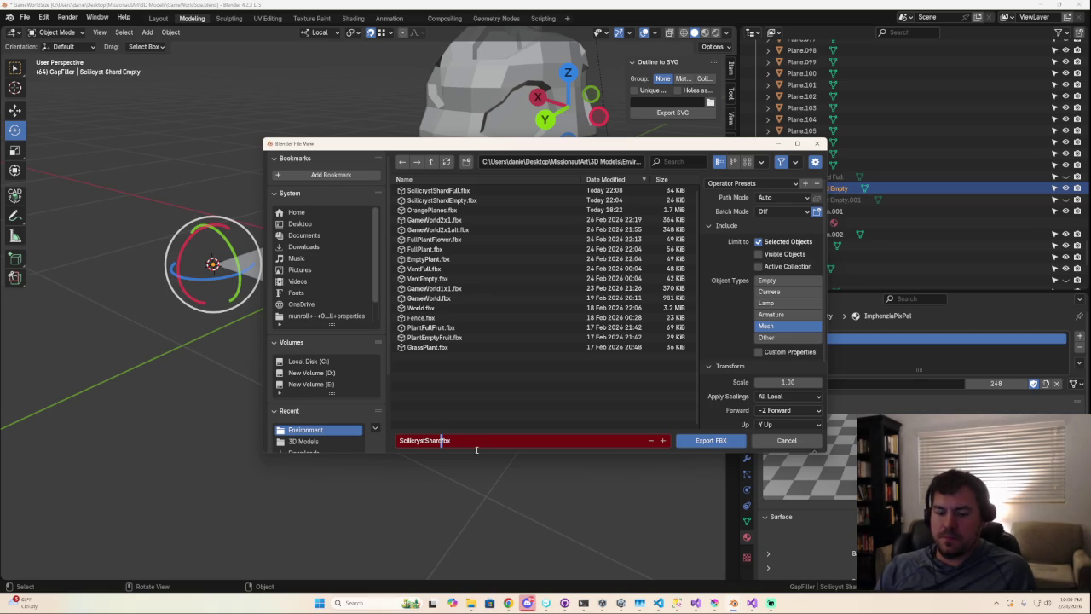
pyautogui.write('Empty')
pyautogui.press('Return')
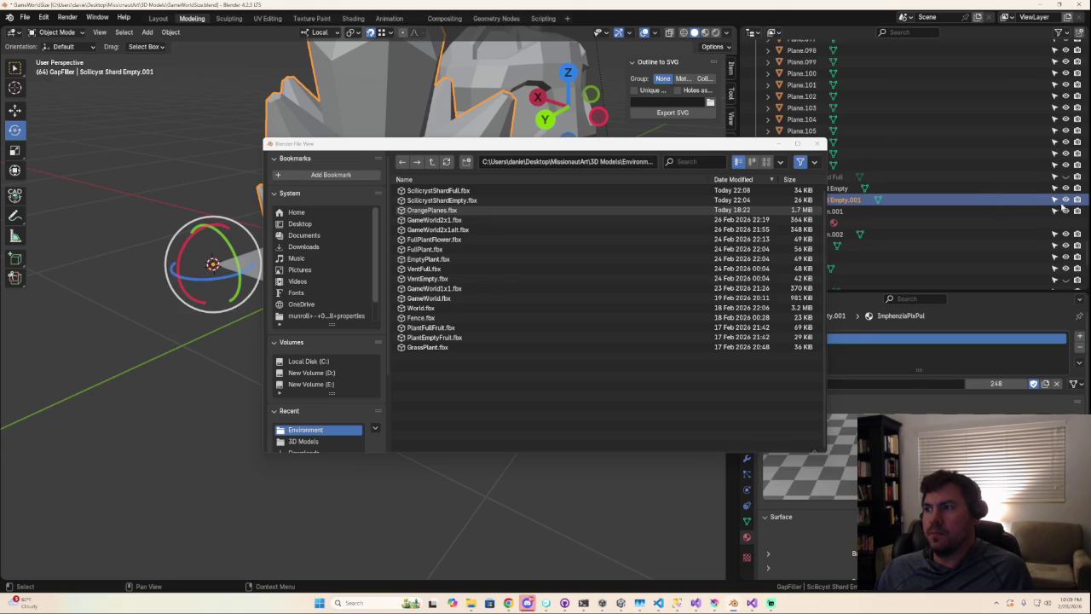
pyautogui.moveTo(511, 143); pyautogui.dragTo(660, 242)
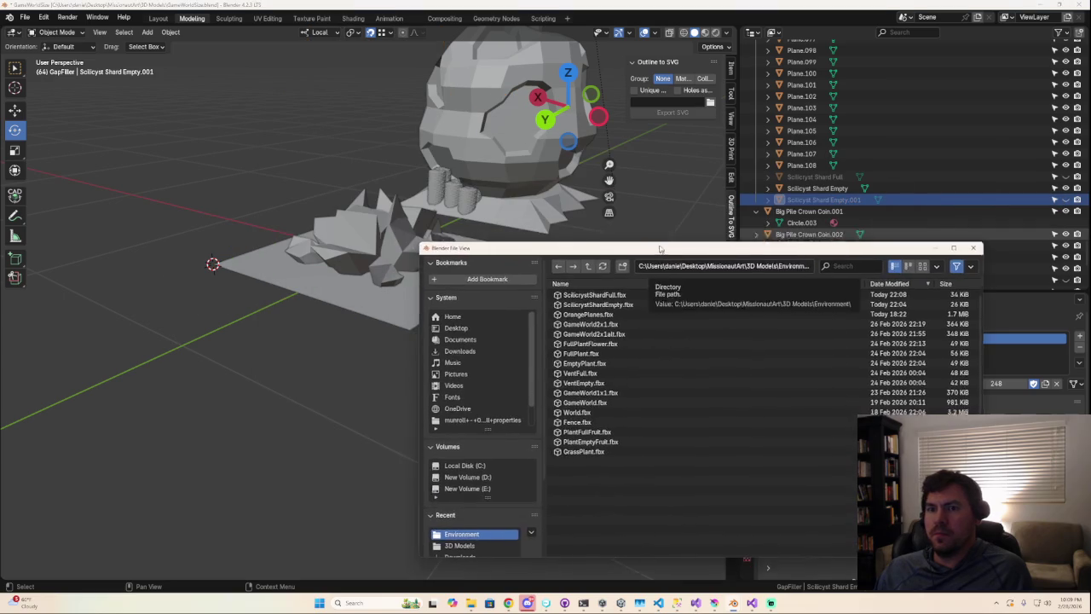
pyautogui.click(319, 241)
pyautogui.click(965, 242)
# - Export the flat shard as FBX over ScilicystShardEmpty.fbx
pyautogui.click(25, 17)
pyautogui.moveTo(42, 190)
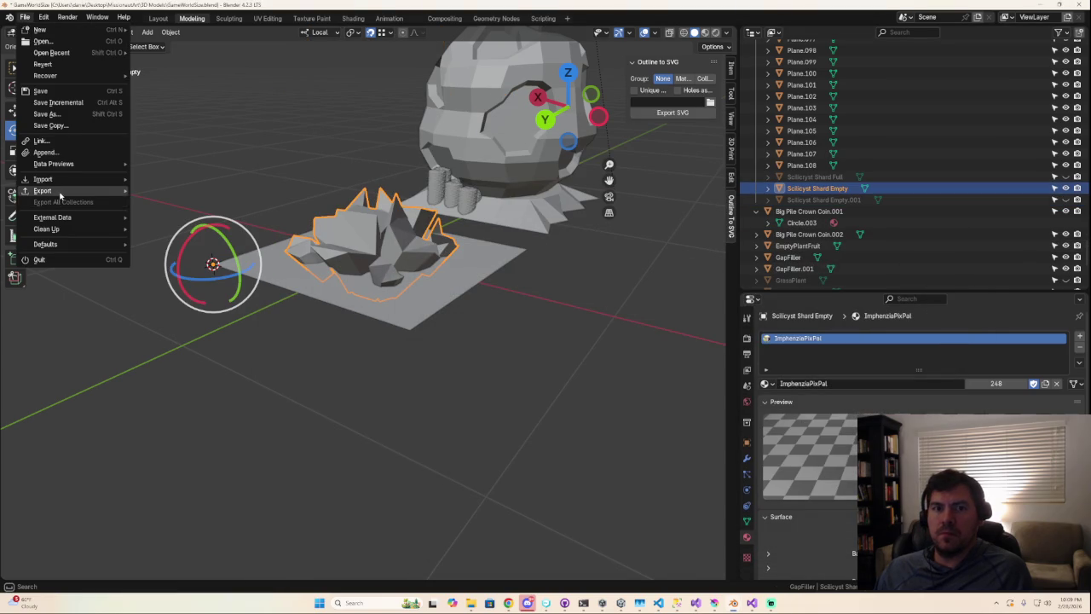
pyautogui.click(166, 293)
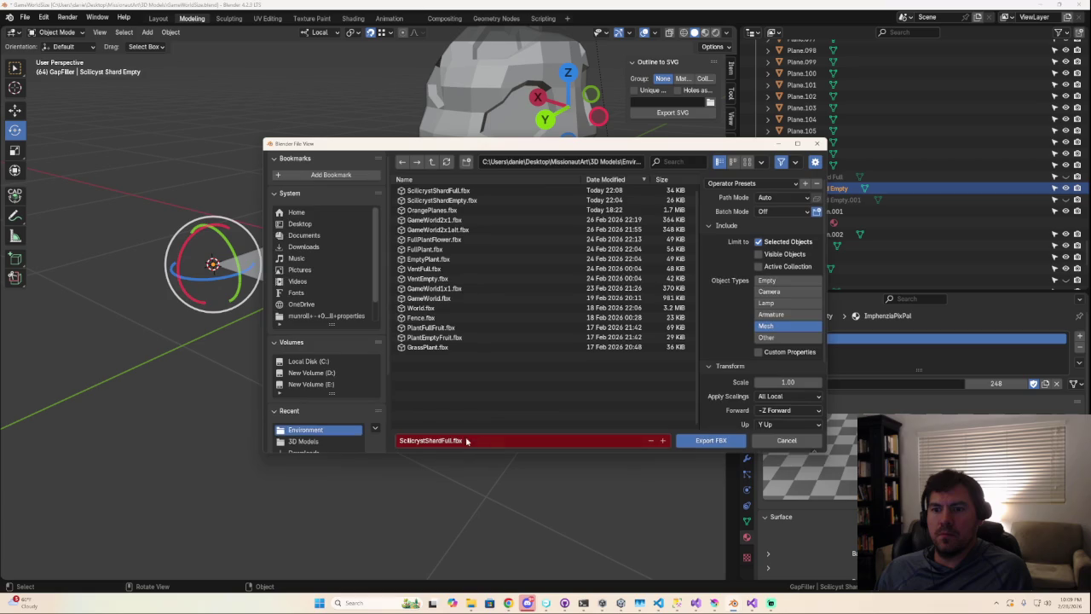
pyautogui.press('Left')
pyautogui.write('ty')
pyautogui.click(701, 443)
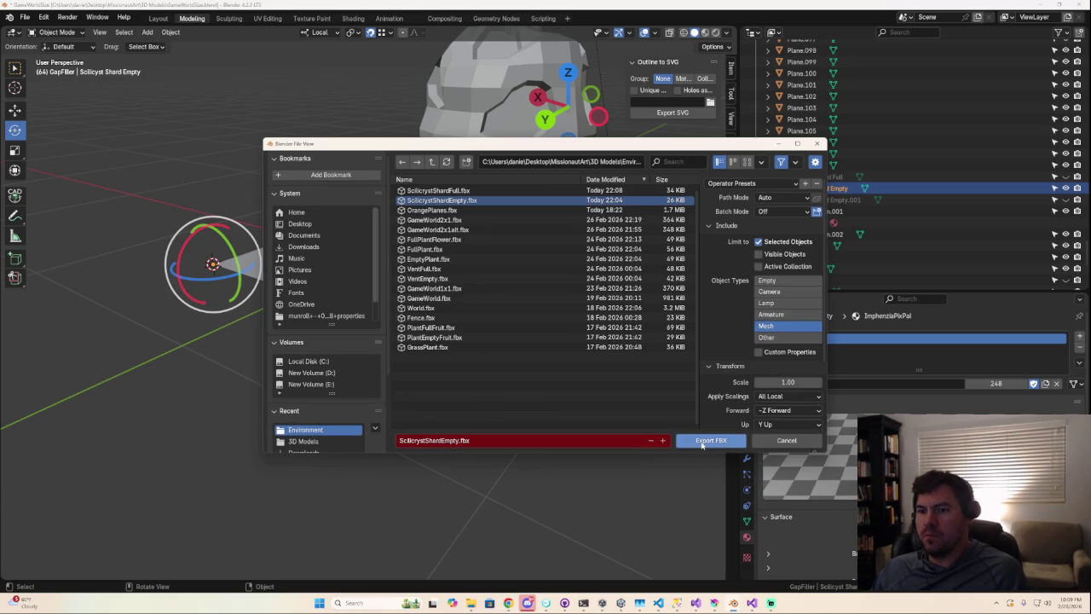
pyautogui.click(702, 441)
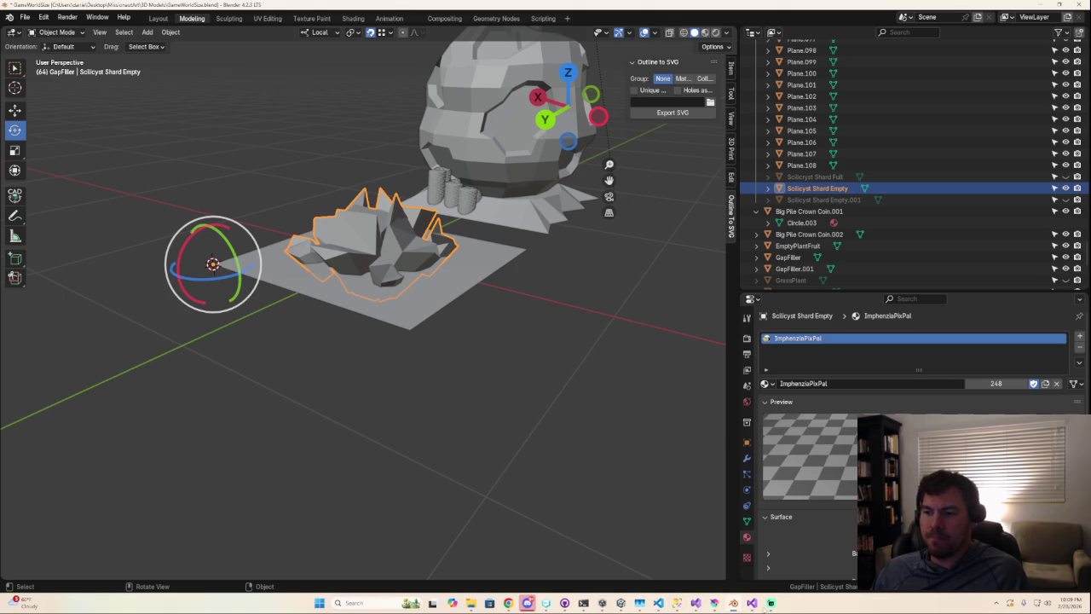
# - Back in Unity, delete the two shard model assets, then restore them
pyautogui.moveTo(601, 603)
pyautogui.click(620, 603)
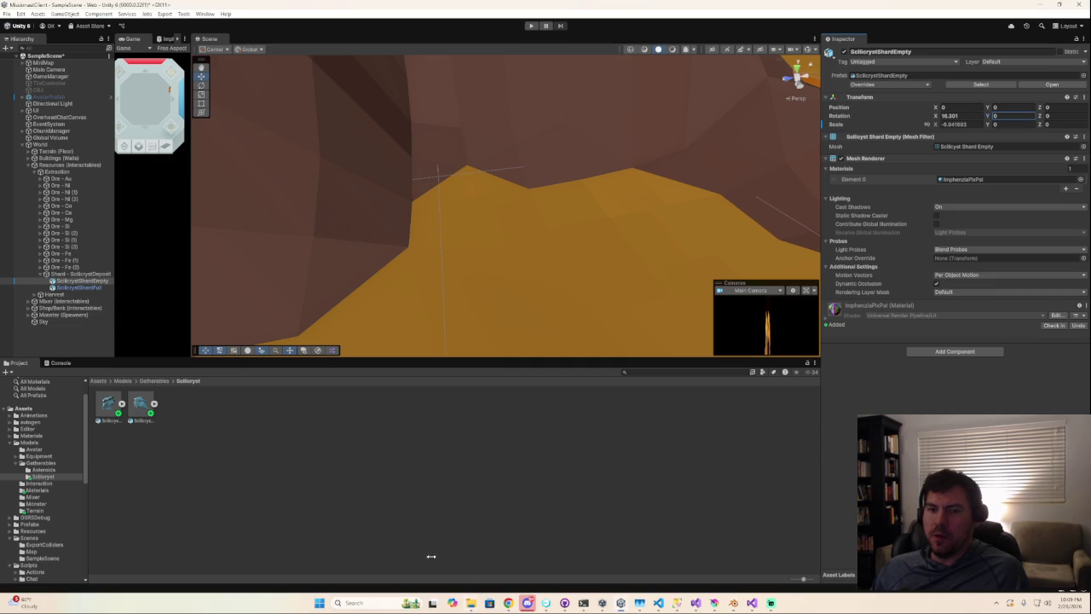
pyautogui.click(154, 438)
pyautogui.click(108, 405)
pyautogui.keyDown('ctrl'); pyautogui.click(141, 405); pyautogui.keyUp('ctrl')
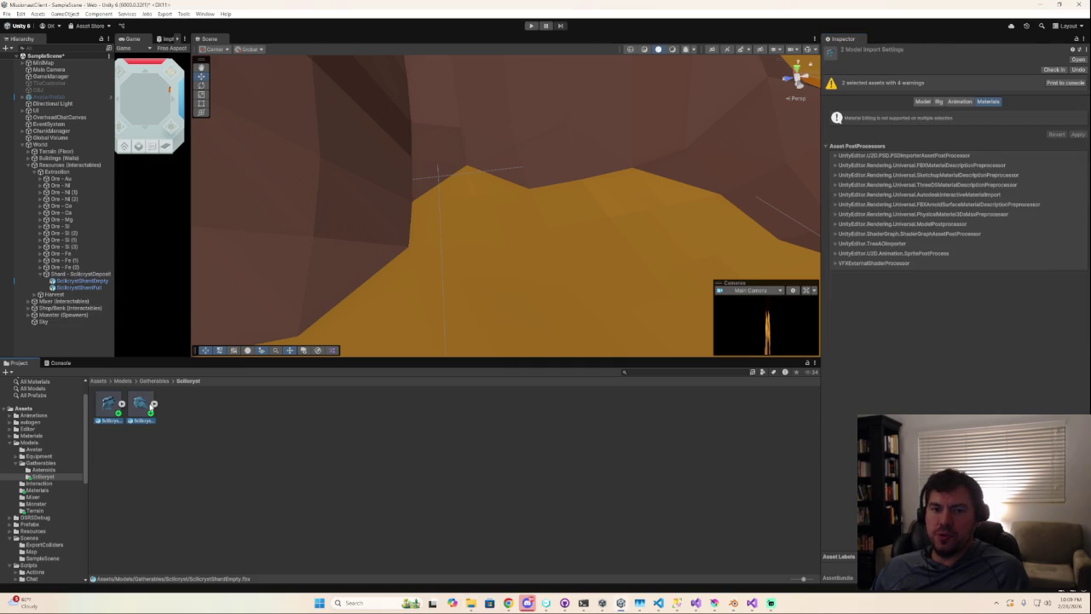
pyautogui.press('Delete')
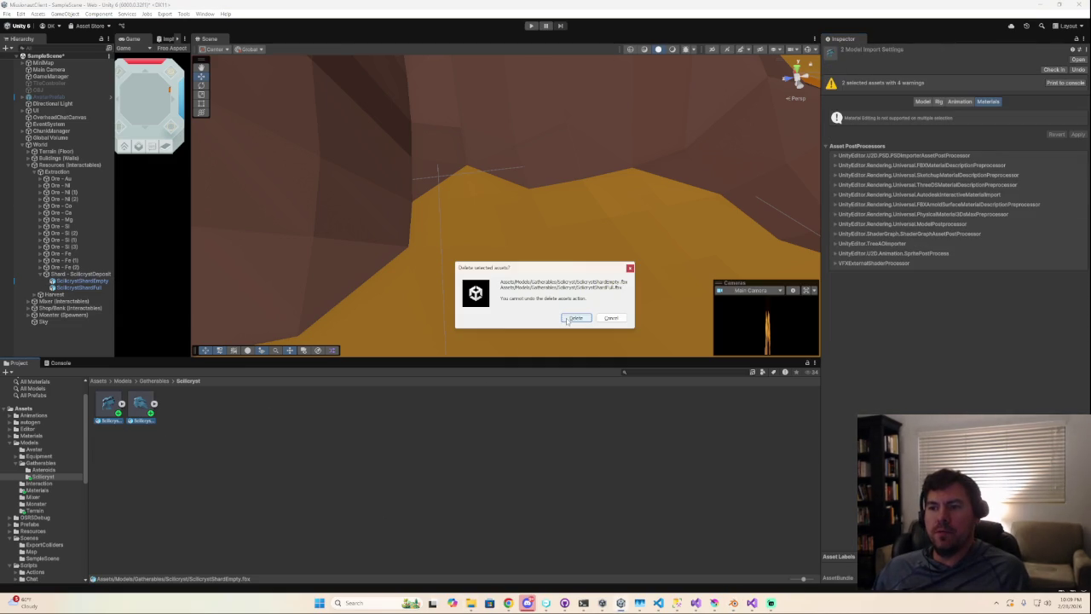
pyautogui.click(575, 318)
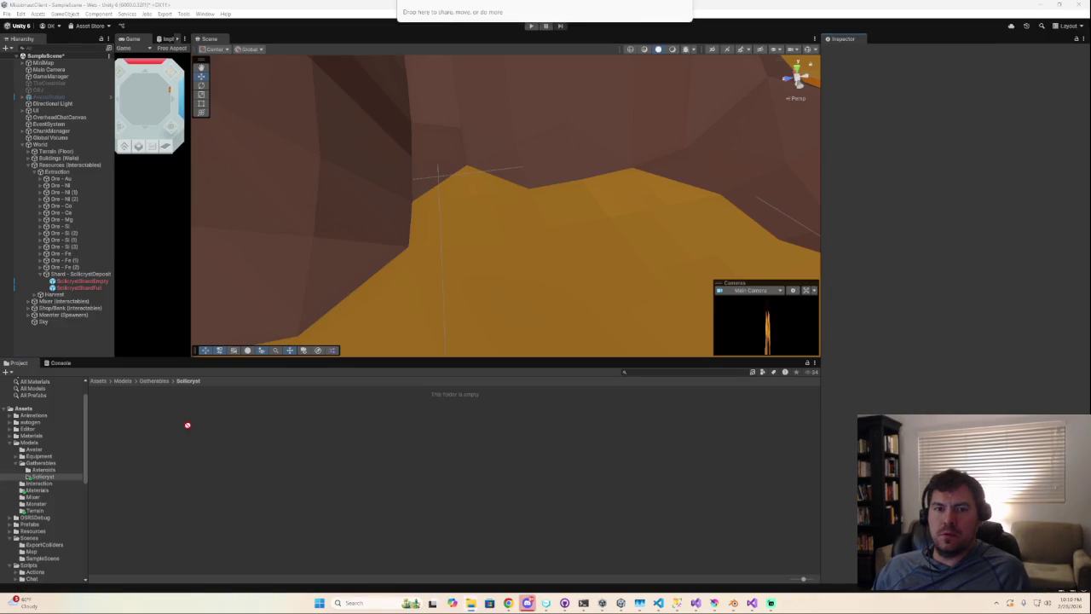
pyautogui.click(81, 281)
# - Delete the old shard objects and place the Full and Empty shard models under Shard - ScilicrystDeposit
pyautogui.keyDown('shift'); pyautogui.click(81, 289); pyautogui.keyUp('shift')
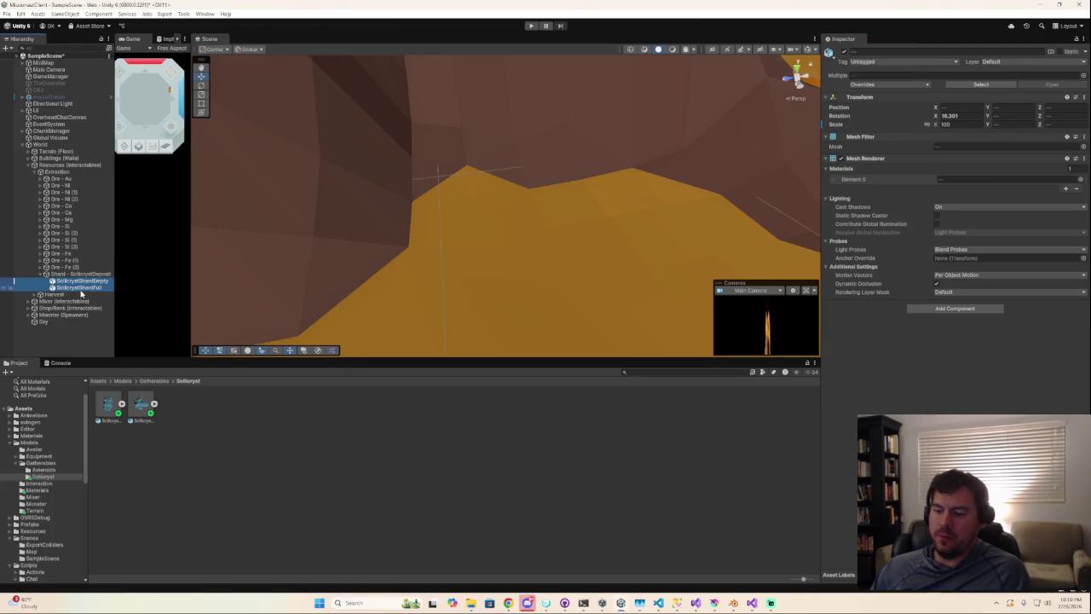
pyautogui.press('Delete')
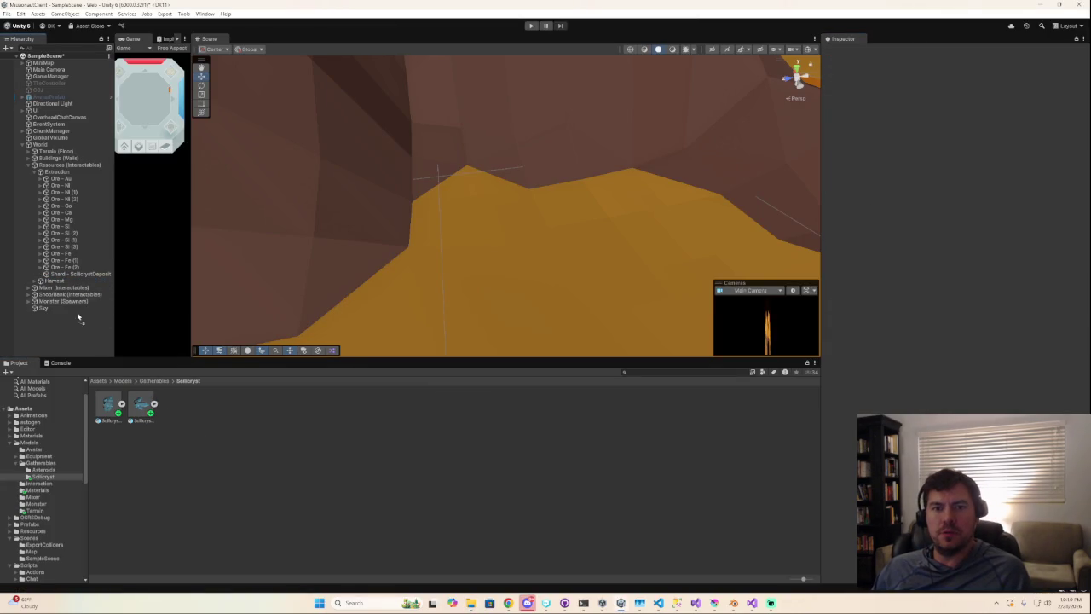
pyautogui.moveTo(78, 276); pyautogui.dragTo(78, 278)
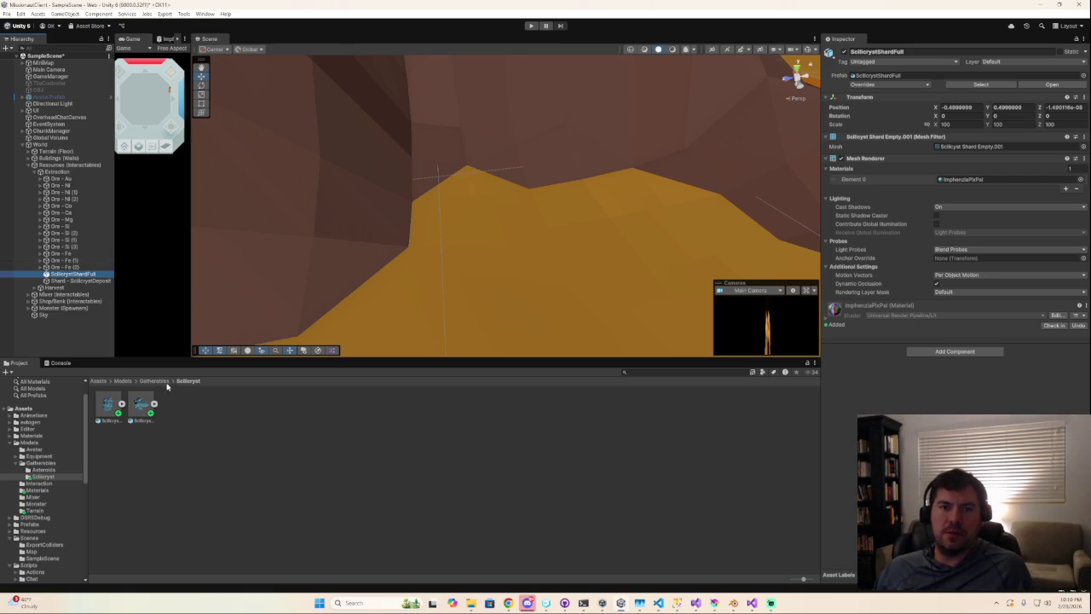
pyautogui.hotkey('ctrl', 'z')
pyautogui.moveTo(143, 411); pyautogui.dragTo(86, 277)
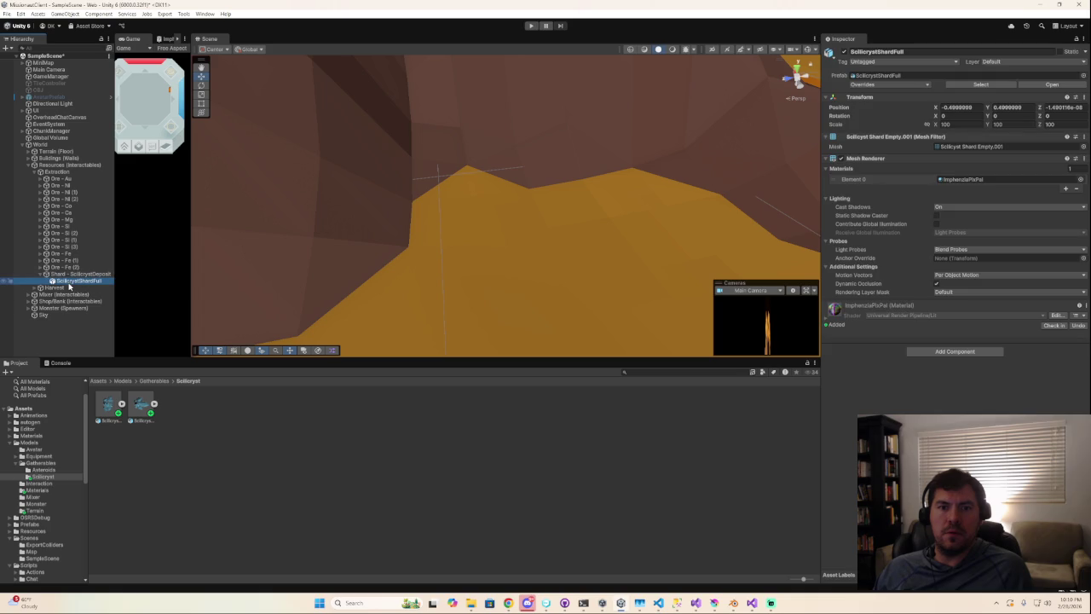
pyautogui.moveTo(88, 277); pyautogui.dragTo(87, 290)
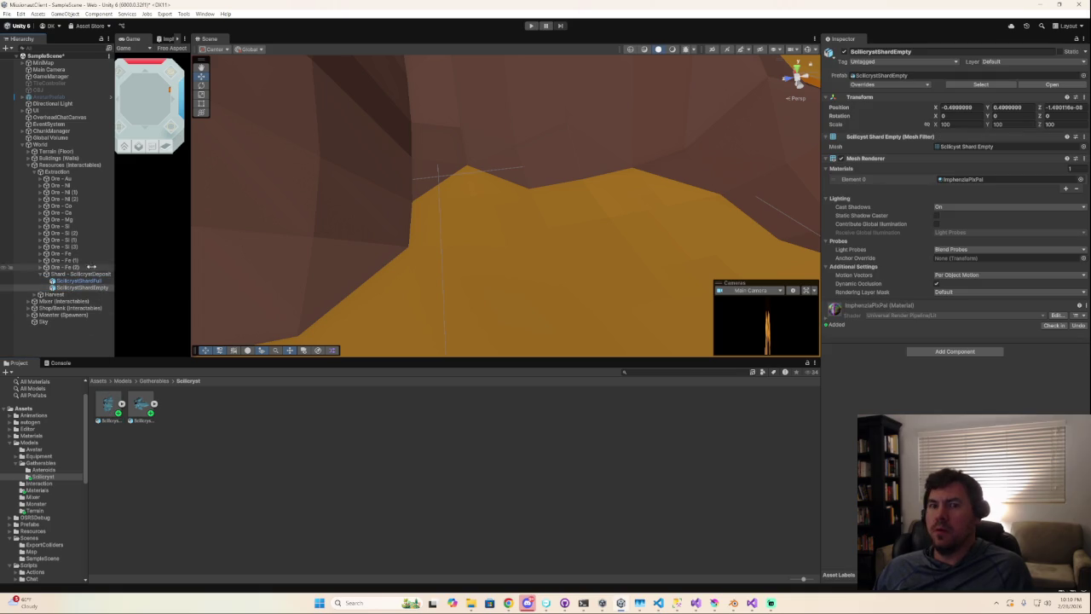
pyautogui.click(66, 274)
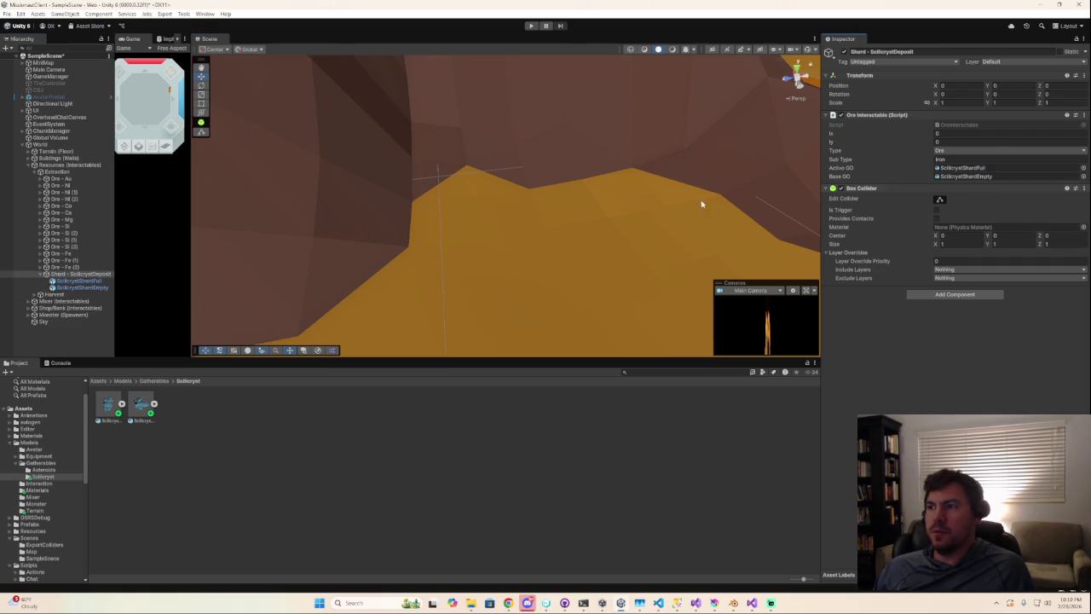
# - Set ScilicrystShardEmpty as the Ore Interactable Base GO and the Sub Type to Scilicryst Deposit
pyautogui.moveTo(96, 284); pyautogui.dragTo(1030, 181)
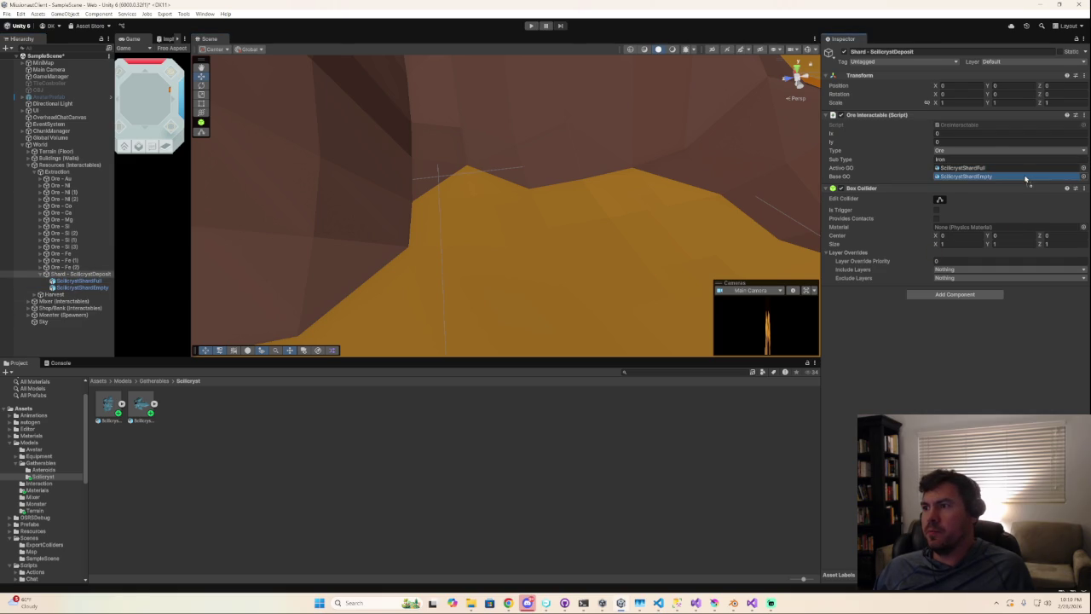
pyautogui.write('S')
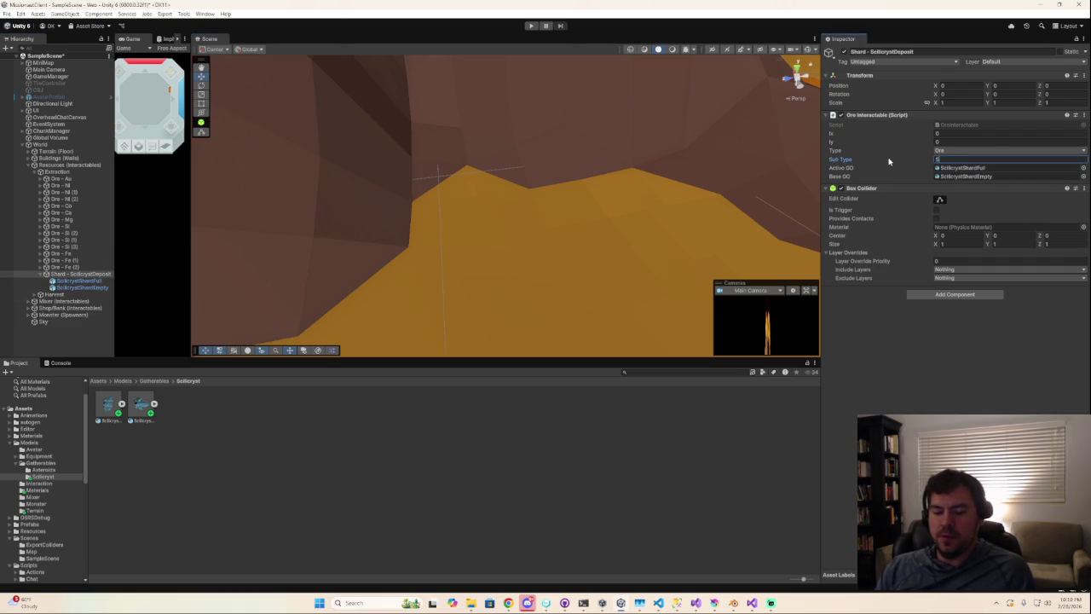
pyautogui.write('olicr')
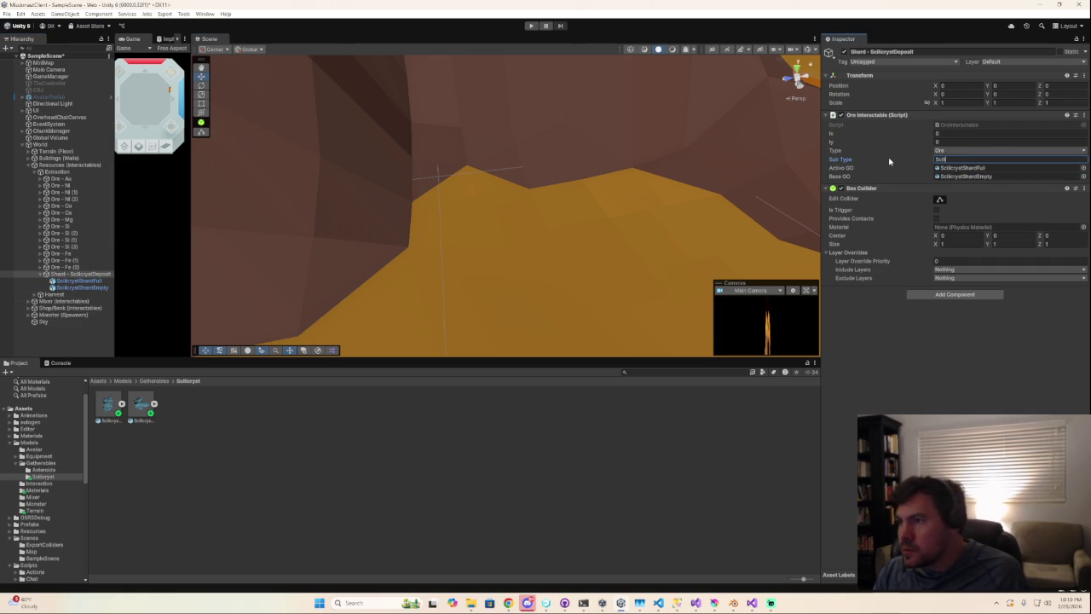
pyautogui.write('yst D')
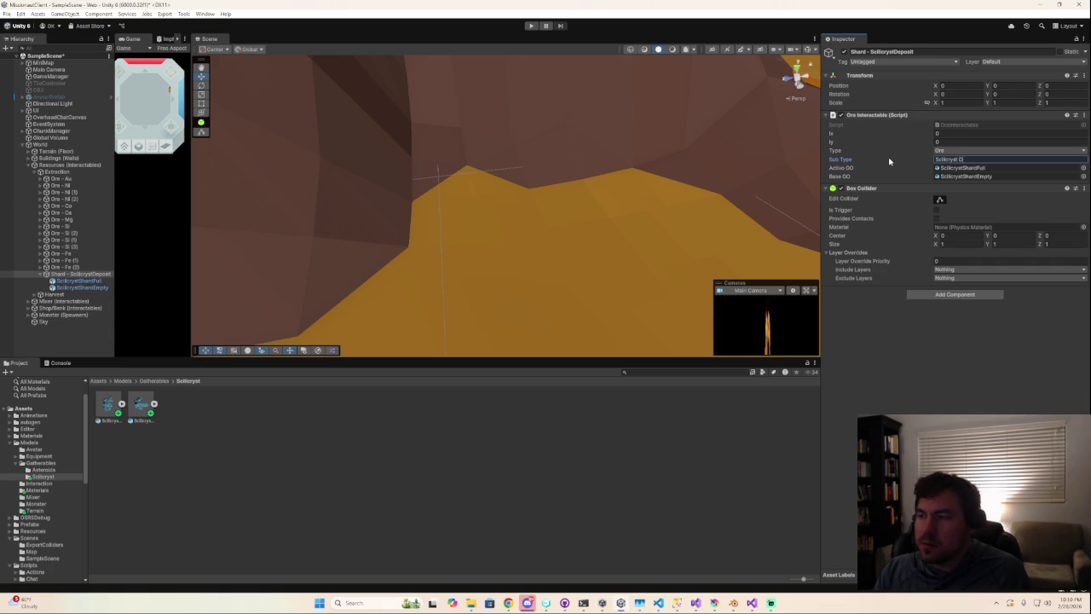
pyautogui.write('eposit')
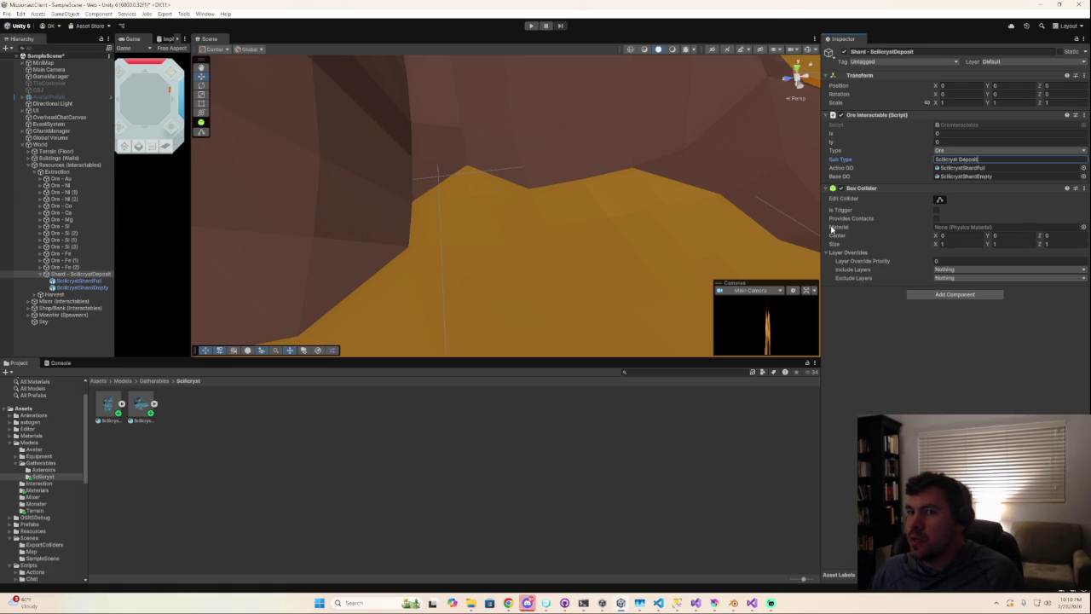
pyautogui.write('f')
pyautogui.click(79, 281)
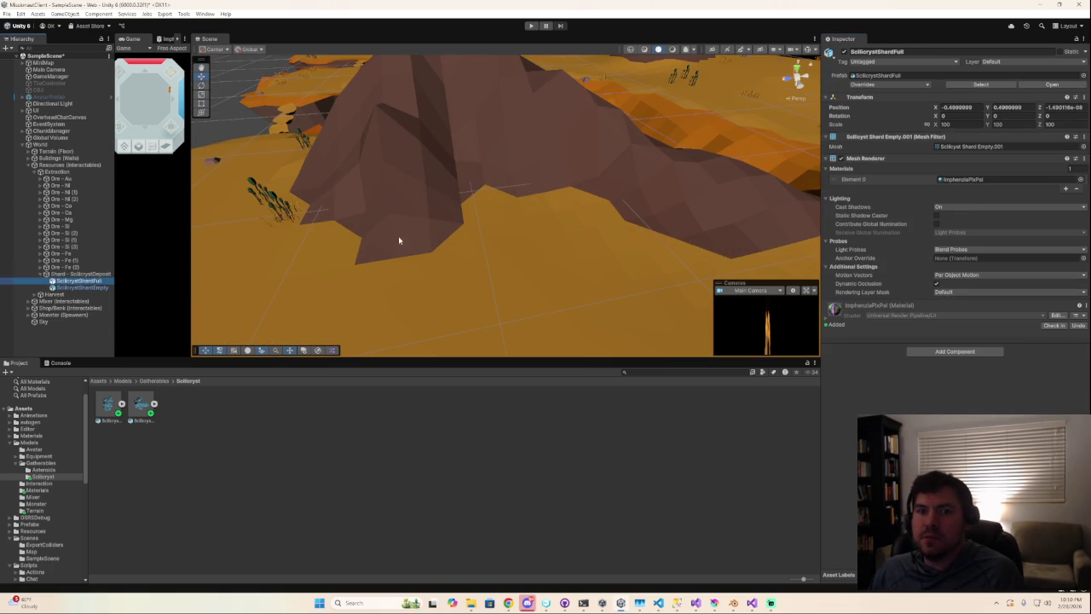
# - Zero the Transform Position of both the Full and Empty shard children
pyautogui.click(977, 107)
pyautogui.write('0')
pyautogui.press('Tab')
pyautogui.write('0')
pyautogui.press('Tab')
pyautogui.write('0')
pyautogui.click(81, 288)
pyautogui.click(959, 108)
pyautogui.press('Tab')
pyautogui.write('0')
pyautogui.press('Tab')
# - Frame the shard and give both the Full and Empty shards an X rotation of -90
pyautogui.scroll(-3, 511, 213)
pyautogui.scroll(-2, 389, 214)
pyautogui.scroll(-2, 586, 112)
pyautogui.press('f')
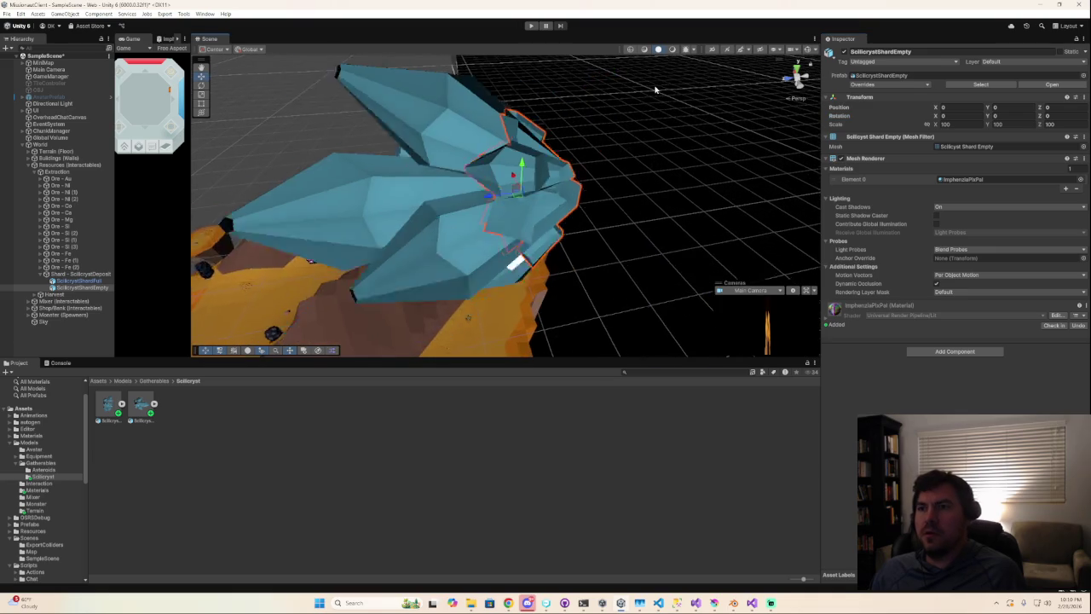
pyautogui.scroll(-2, 465, 174)
pyautogui.moveTo(465, 174)
pyautogui.keyDown('alt'); pyautogui.mouseDown()
pyautogui.moveTo(309, 176)
pyautogui.moveTo(387, 174)
pyautogui.moveTo(438, 209)
pyautogui.moveTo(562, 220)
pyautogui.moveTo(521, 204)
pyautogui.moveTo(321, 248)
pyautogui.mouseUp(); pyautogui.keyUp('alt')
pyautogui.scroll(-4, 514, 199)
pyautogui.press('Up')
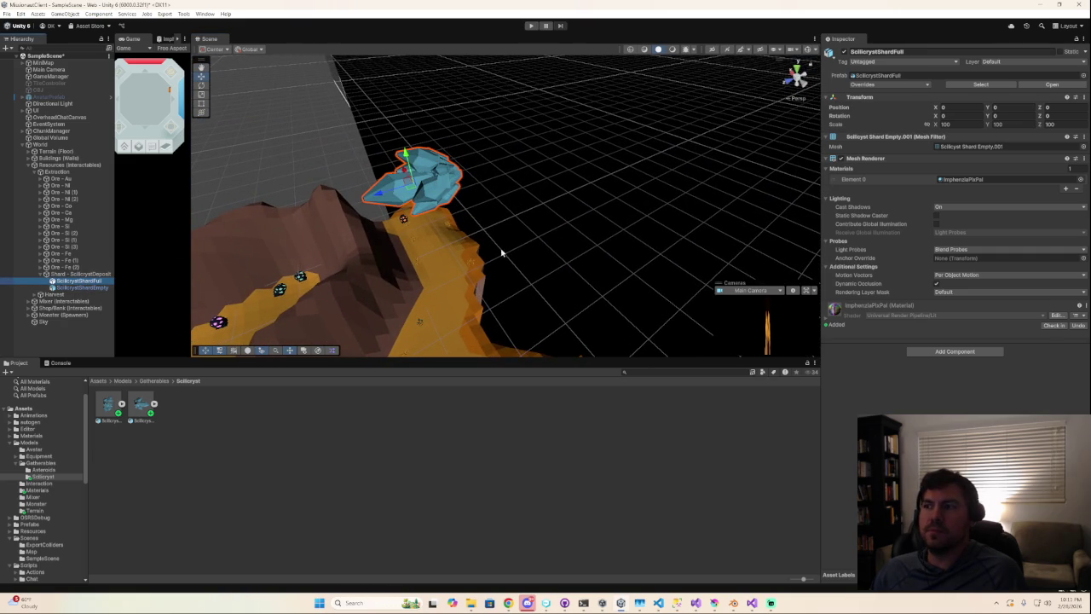
pyautogui.click(975, 117)
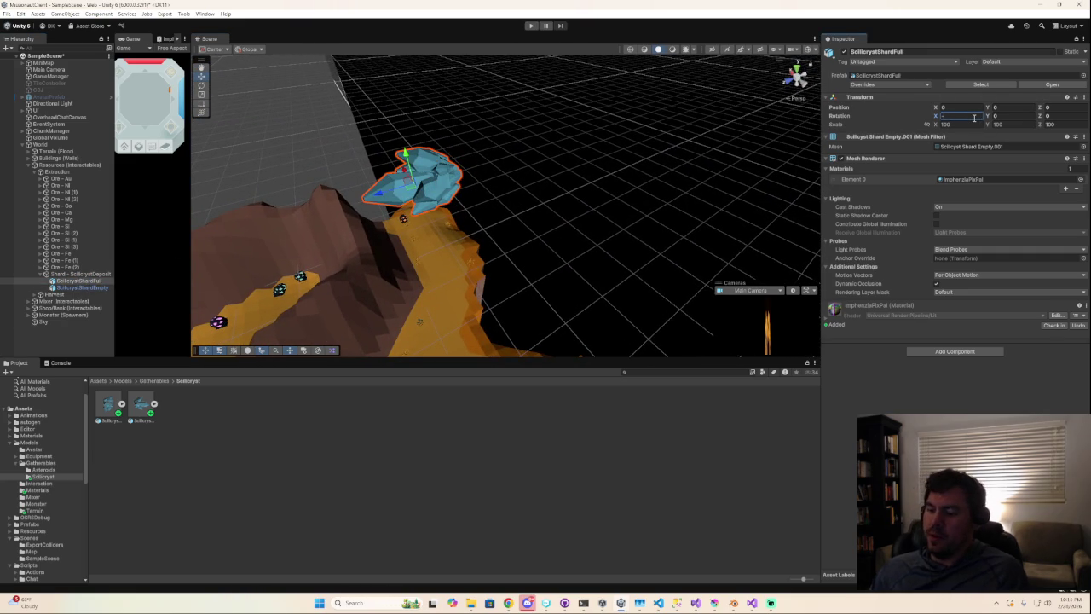
pyautogui.write('90')
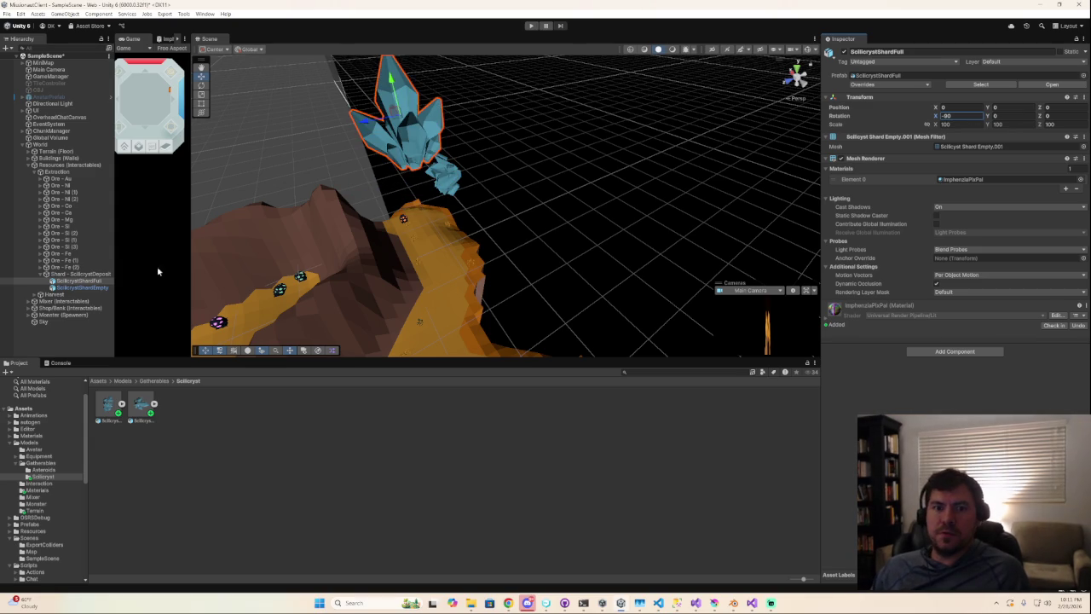
pyautogui.click(81, 287)
pyautogui.click(961, 117)
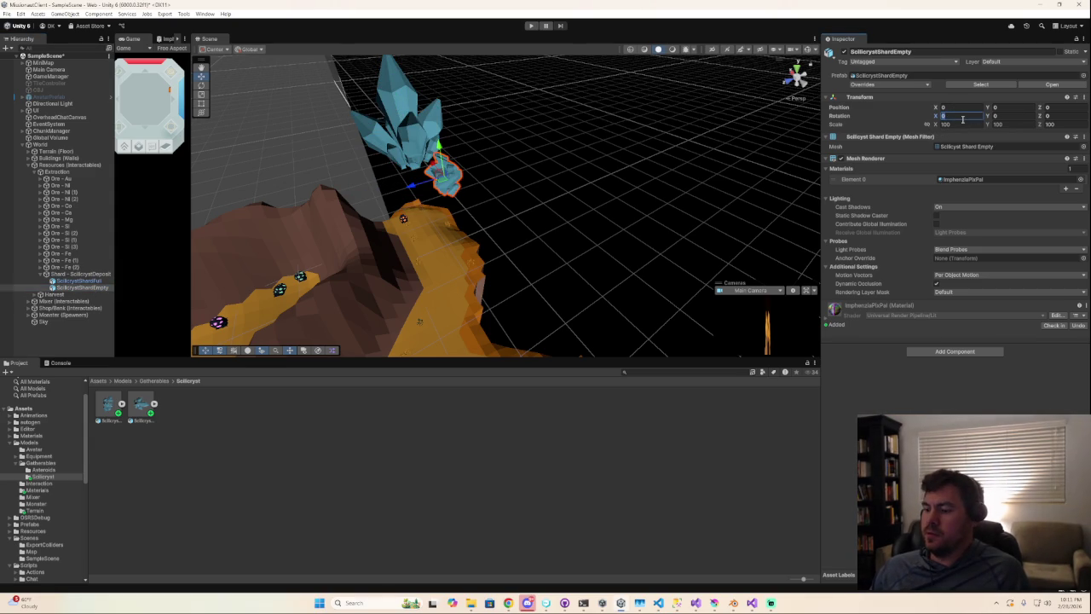
pyautogui.write('-90')
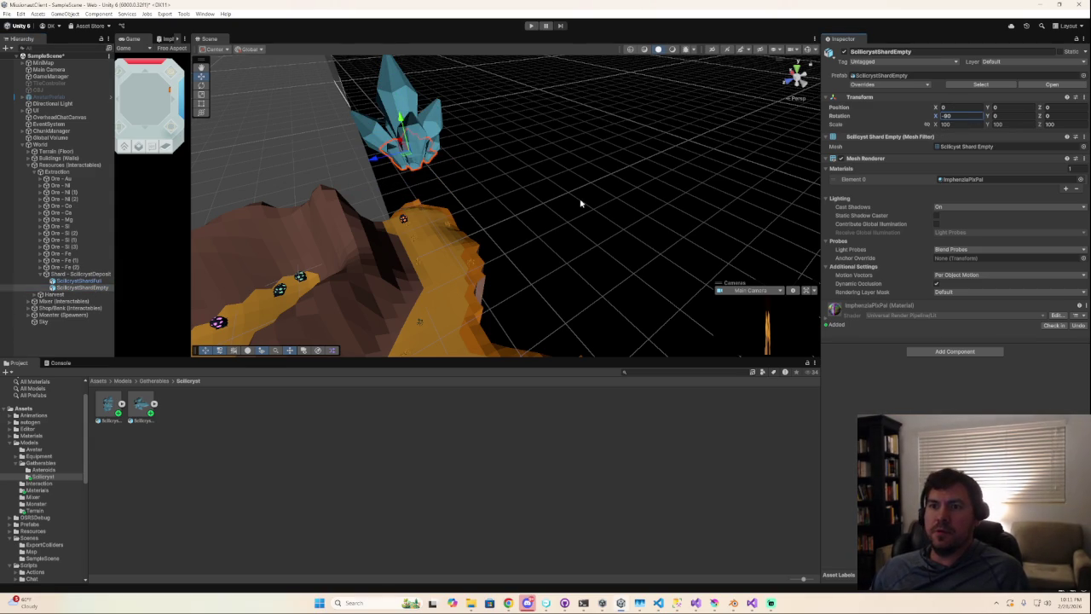
# - Select the large Full crystal, centre it in the Scene view, then return to Blender
pyautogui.scroll(2, 487, 159)
pyautogui.scroll(1, 469, 156)
pyautogui.scroll(2, 440, 145)
pyautogui.click(367, 111)
pyautogui.moveTo(438, 147)
pyautogui.mouseDown(button='middle')
pyautogui.moveTo(540, 93)
pyautogui.moveTo(628, 282)
pyautogui.mouseUp(button='middle')
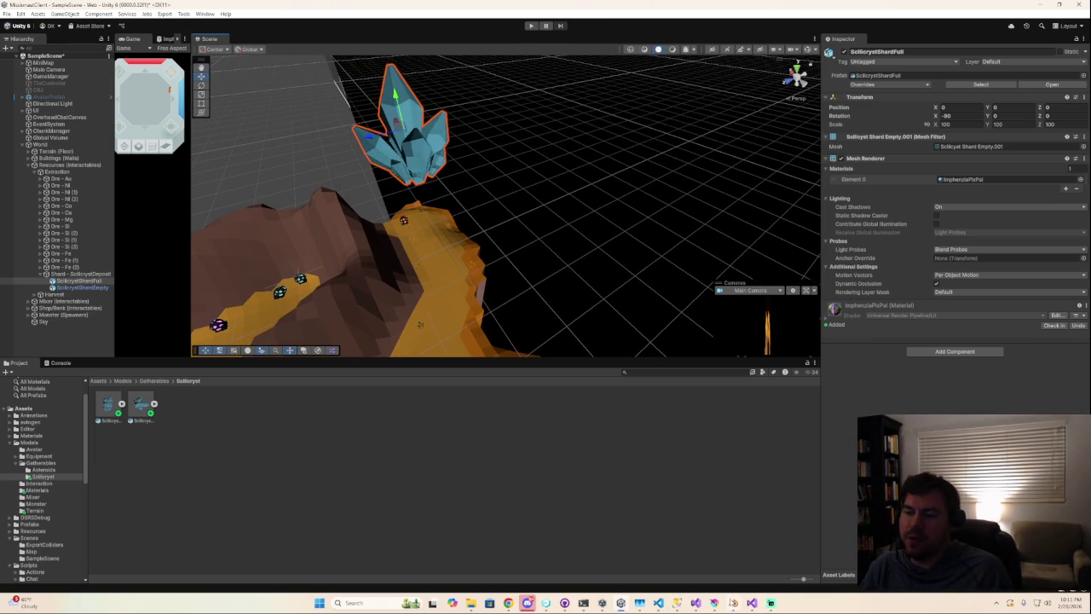
pyautogui.click(733, 603)
pyautogui.moveTo(411, 339)
pyautogui.mouseDown(button='middle')
pyautogui.moveTo(441, 358)
pyautogui.moveTo(480, 353)
pyautogui.mouseUp(button='middle')
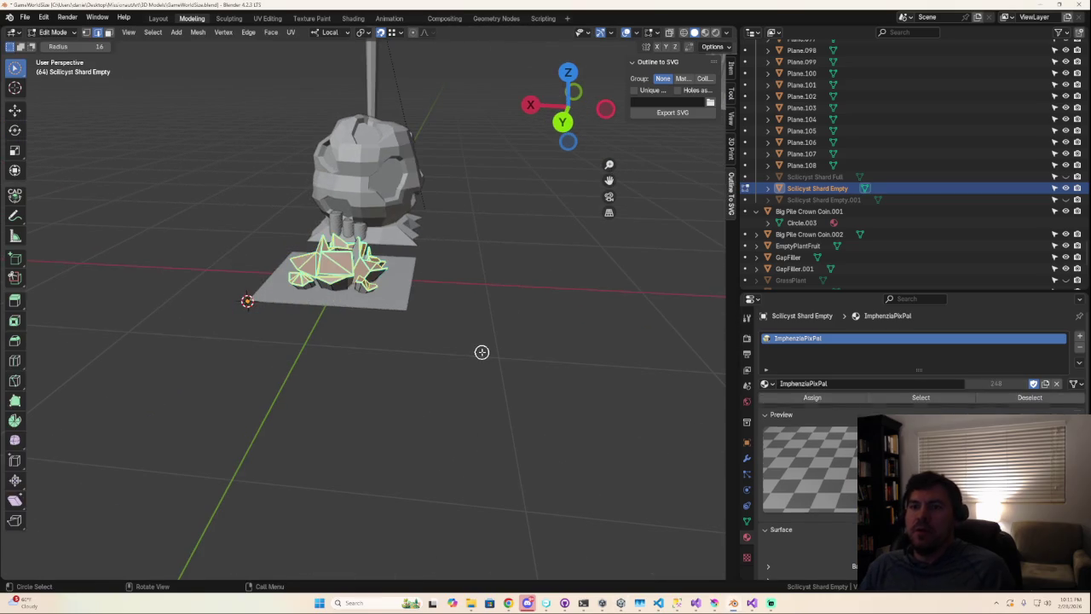
# - Unhide Scilicyst Shard Full and apply its Rotation & Scale with Ctrl+A
pyautogui.click(1065, 178)
pyautogui.click(1066, 178)
pyautogui.click(1066, 178)
pyautogui.click(345, 187)
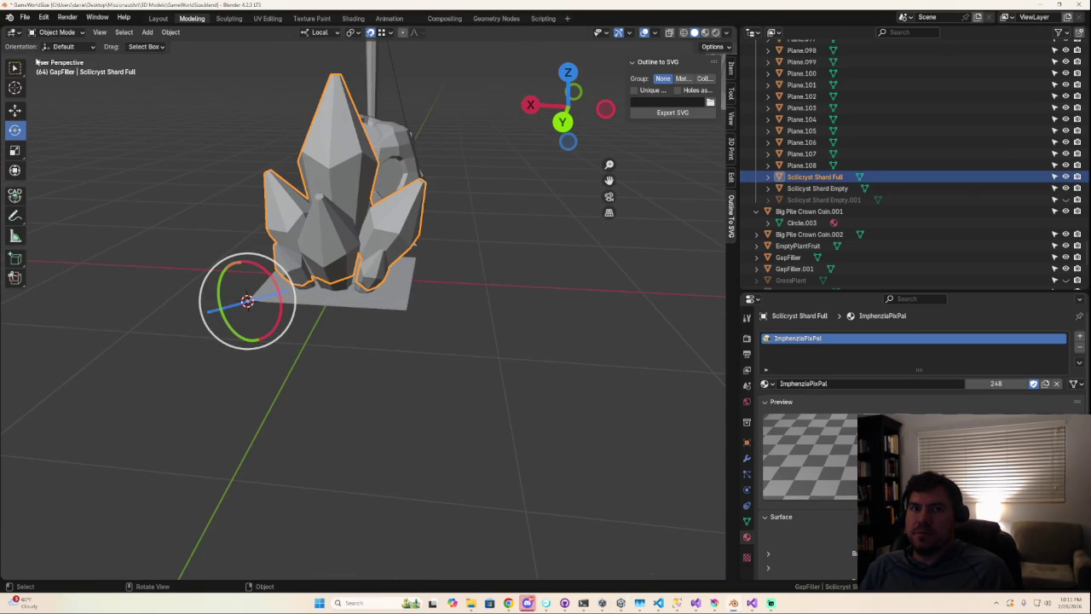
pyautogui.click(25, 17)
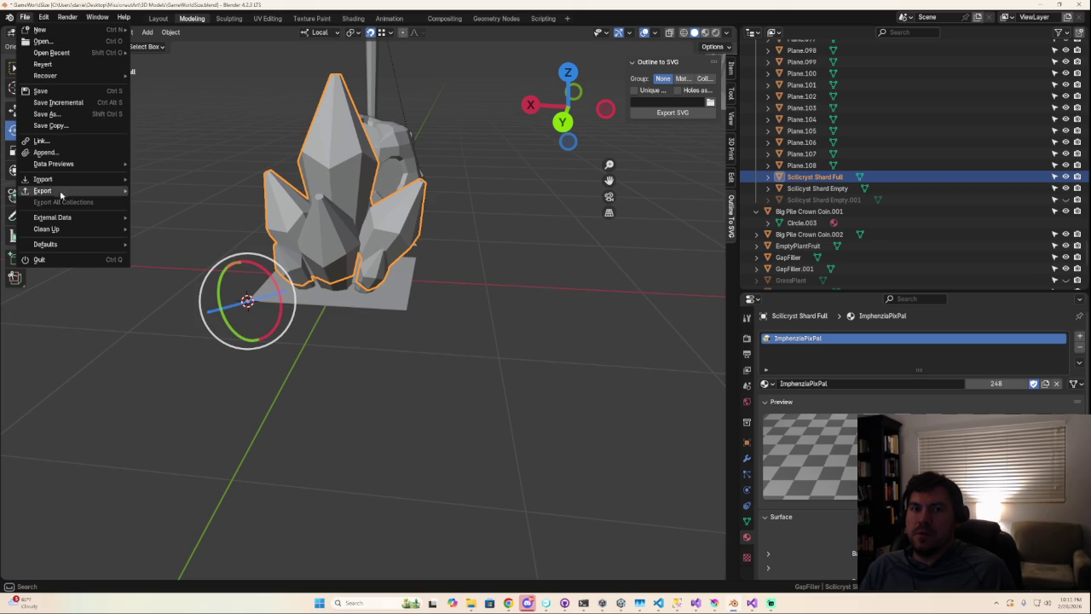
pyautogui.hotkey('ctrl', 'a')
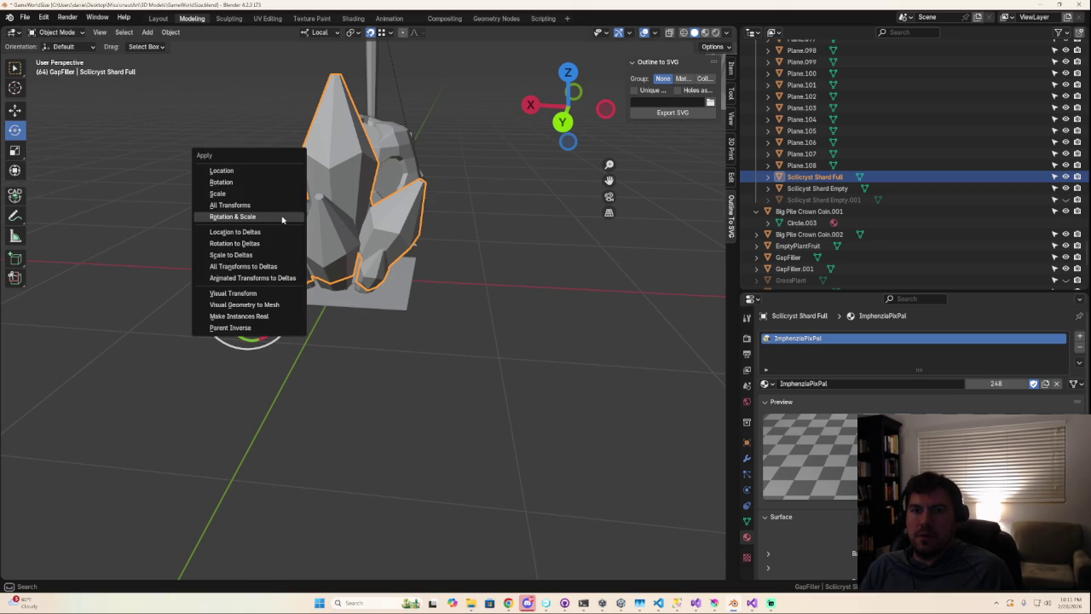
pyautogui.click(282, 220)
pyautogui.click(28, 19)
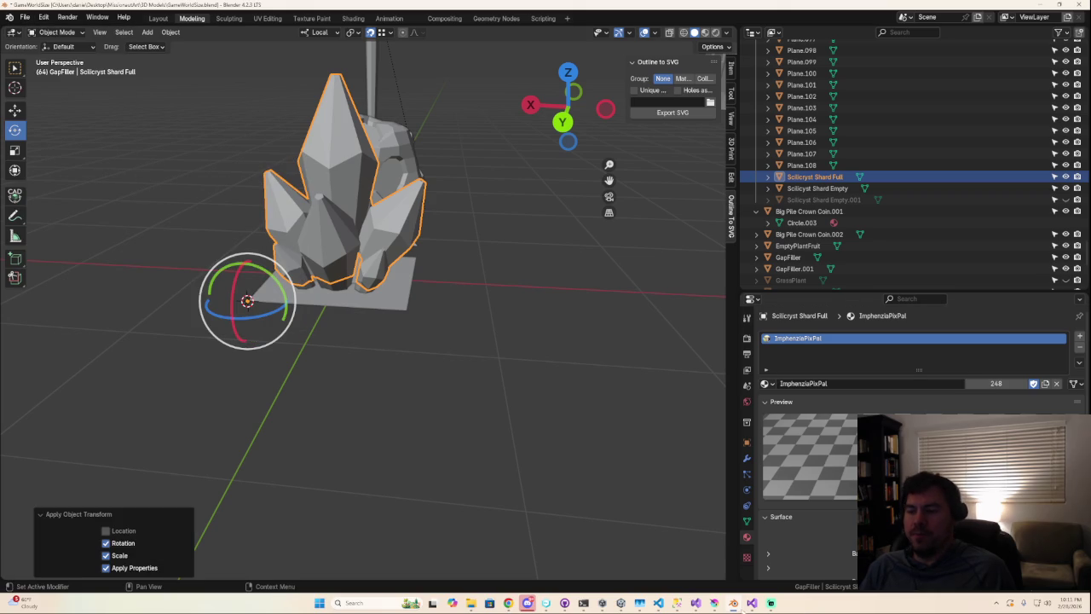
pyautogui.click(621, 603)
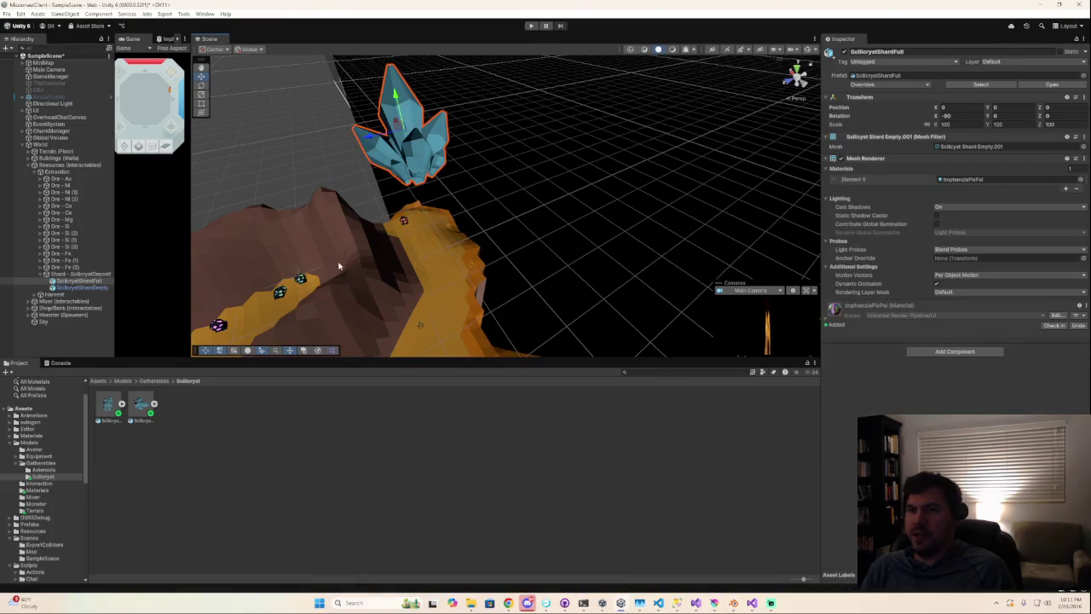
pyautogui.click(330, 162)
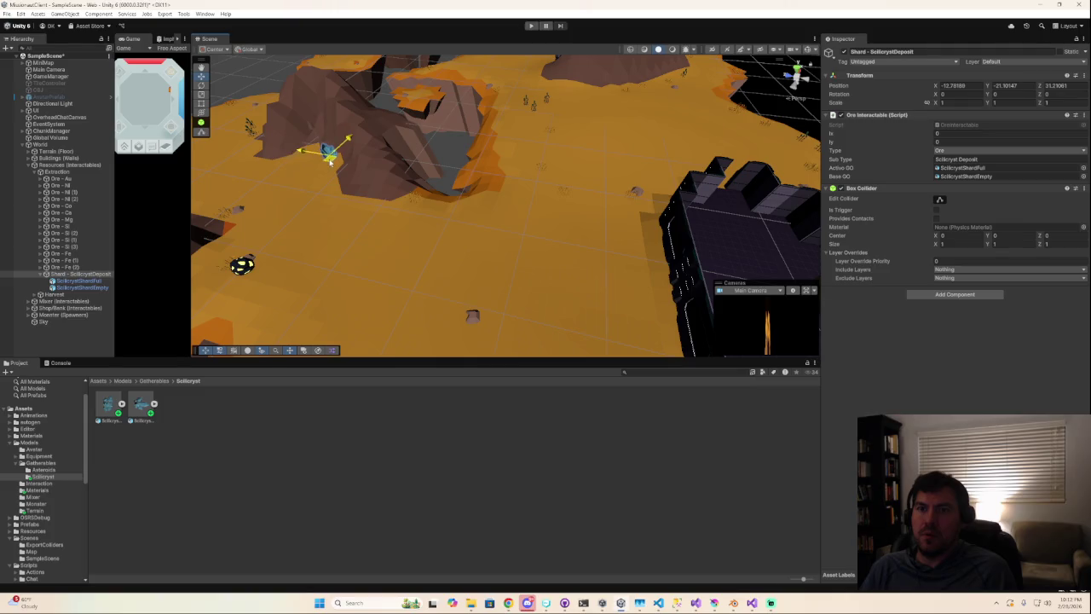
pyautogui.press('f')
pyautogui.moveTo(407, 190)
pyautogui.keyDown('alt'); pyautogui.mouseDown()
pyautogui.moveTo(590, 240)
pyautogui.moveTo(555, 161)
pyautogui.moveTo(478, 141)
pyautogui.moveTo(457, 109)
pyautogui.moveTo(514, 86)
pyautogui.moveTo(327, 92)
pyautogui.moveTo(445, 66)
pyautogui.moveTo(604, 71)
pyautogui.moveTo(604, 120)
pyautogui.mouseUp(); pyautogui.keyUp('alt')
pyautogui.scroll(3, 511, 85)
pyautogui.scroll(-3, 518, 80)
pyautogui.scroll(3, 604, 86)
pyautogui.scroll(-4, 603, 94)
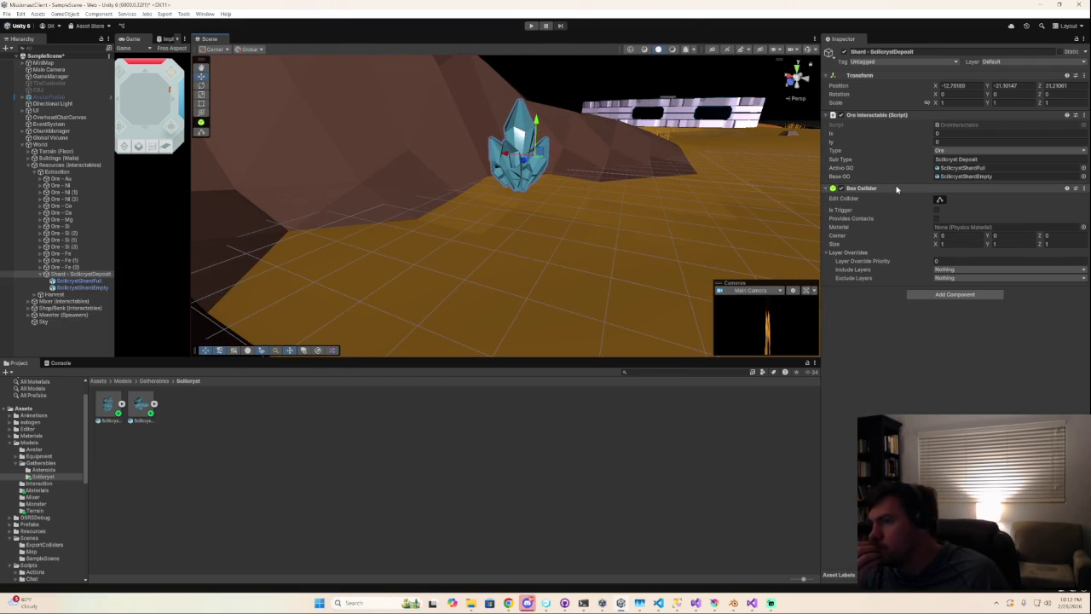
pyautogui.click(77, 281)
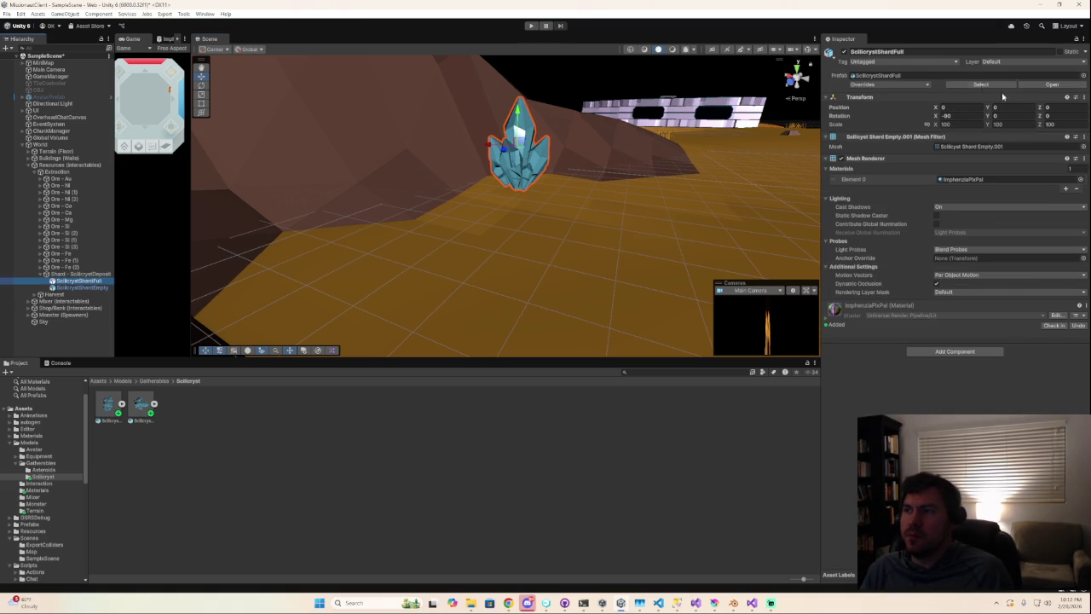
pyautogui.click(81, 287)
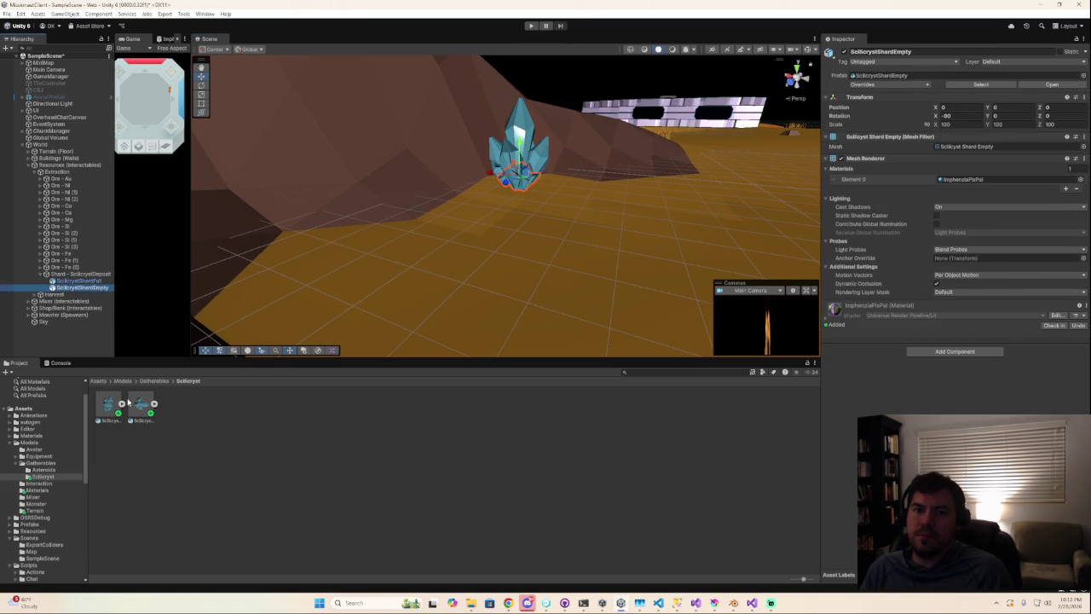
pyautogui.click(139, 405)
# - Set the Full shard's import Normals to Calculate, then answer the unsaved-changes prompt
pyautogui.click(921, 107)
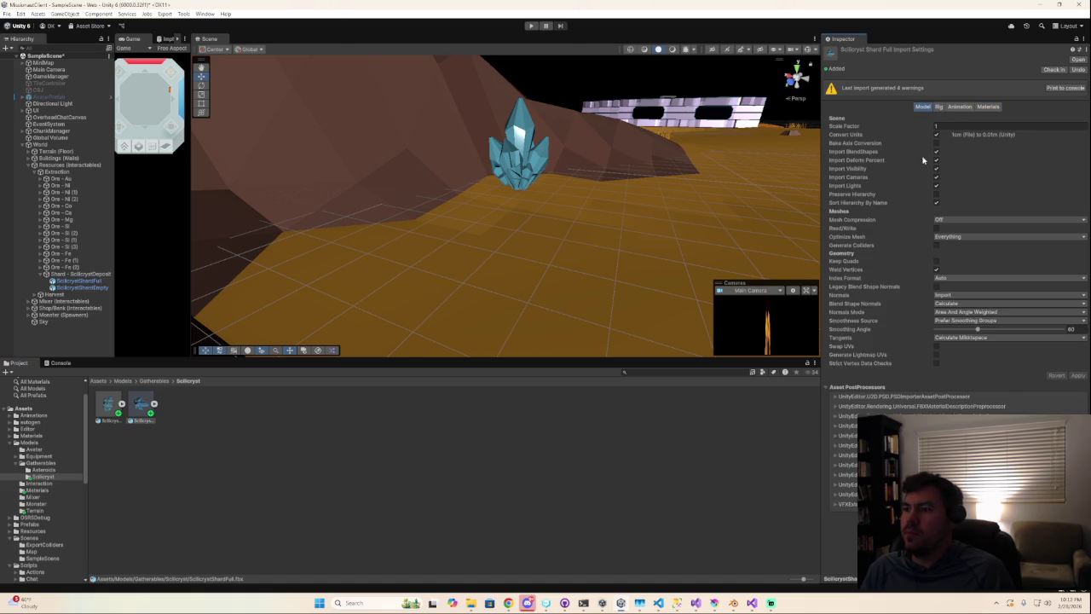
pyautogui.click(954, 296)
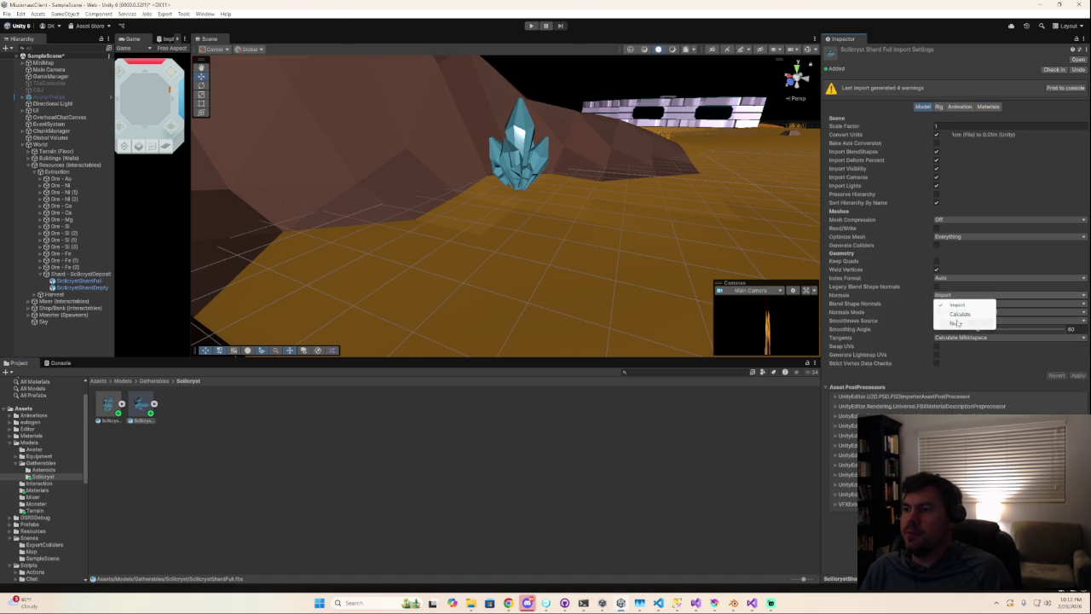
pyautogui.click(959, 315)
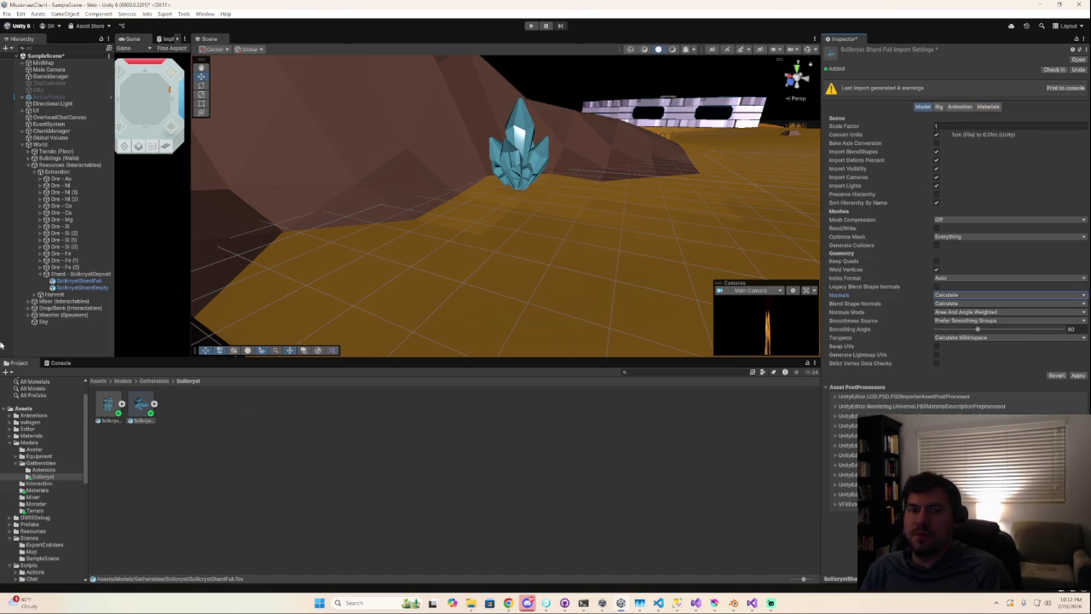
pyautogui.click(77, 281)
pyautogui.click(541, 318)
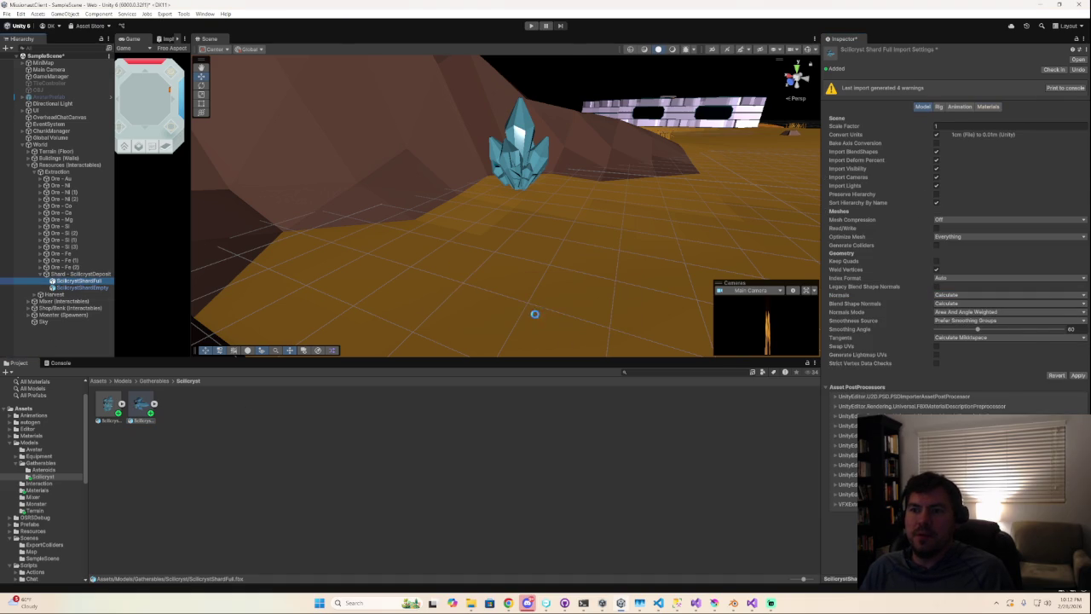
# - Set ScilicrystShardEmpty's import Normals to Calculate and apply the change
pyautogui.click(94, 289)
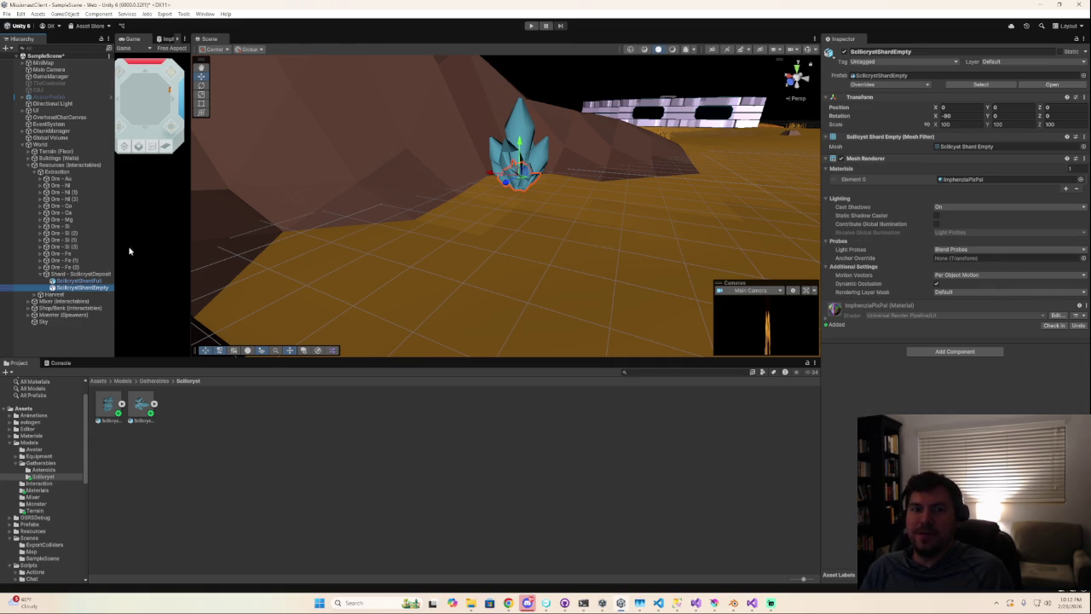
pyautogui.click(109, 405)
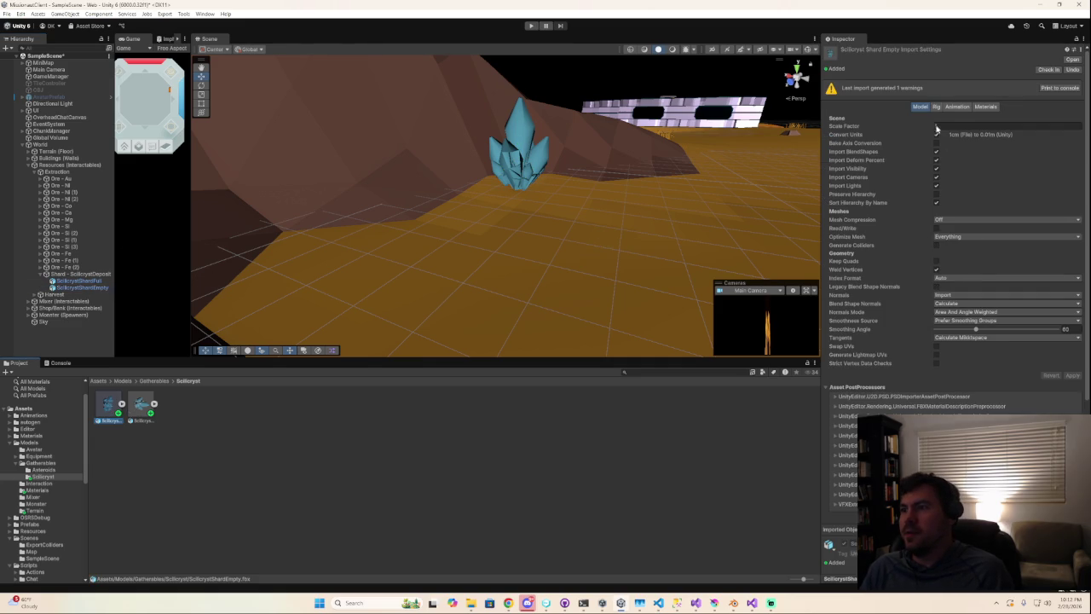
pyautogui.click(938, 294)
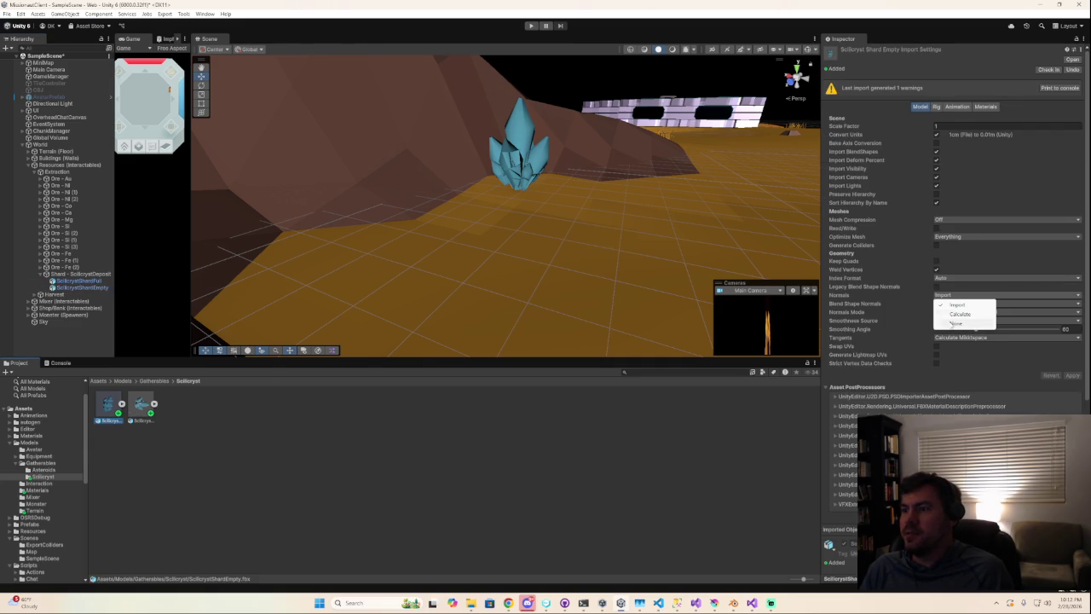
pyautogui.click(951, 316)
pyautogui.click(1072, 375)
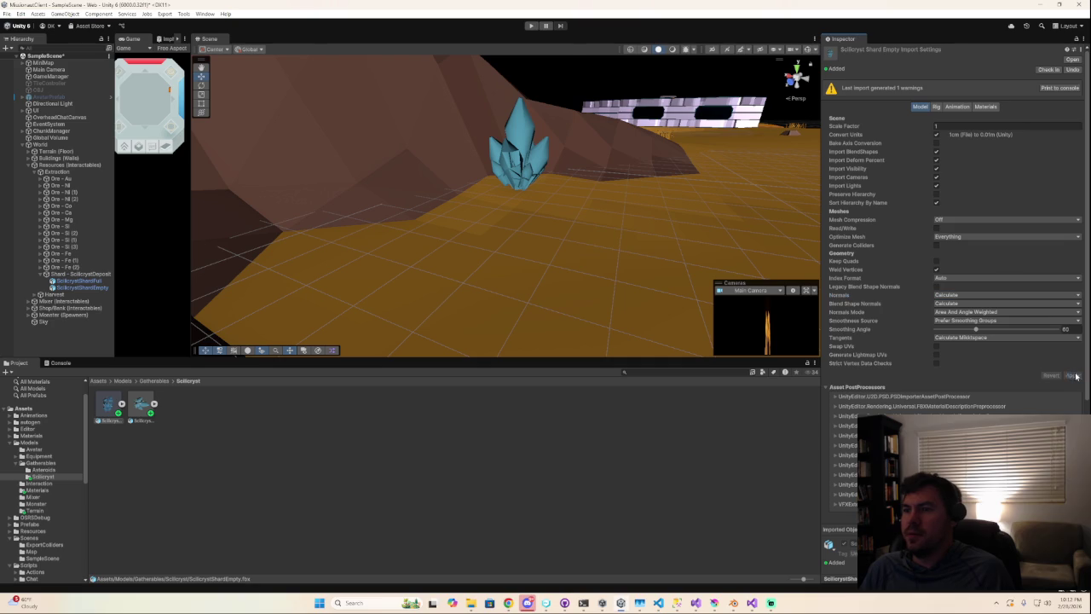
# - Inspect the crystal in the Scene view and discard the unapplied import changes
pyautogui.moveTo(580, 243); pyautogui.dragTo(549, 177, button='right')
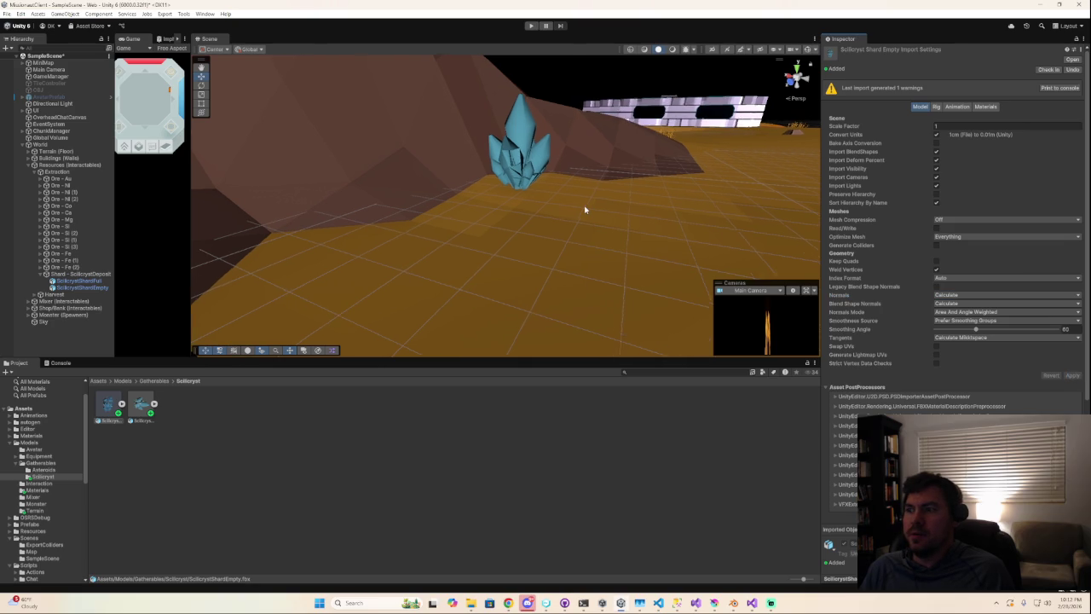
pyautogui.click(536, 172)
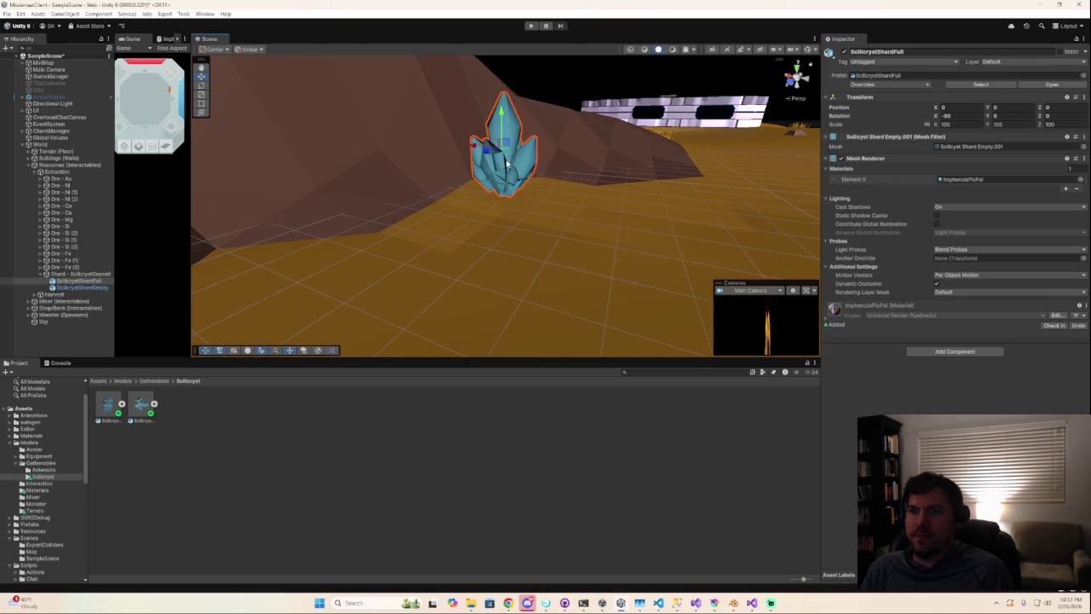
pyautogui.doubleClick(71, 282)
pyautogui.click(141, 405)
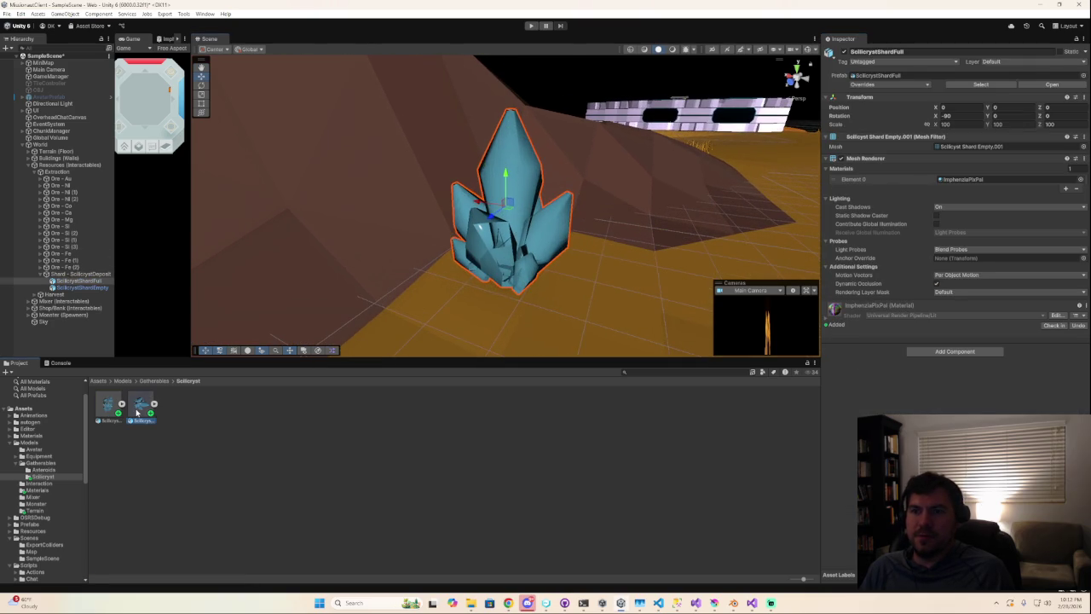
pyautogui.moveTo(614, 302)
pyautogui.mouseDown(button='right')
pyautogui.moveTo(290, 267)
pyautogui.moveTo(390, 267)
pyautogui.mouseUp(button='right')
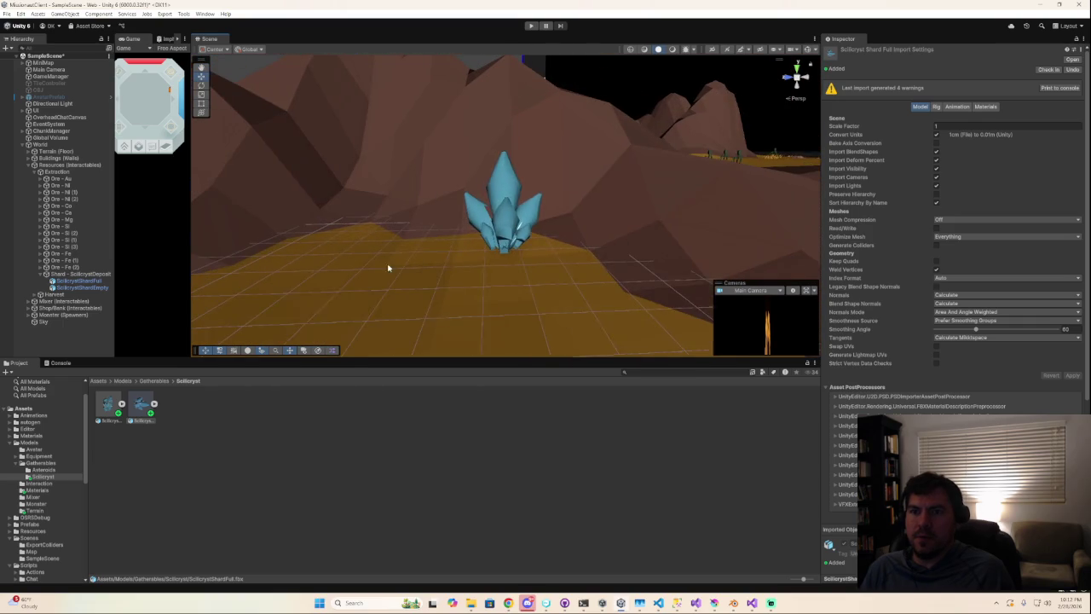
pyautogui.click(517, 304)
pyautogui.click(508, 304)
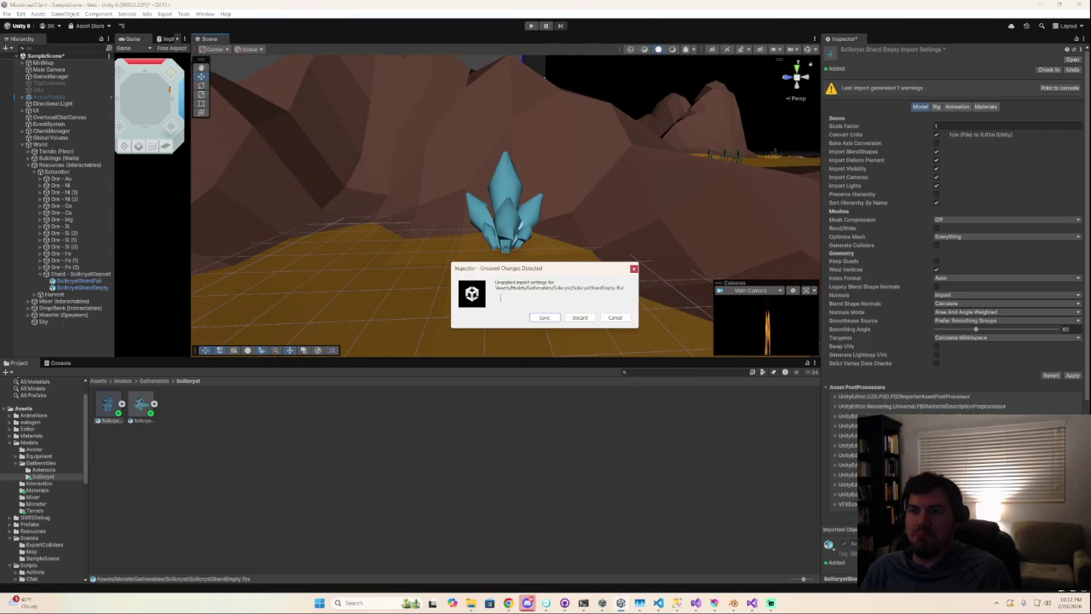
pyautogui.click(579, 318)
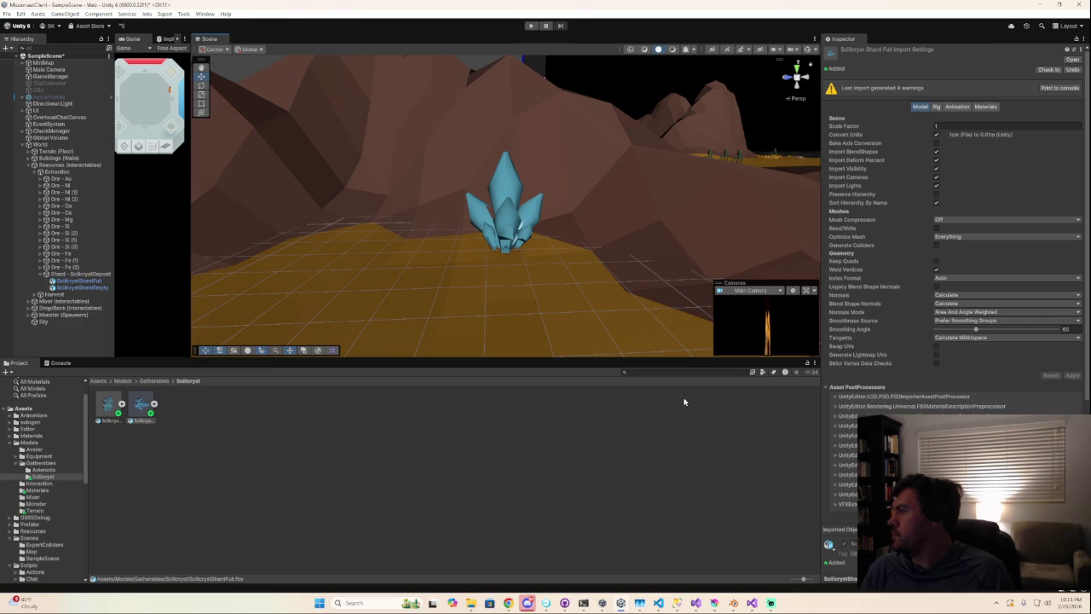
pyautogui.click(734, 604)
# - Turn on the Face Orientation overlay to reveal the crystal's flipped normals
pyautogui.press('Tab')
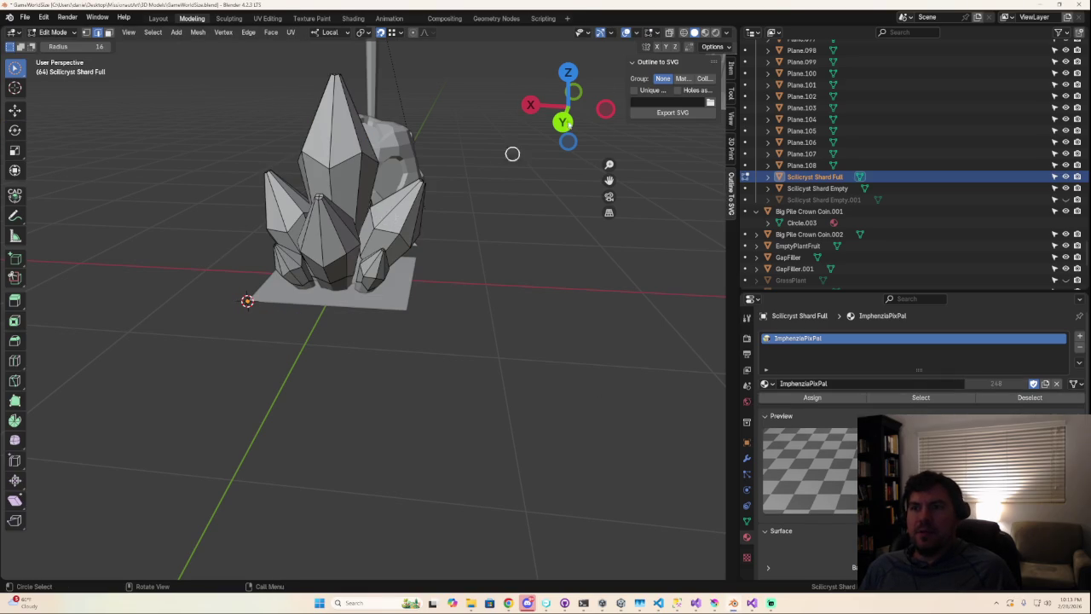
pyautogui.click(637, 34)
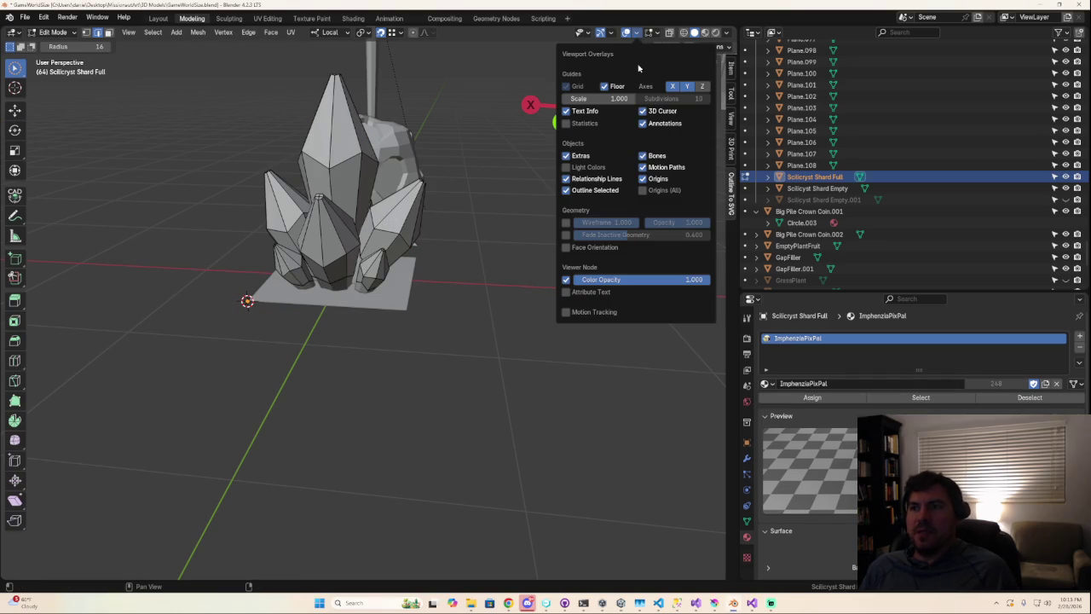
pyautogui.click(566, 247)
pyautogui.moveTo(336, 276)
pyautogui.mouseDown(button='middle')
pyautogui.moveTo(433, 263)
pyautogui.moveTo(461, 233)
pyautogui.moveTo(414, 251)
pyautogui.mouseUp(button='middle')
pyautogui.press('Tab')
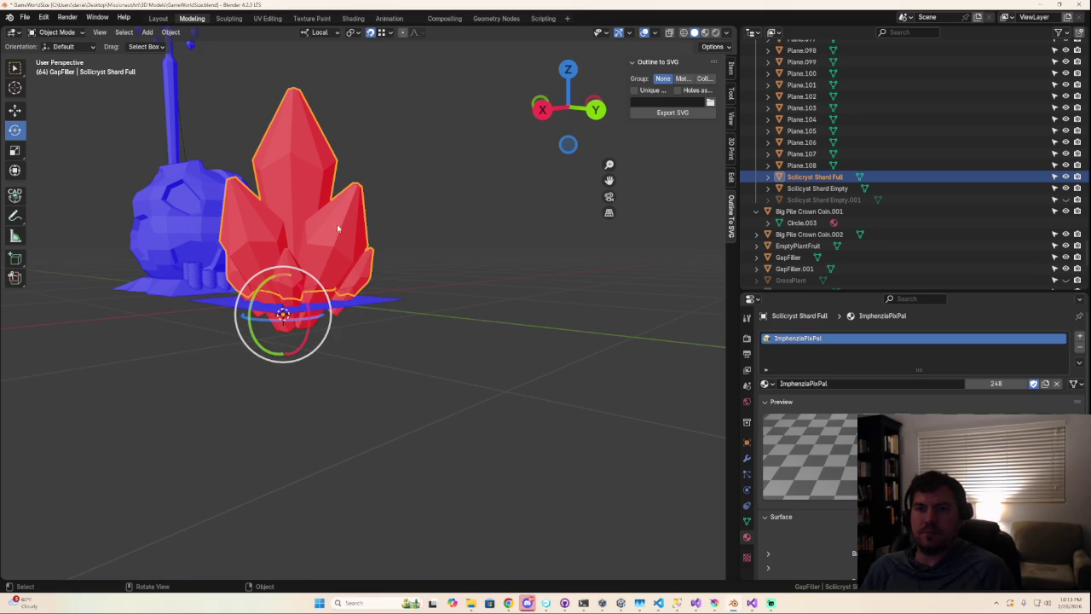
# - Recalculate the Full crystal's mesh normals to face outward
pyautogui.press('Tab')
pyautogui.press('l')
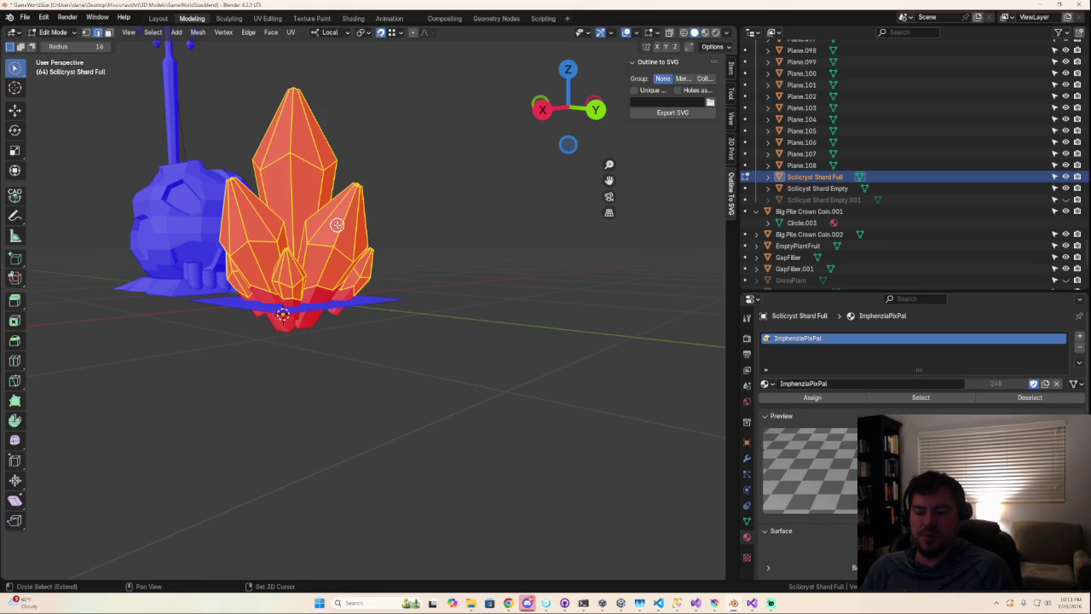
pyautogui.hotkey('shift', 'n')
pyautogui.press('Tab')
# - Select Scilicyst Shard Empty and recalculate its mesh normals outward
pyautogui.click(305, 333)
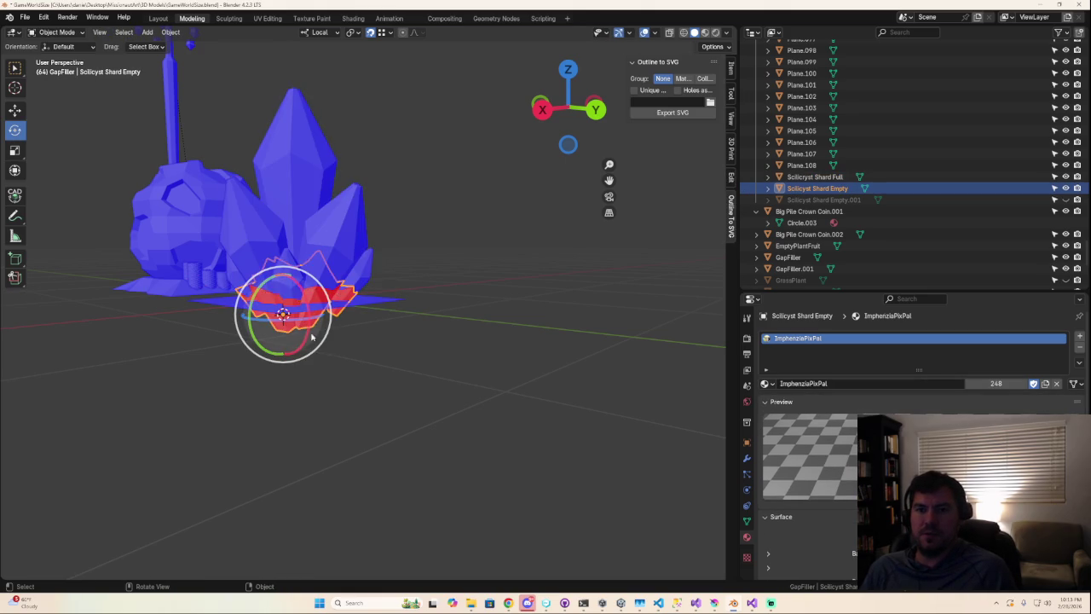
pyautogui.moveTo(415, 316)
pyautogui.mouseDown(button='middle')
pyautogui.moveTo(286, 326)
pyautogui.moveTo(307, 345)
pyautogui.mouseUp(button='middle')
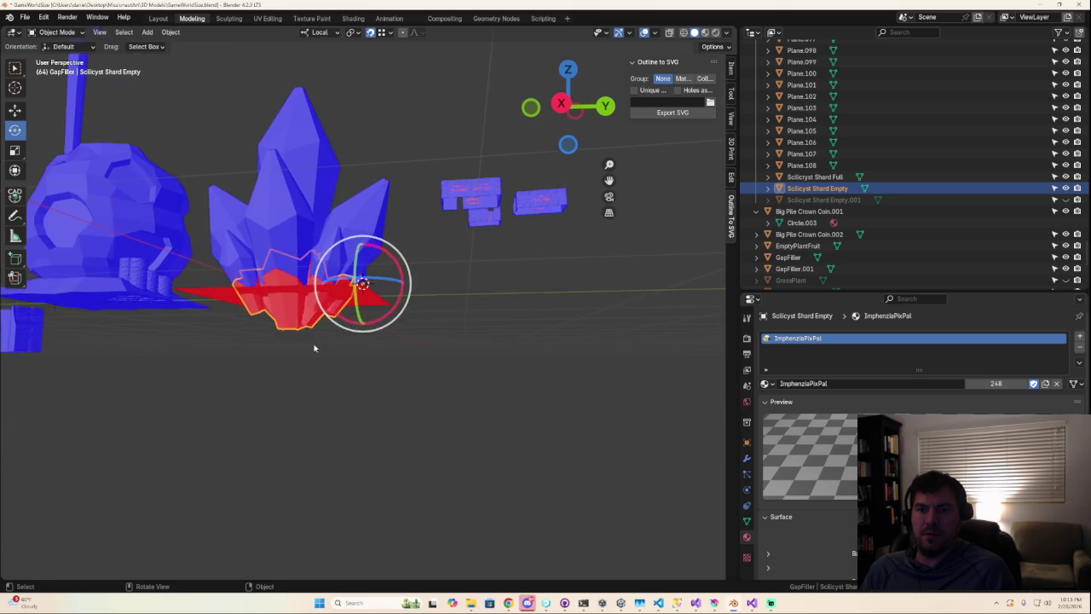
pyautogui.press('Tab')
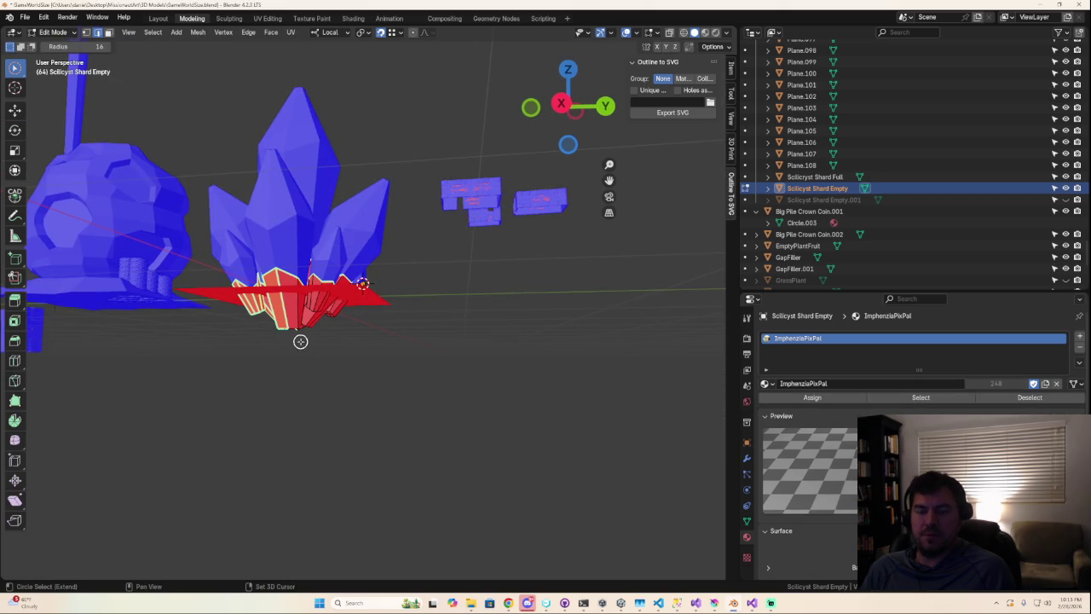
pyautogui.hotkey('shift', 'n')
pyautogui.hotkey('shift', 'n')
pyautogui.press('a')
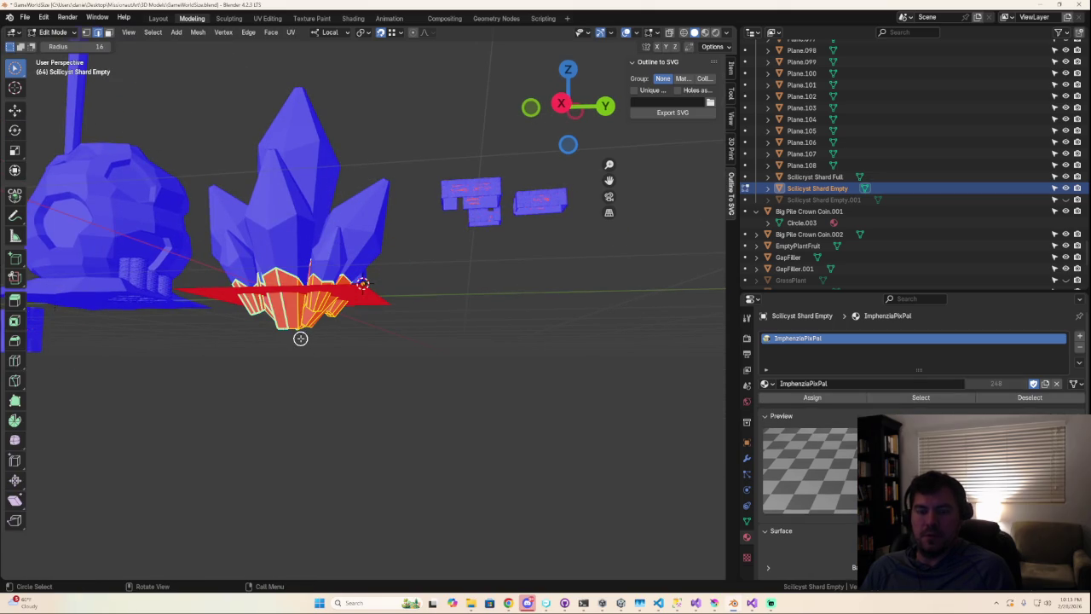
pyautogui.hotkey('shift', 'n')
pyautogui.moveTo(300, 339)
pyautogui.mouseDown(button='middle')
pyautogui.moveTo(227, 358)
pyautogui.moveTo(271, 289)
pyautogui.moveTo(401, 305)
pyautogui.mouseUp(button='middle')
pyautogui.press('Tab')
pyautogui.press('Tab')
pyautogui.press('c')
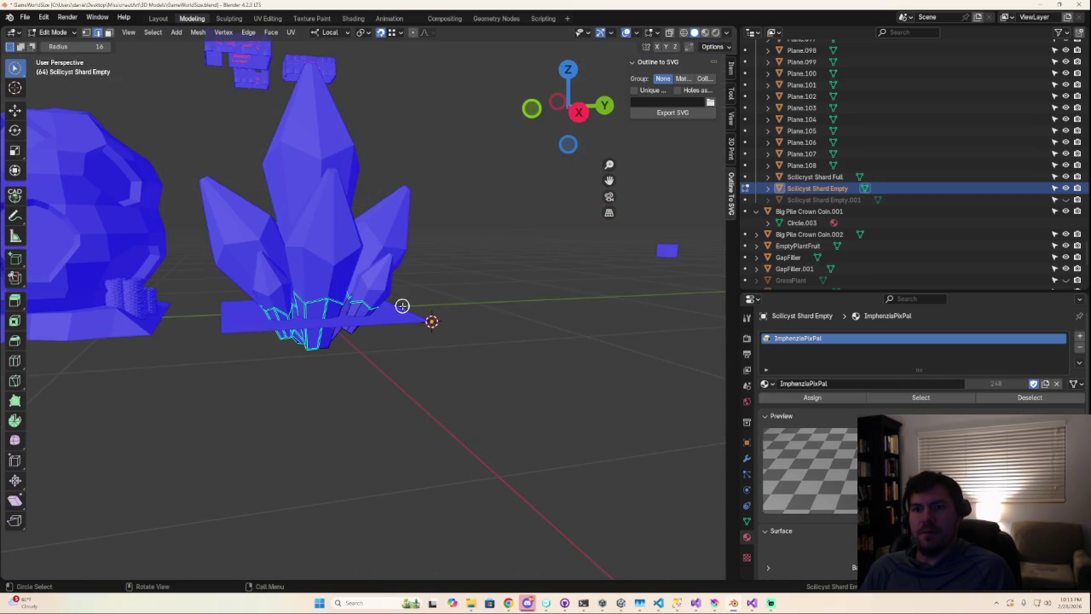
pyautogui.press('Tab')
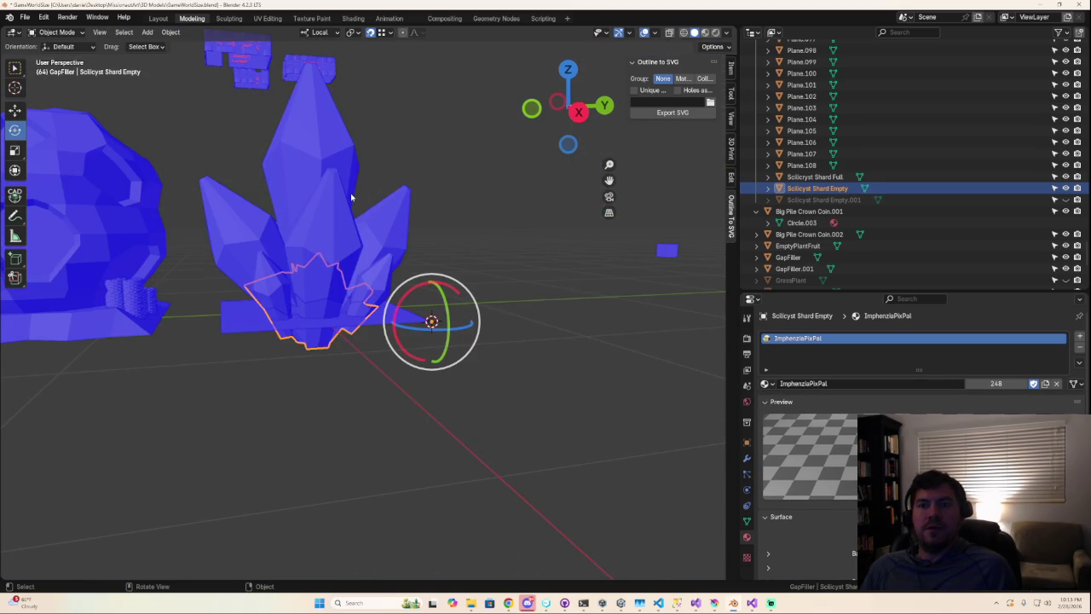
pyautogui.click(328, 188)
# - Export the Full crystal as ScilicrystShardFull.fbx
pyautogui.click(24, 17)
pyautogui.moveTo(42, 190)
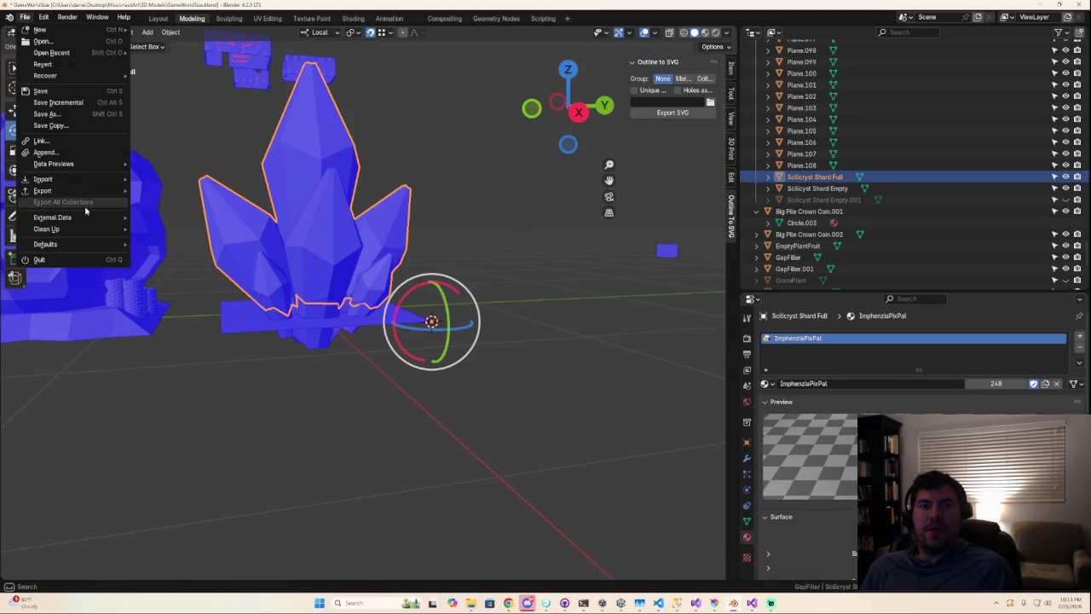
pyautogui.click(161, 293)
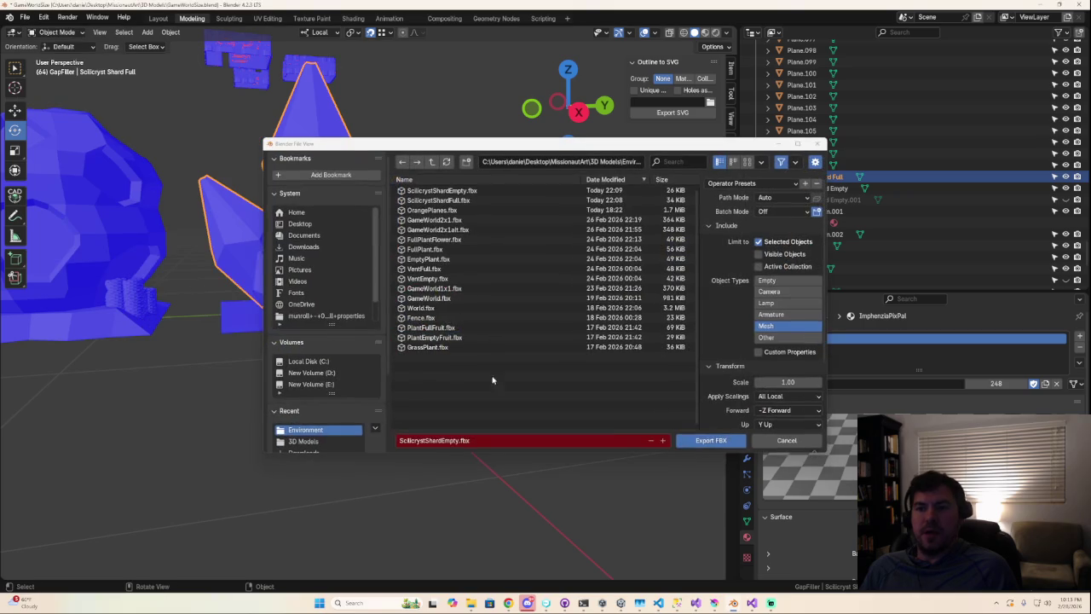
pyautogui.doubleClick(465, 441)
pyautogui.click(465, 441)
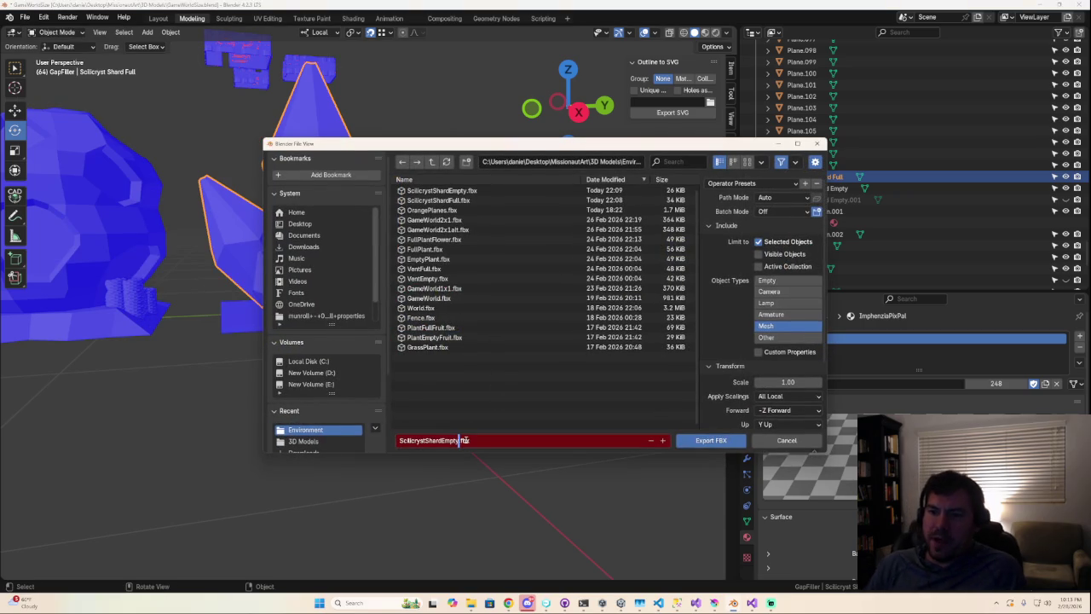
pyautogui.press('BackSpace')
pyautogui.press('BackSpace')
pyautogui.press('BackSpace')
pyautogui.write('ll')
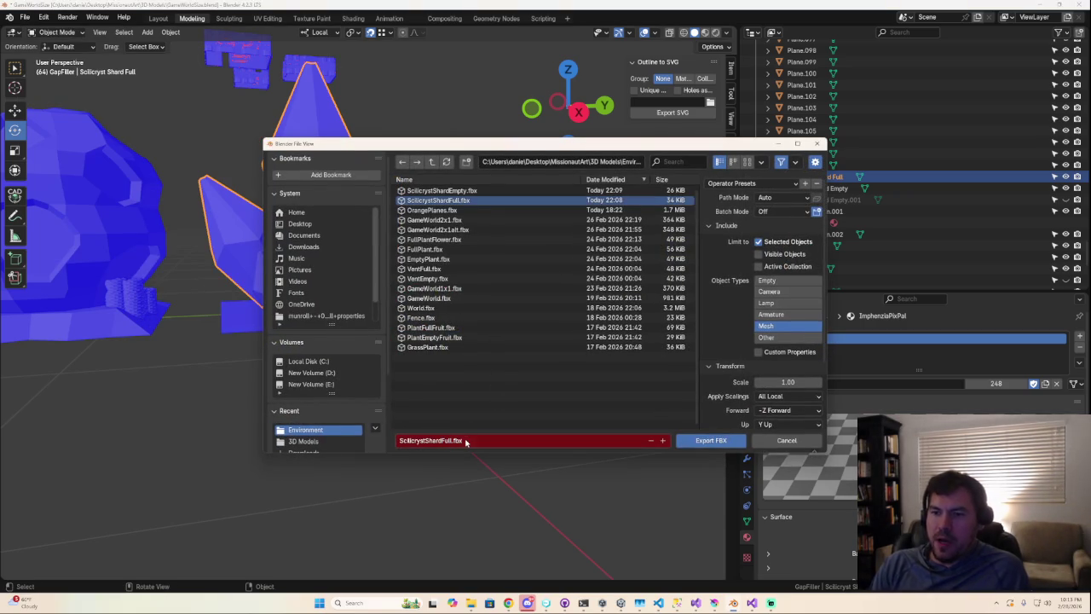
pyautogui.click(716, 441)
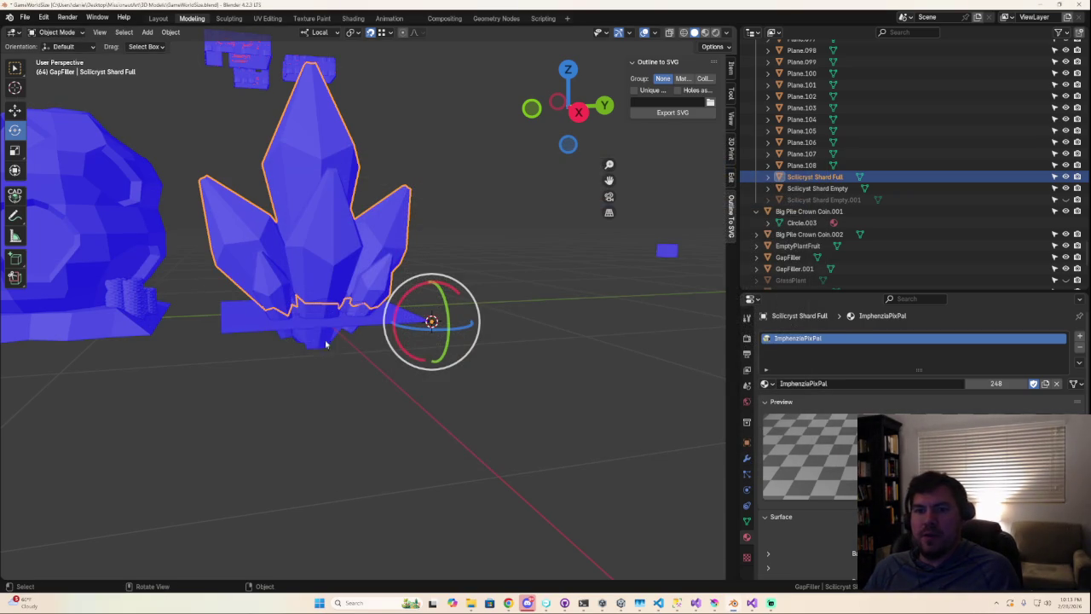
# - Export Scilicyst Shard Empty as ScilicrystShardEmpty.fbx, overwriting the old file
pyautogui.click(319, 320)
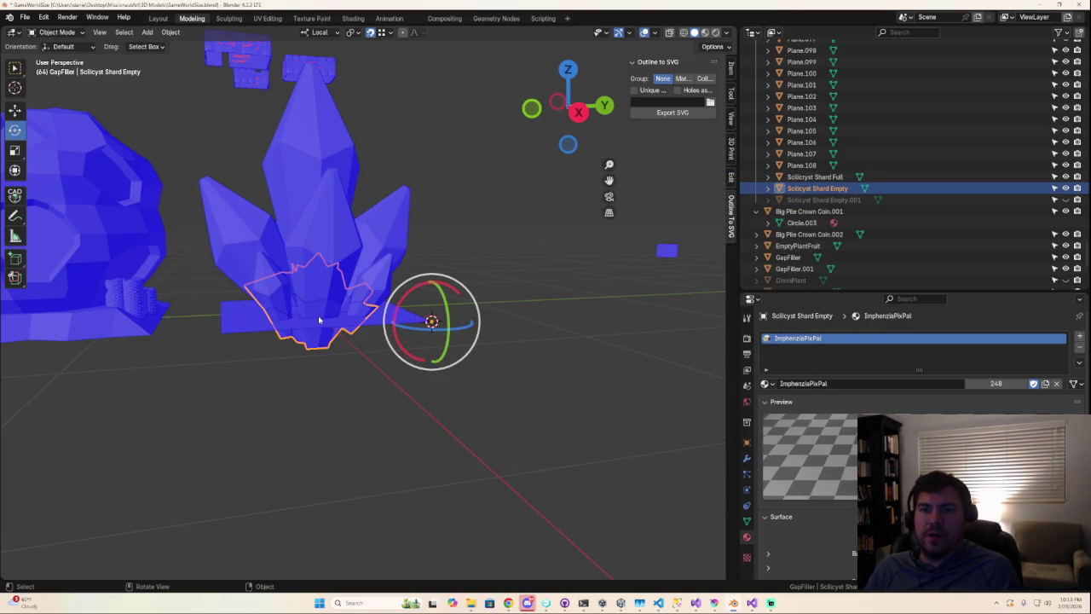
pyautogui.click(25, 17)
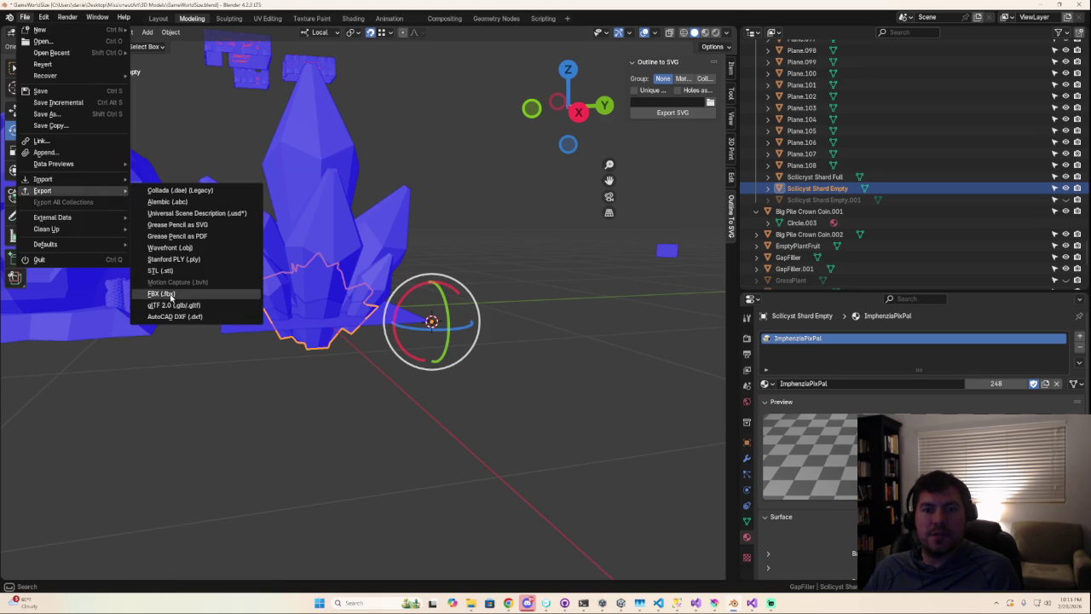
pyautogui.click(161, 293)
pyautogui.click(462, 440)
pyautogui.press('Home')
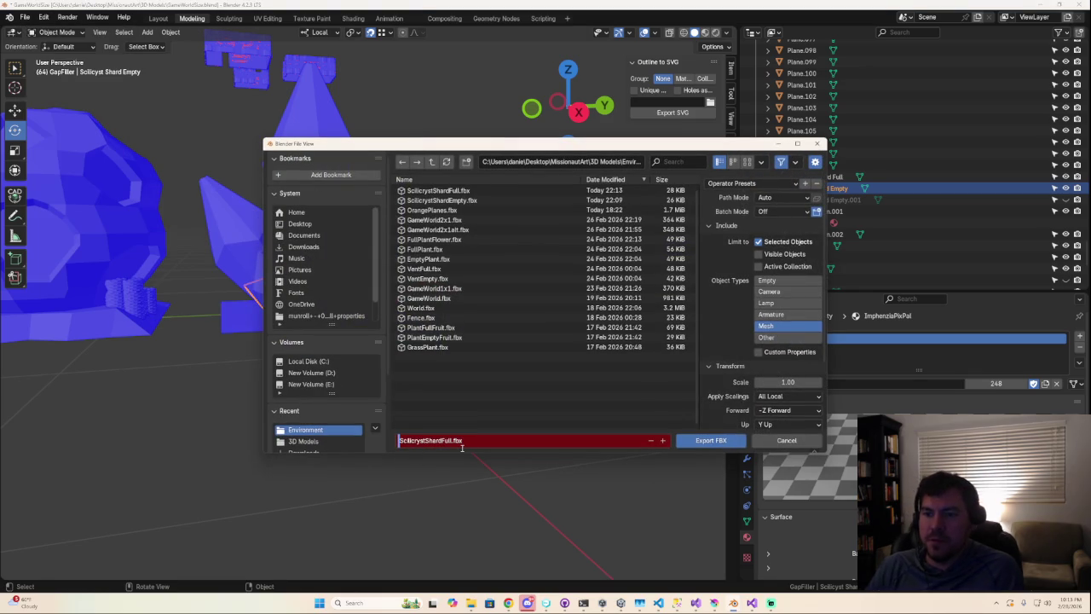
pyautogui.press('Right')
pyautogui.press('Right')
pyautogui.press('Right')
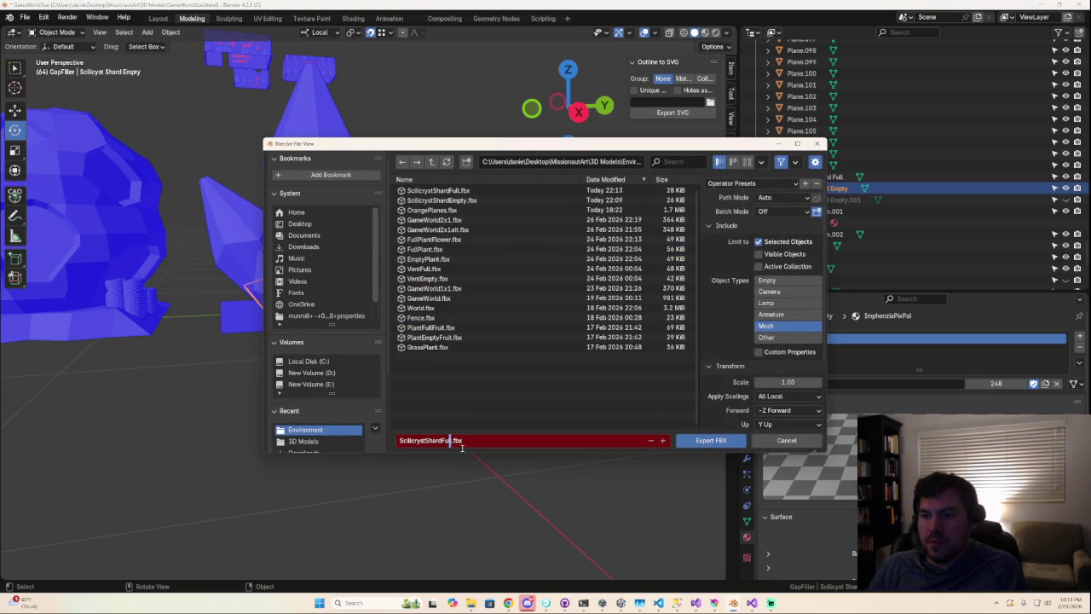
pyautogui.press('BackSpace')
pyautogui.press('BackSpace')
pyautogui.press('BackSpace')
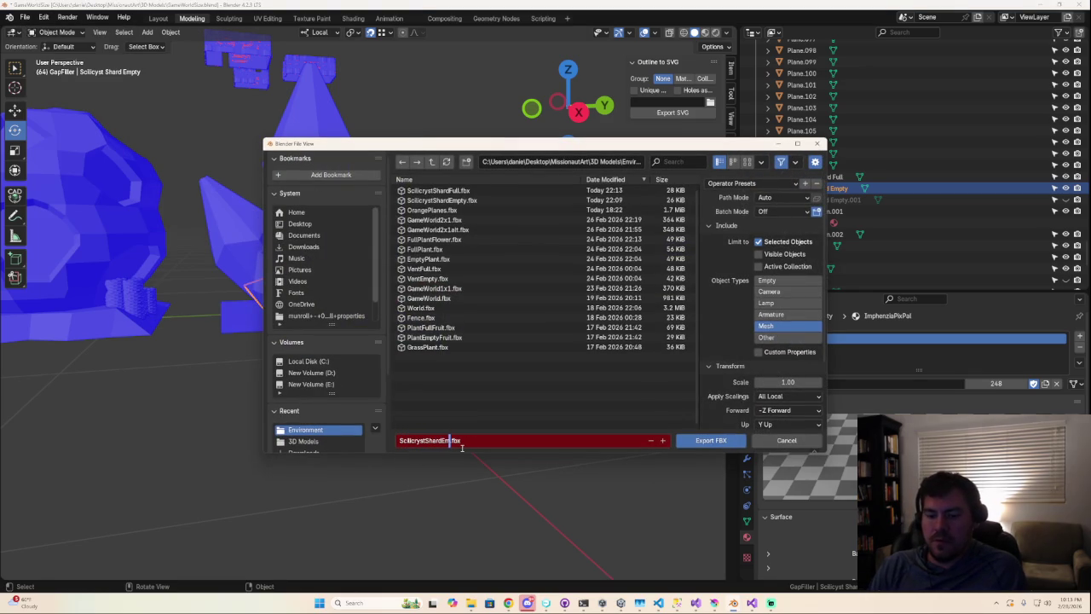
pyautogui.write('Empty')
pyautogui.press('Return')
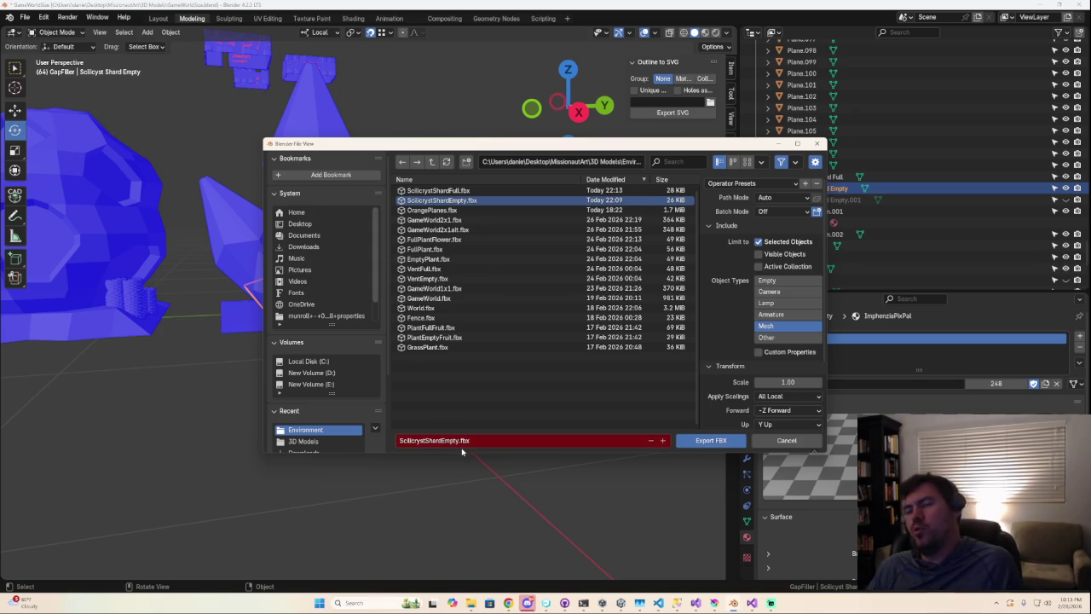
pyautogui.click(719, 443)
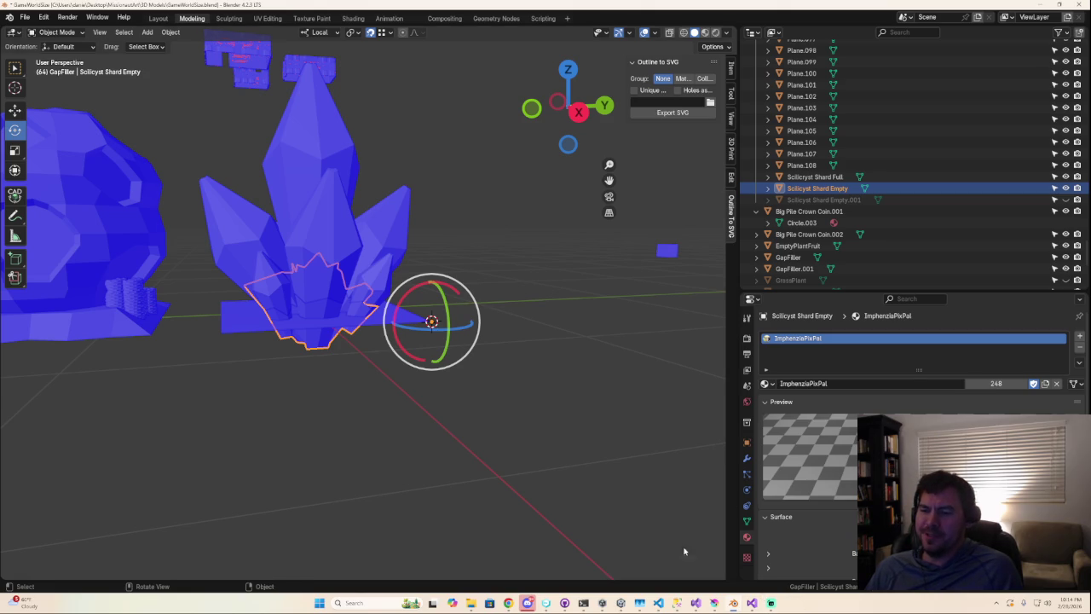
pyautogui.click(627, 606)
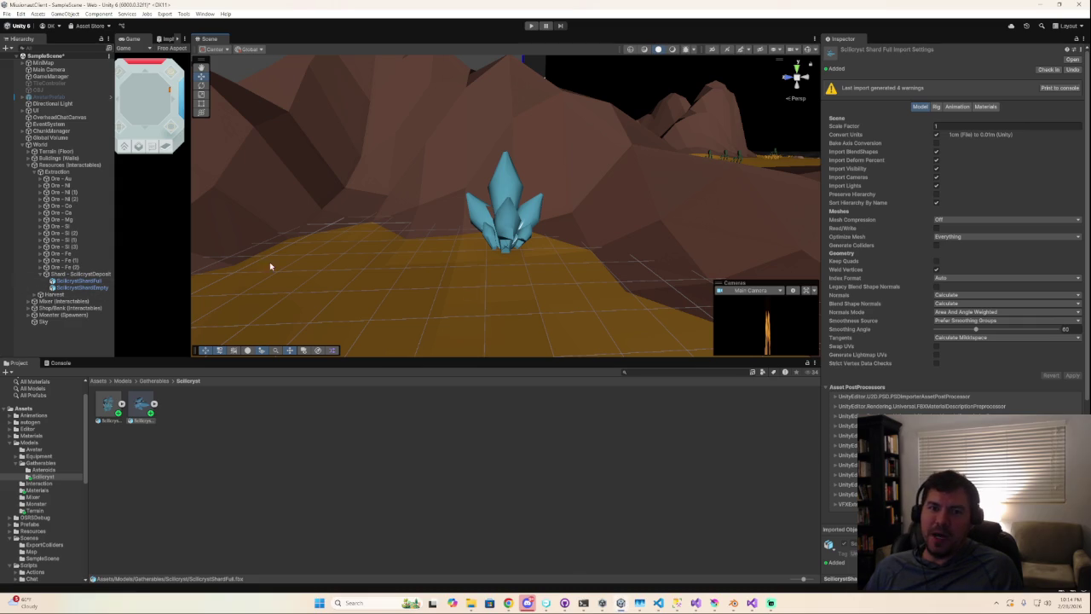
# - Delete the old shard child objects and both shard model assets, then refresh the editor
pyautogui.click(76, 280)
pyautogui.keyDown('shift'); pyautogui.click(82, 287); pyautogui.keyUp('shift')
pyautogui.press('Delete')
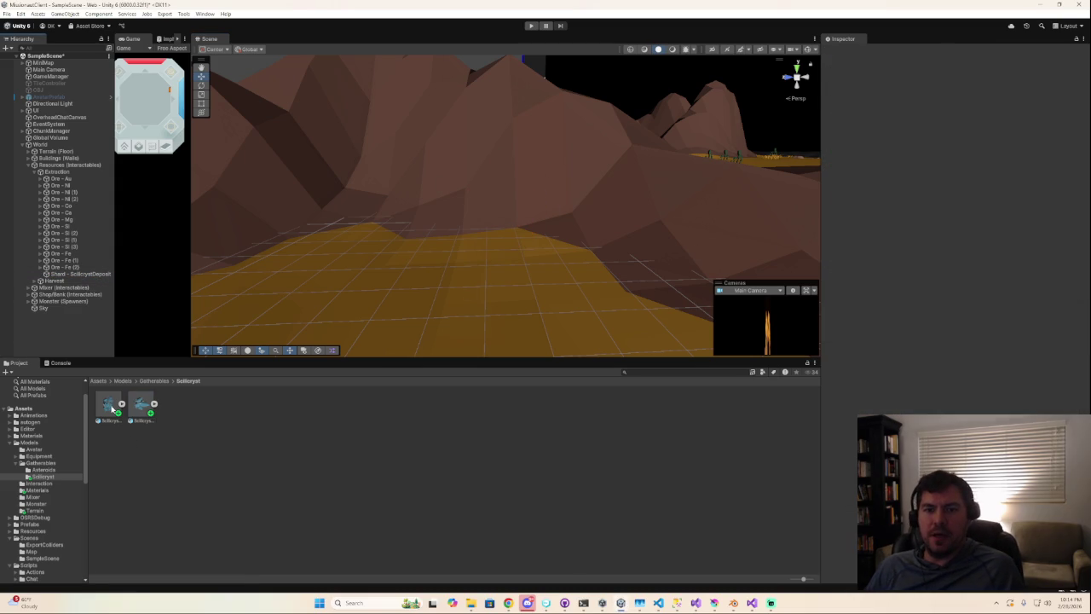
pyautogui.click(108, 406)
pyautogui.keyDown('shift'); pyautogui.click(147, 409); pyautogui.keyUp('shift')
pyautogui.press('Delete')
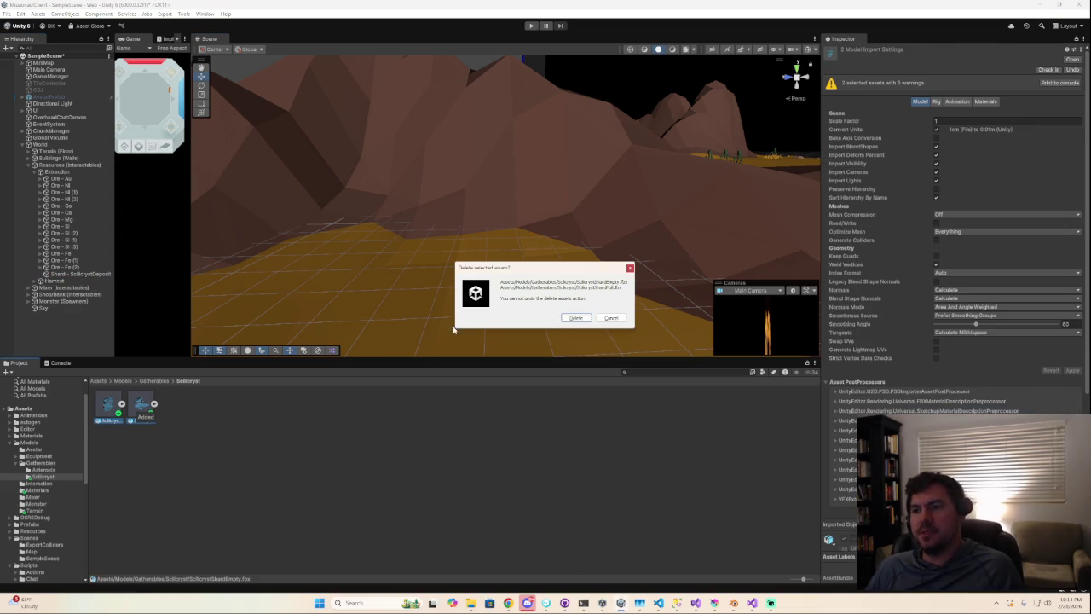
pyautogui.click(589, 320)
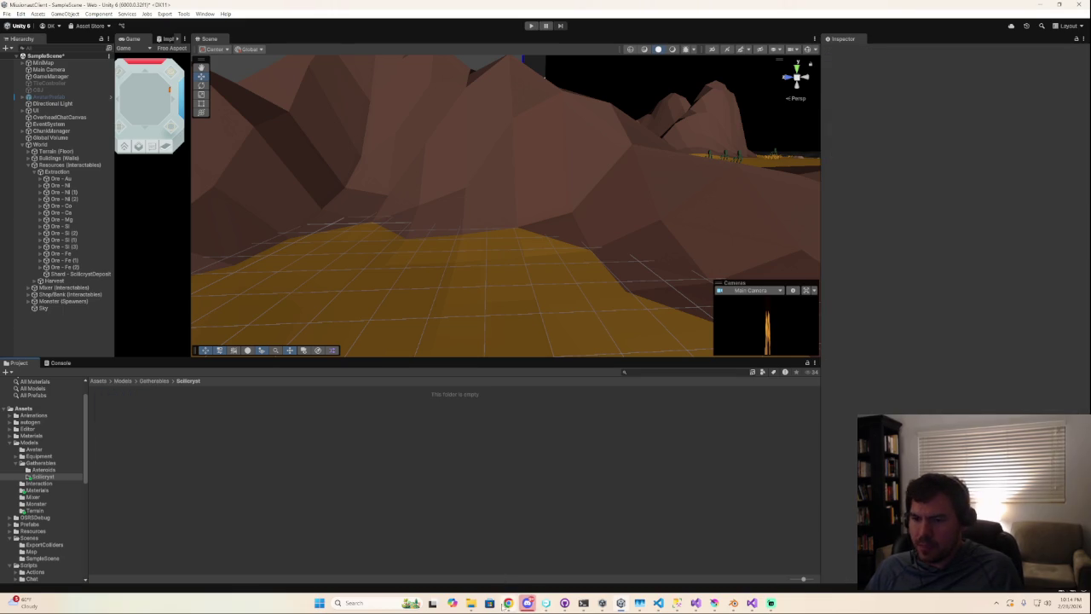
pyautogui.press('super+d')
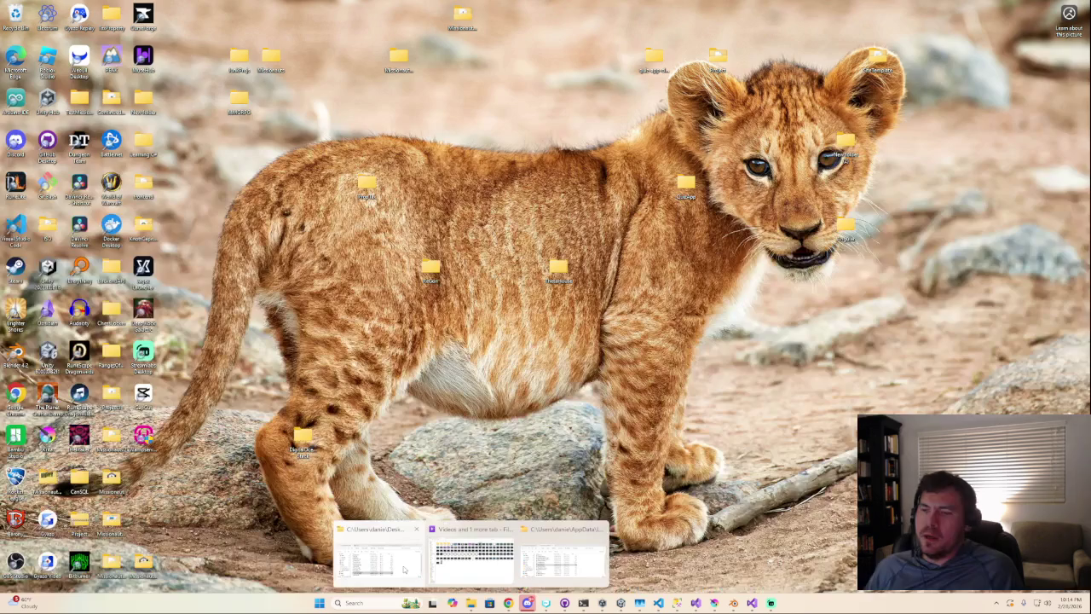
pyautogui.press('super+d')
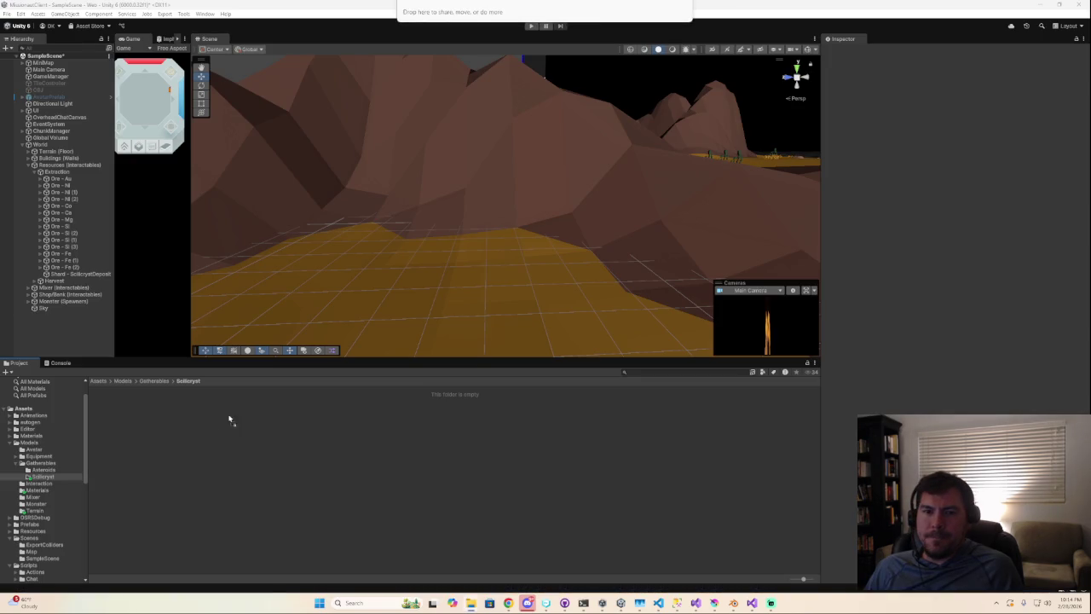
pyautogui.moveTo(77, 274)
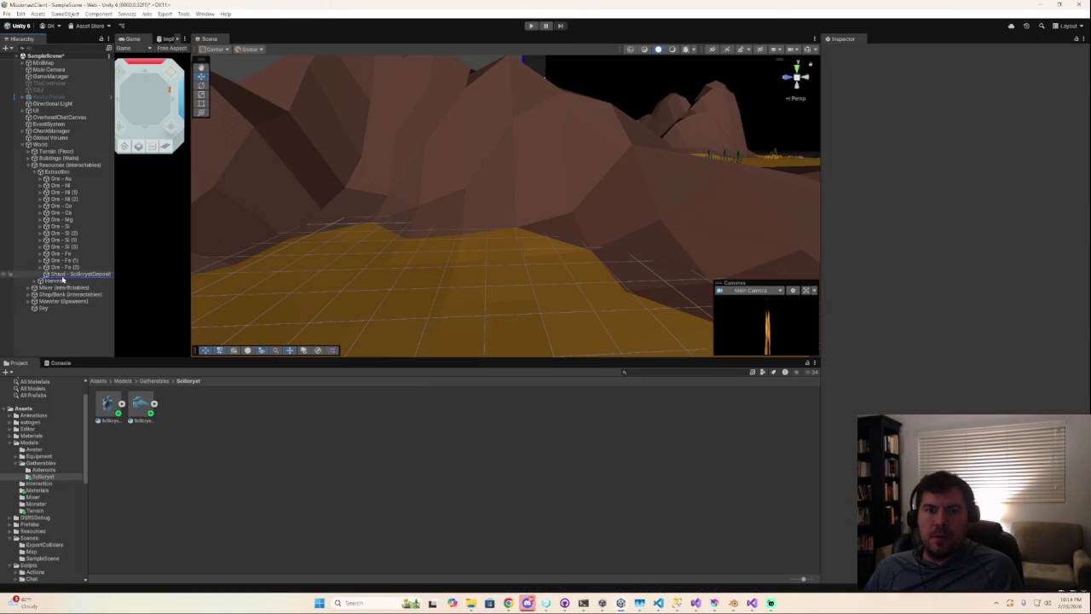
# - Place both shard models under the deposit; set the Empty shard to Position 0,0,0, Rotation X -90
pyautogui.moveTo(66, 277); pyautogui.dragTo(67, 275)
pyautogui.moveTo(111, 416); pyautogui.dragTo(85, 278)
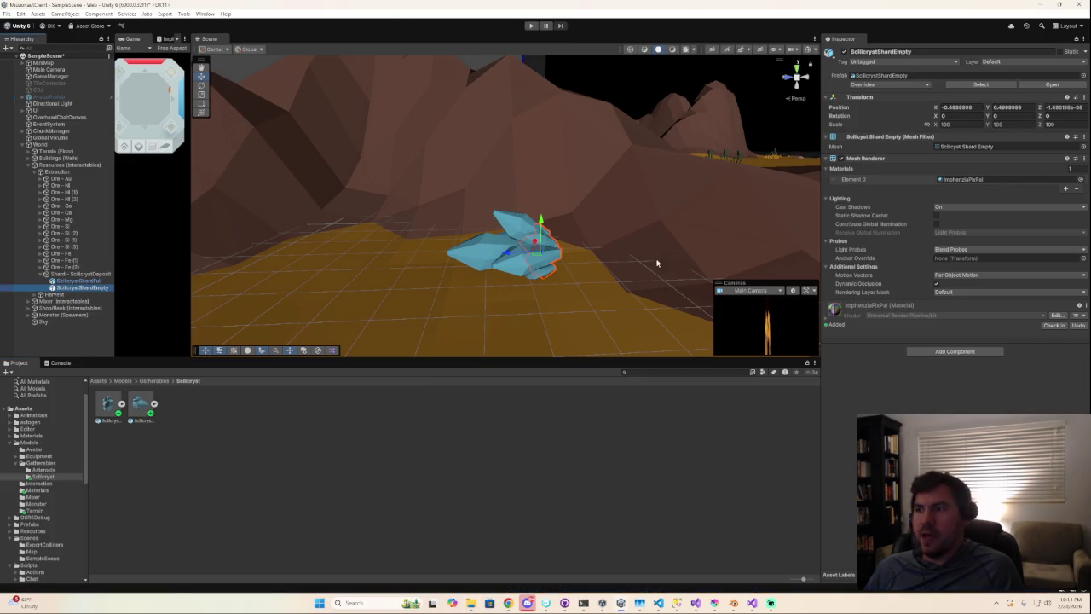
pyautogui.click(971, 107)
pyautogui.write('0')
pyautogui.press('Tab')
pyautogui.write('0')
pyautogui.press('Tab')
pyautogui.write('0-90')
pyautogui.press('Tab')
# - Set the Full shard to Position 0,0,0 with Rotation X -90
pyautogui.click(78, 281)
pyautogui.click(975, 107)
pyautogui.write('0')
pyautogui.press('Tab')
pyautogui.write('0')
pyautogui.press('Tab')
pyautogui.write('0')
pyautogui.write('-90')
pyautogui.press('Return')
# - Select the Shard deposit parent and reset its position to 0, 0, 0
pyautogui.click(541, 247)
pyautogui.moveTo(551, 245); pyautogui.dragTo(396, 253)
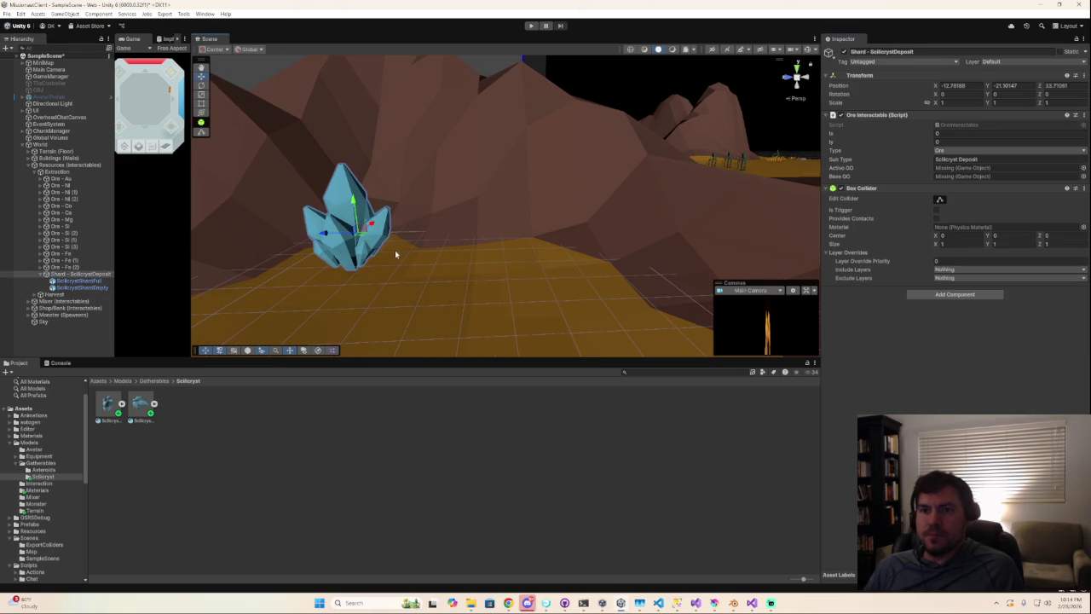
pyautogui.moveTo(396, 254)
pyautogui.mouseDown(button='right')
pyautogui.moveTo(463, 330)
pyautogui.moveTo(511, 219)
pyautogui.mouseUp(button='right')
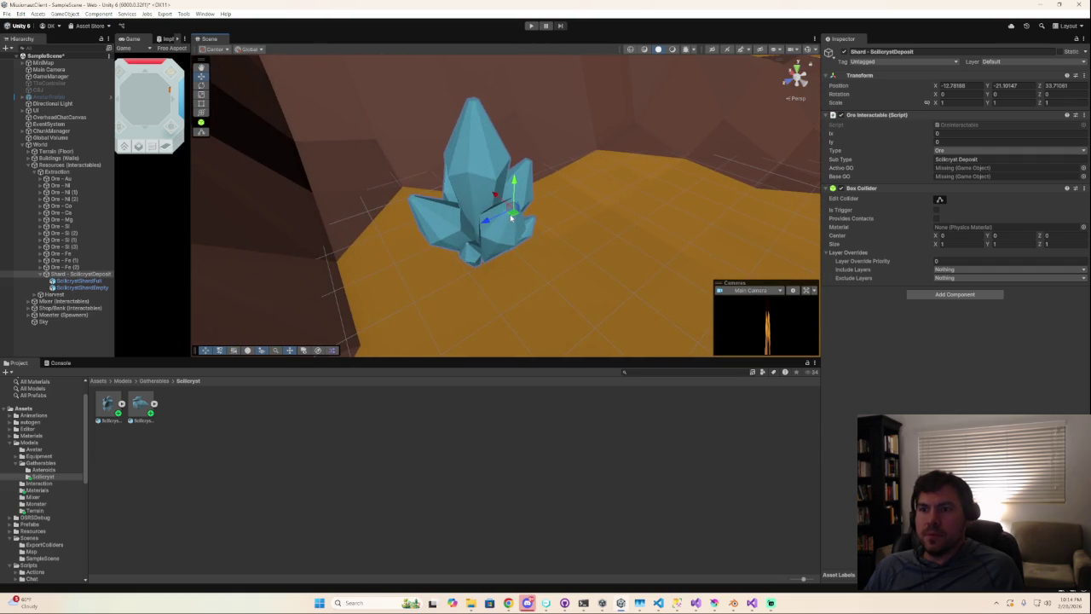
pyautogui.click(972, 82)
pyautogui.write('0')
pyautogui.press('Tab')
pyautogui.write('0')
pyautogui.press('Tab')
pyautogui.write('0f')
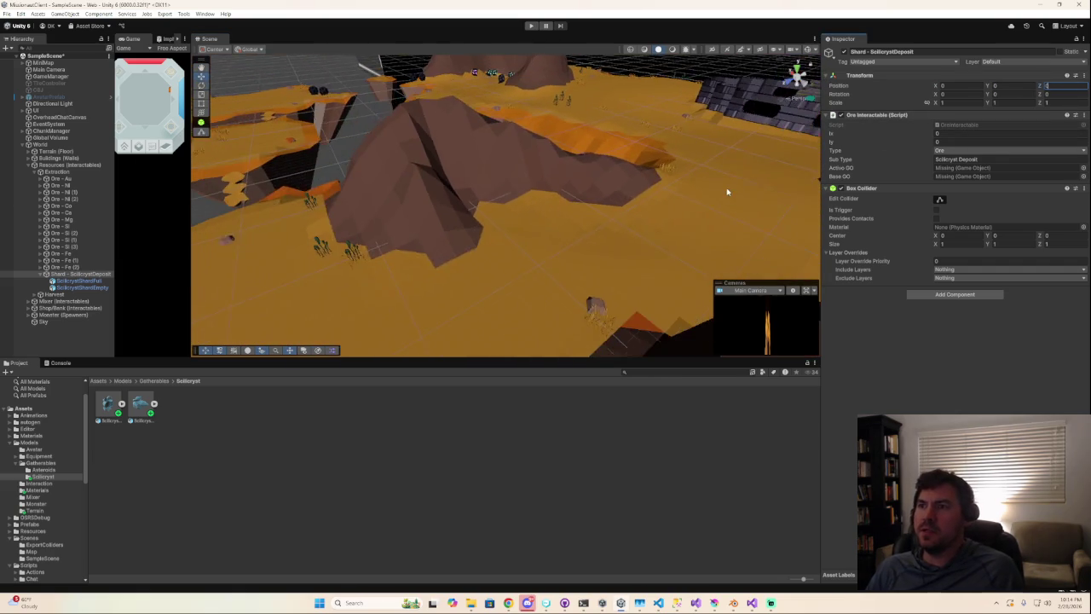
# - Lower the deposit toward the terrain in front of the cliff, entering X 3.533
pyautogui.moveTo(761, 191)
pyautogui.mouseDown(button='right')
pyautogui.moveTo(712, 198)
pyautogui.moveTo(711, 114)
pyautogui.mouseUp(button='right')
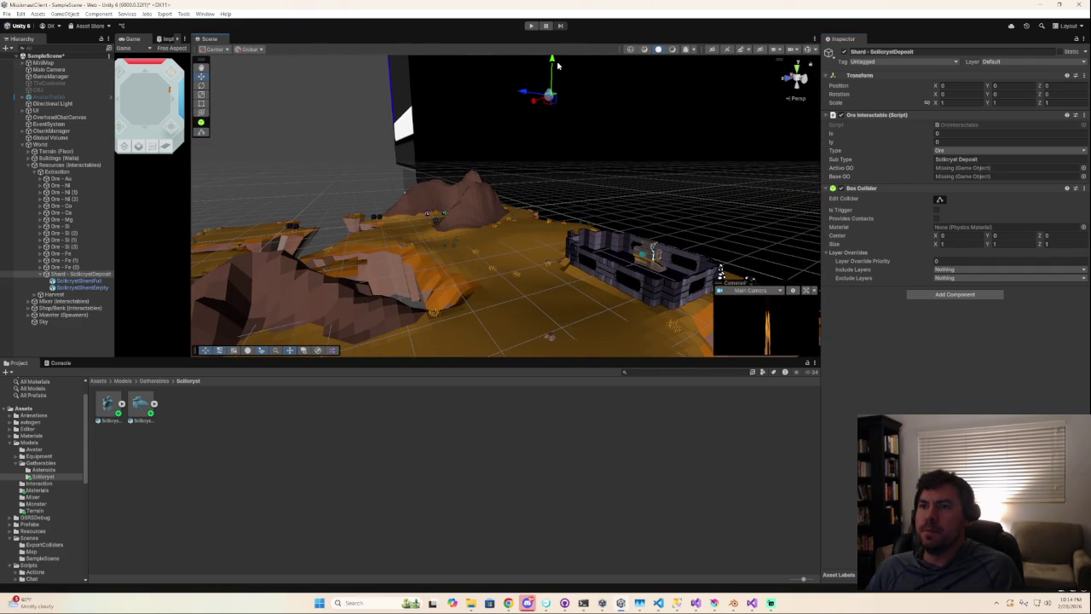
pyautogui.moveTo(551, 60); pyautogui.dragTo(558, 235)
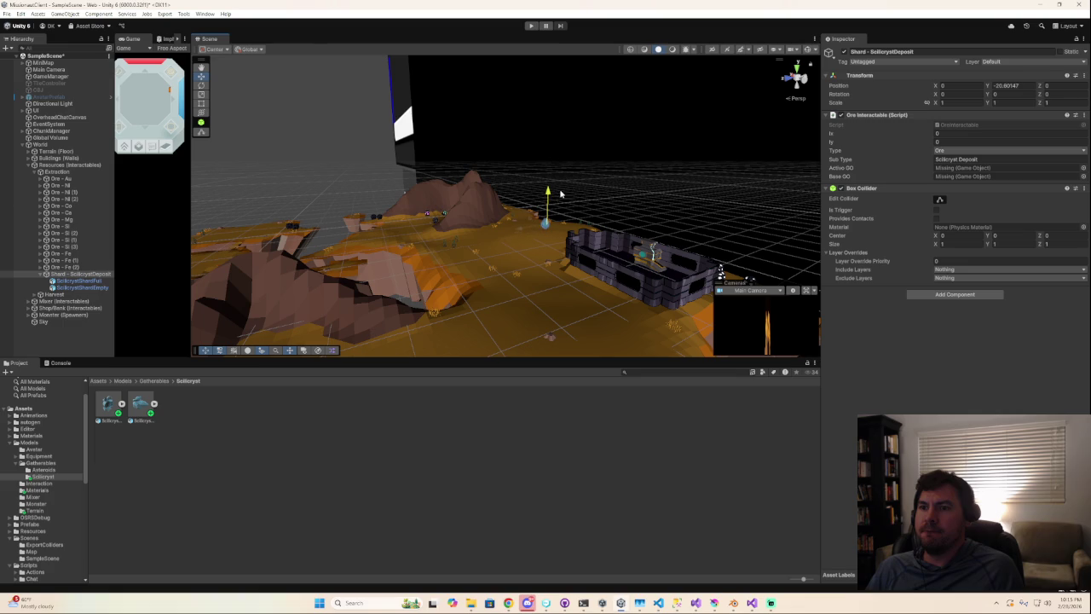
pyautogui.moveTo(520, 228)
pyautogui.mouseDown()
pyautogui.moveTo(288, 269)
pyautogui.moveTo(260, 328)
pyautogui.mouseUp()
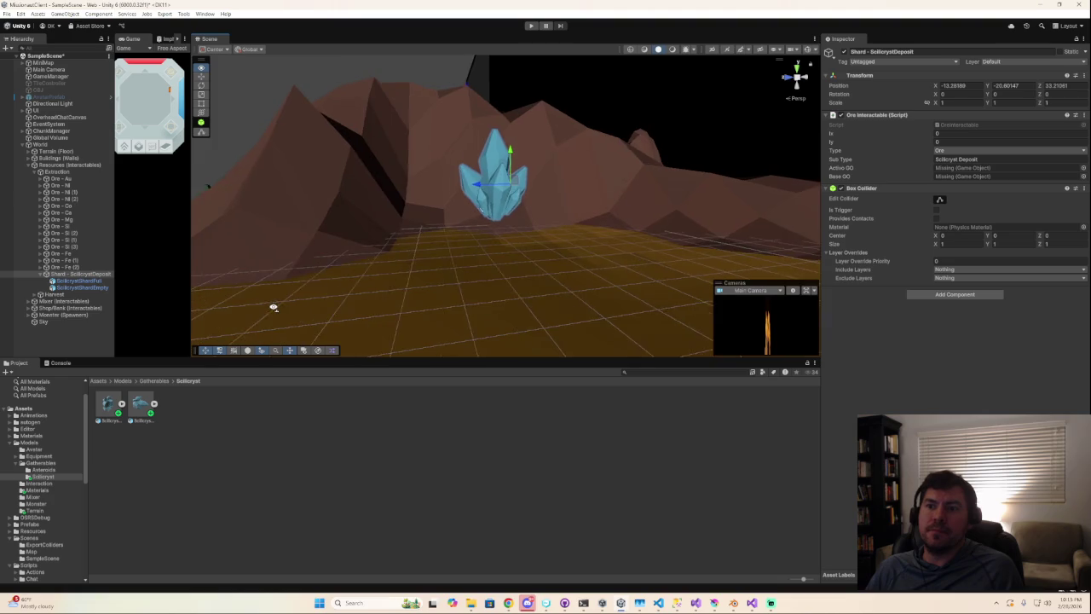
pyautogui.moveTo(207, 298); pyautogui.dragTo(288, 309, button='right')
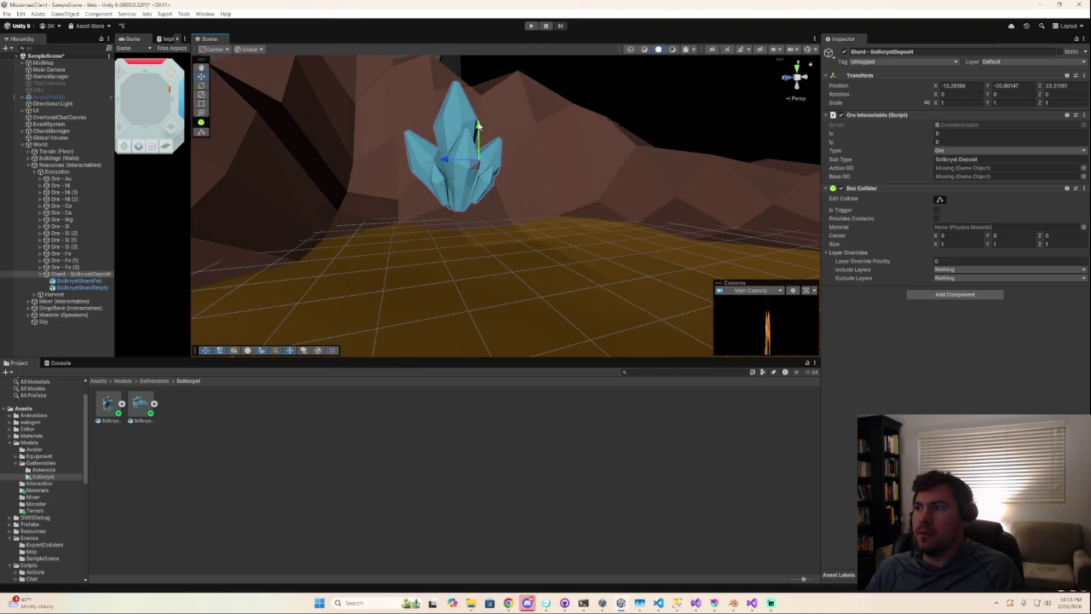
pyautogui.click(975, 85)
pyautogui.write('3.5')
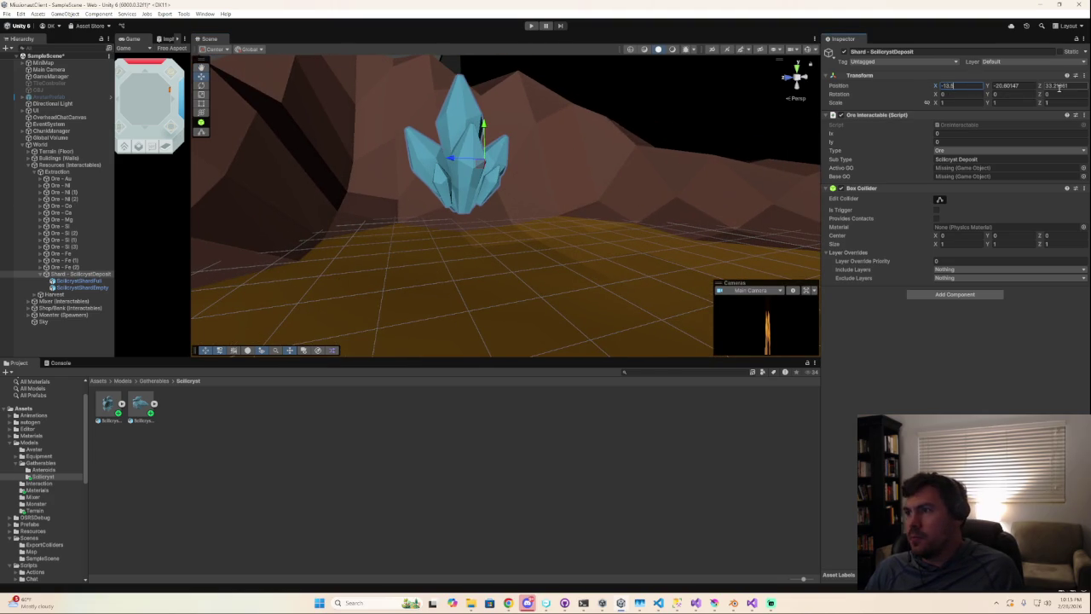
pyautogui.write('33')
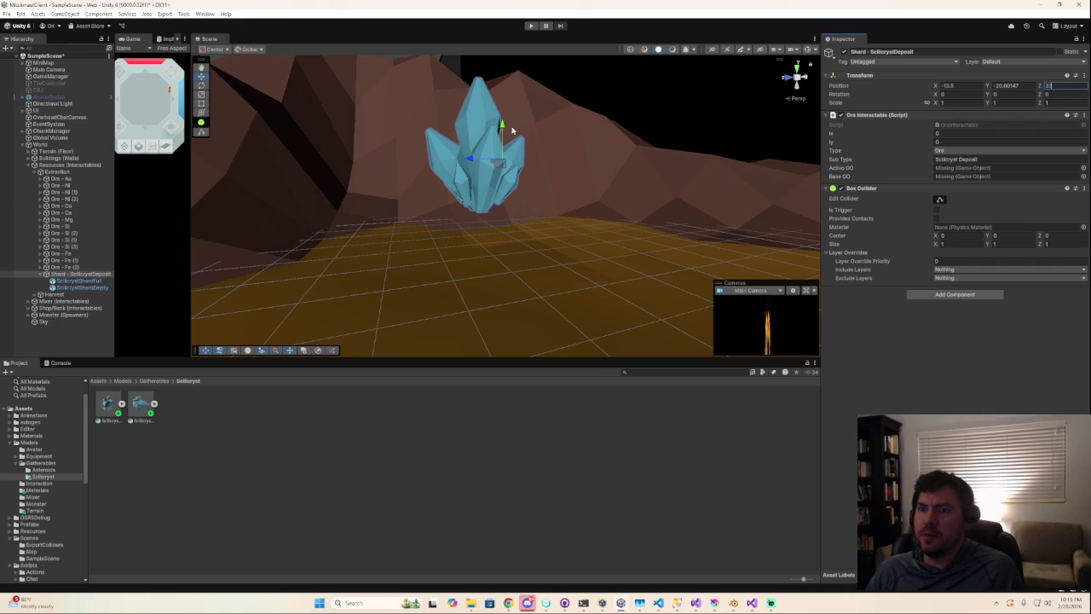
# - Settle the crystal on the ground by the cliff at X -12.5, then show the desktop
pyautogui.moveTo(511, 130)
pyautogui.mouseDown()
pyautogui.moveTo(519, 223)
pyautogui.moveTo(523, 191)
pyautogui.mouseUp()
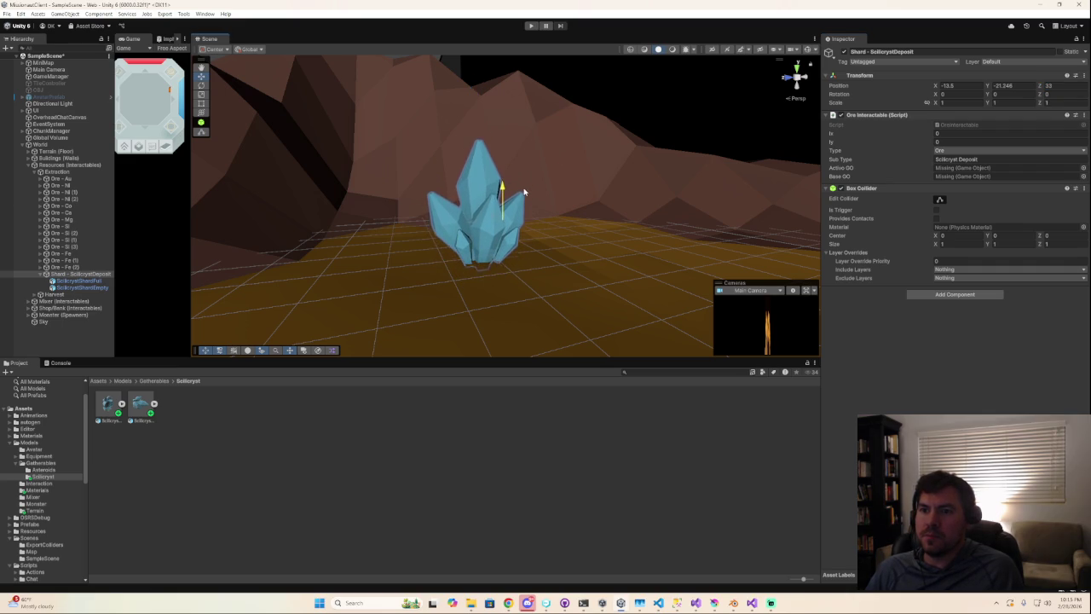
pyautogui.moveTo(520, 210)
pyautogui.mouseDown(button='right')
pyautogui.moveTo(662, 282)
pyautogui.moveTo(572, 284)
pyautogui.moveTo(545, 264)
pyautogui.mouseUp(button='right')
pyautogui.moveTo(514, 243); pyautogui.dragTo(416, 250)
pyautogui.press('z')
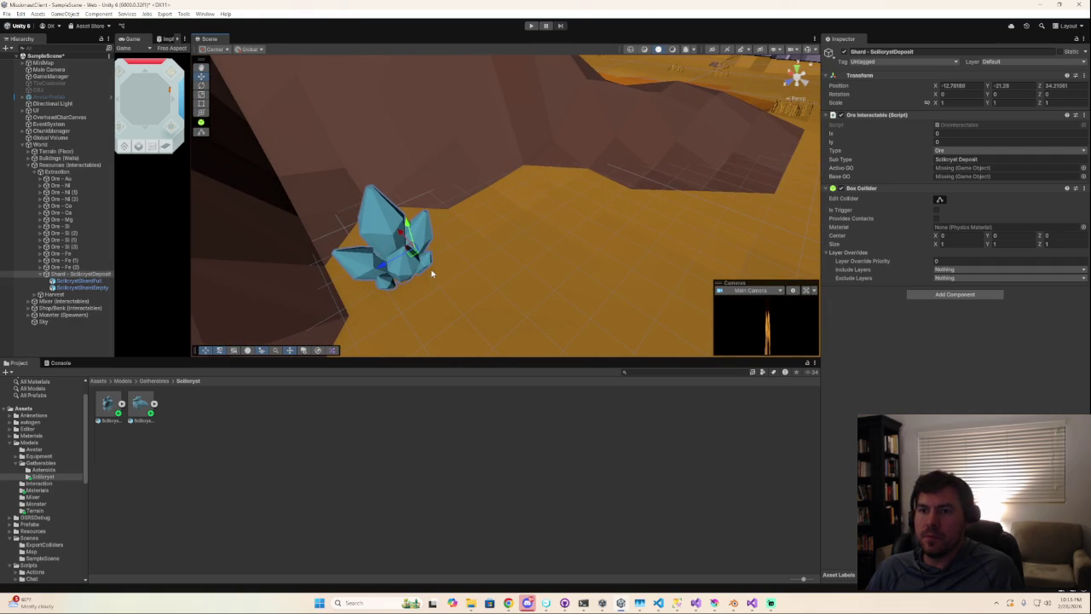
pyautogui.hotkey('ctrl', 'z')
pyautogui.moveTo(533, 243)
pyautogui.mouseDown()
pyautogui.moveTo(465, 238)
pyautogui.moveTo(401, 290)
pyautogui.mouseUp()
pyautogui.moveTo(511, 264)
pyautogui.keyDown('alt'); pyautogui.mouseDown()
pyautogui.moveTo(329, 262)
pyautogui.moveTo(412, 273)
pyautogui.moveTo(509, 245)
pyautogui.mouseUp(); pyautogui.keyUp('alt')
pyautogui.click(502, 244)
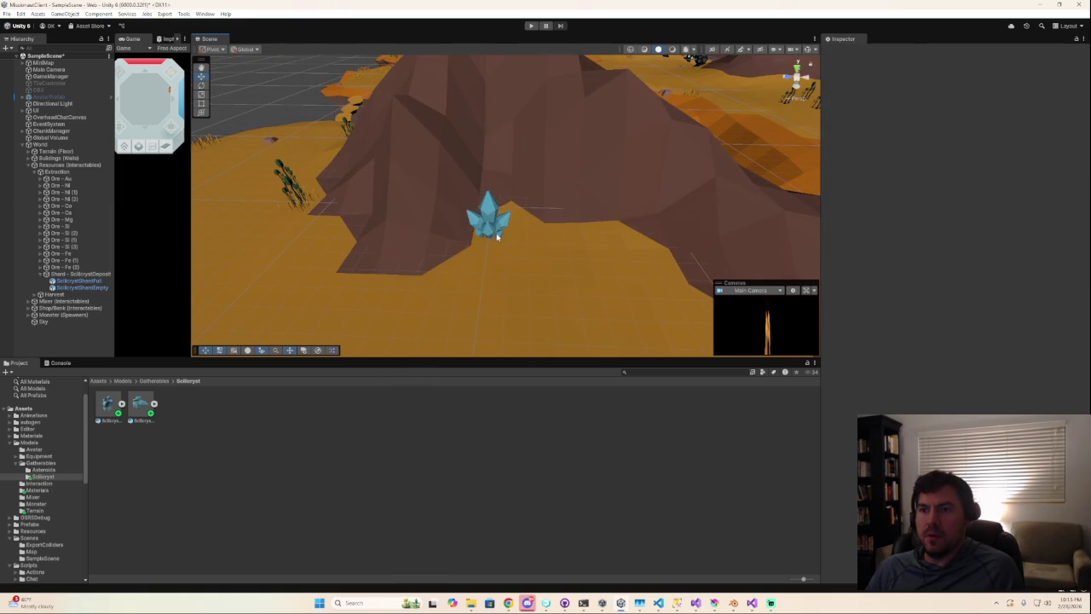
pyautogui.click(497, 236)
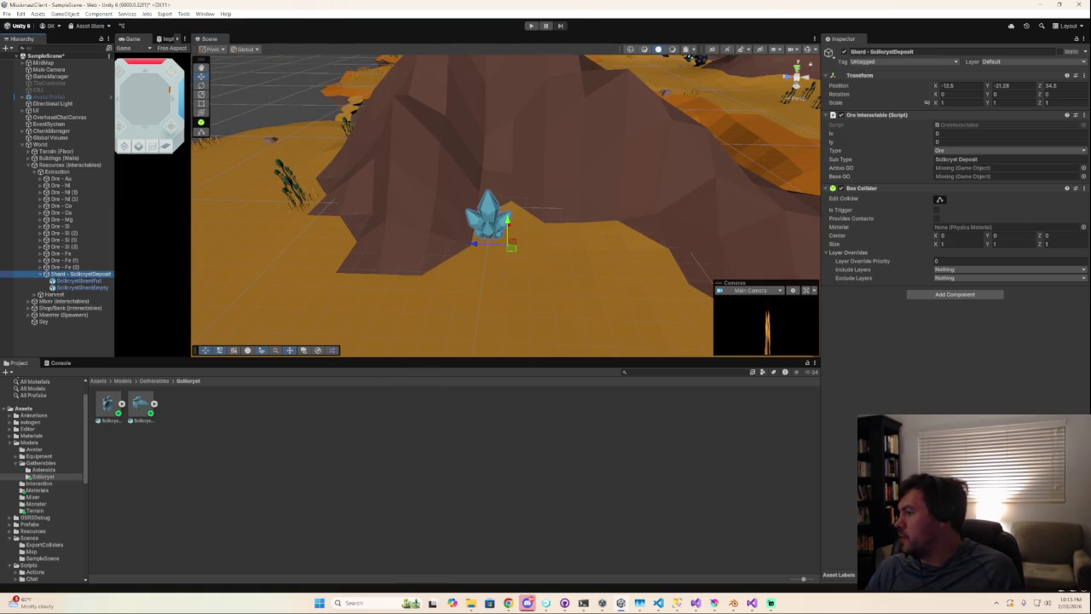
pyautogui.press('super+d')
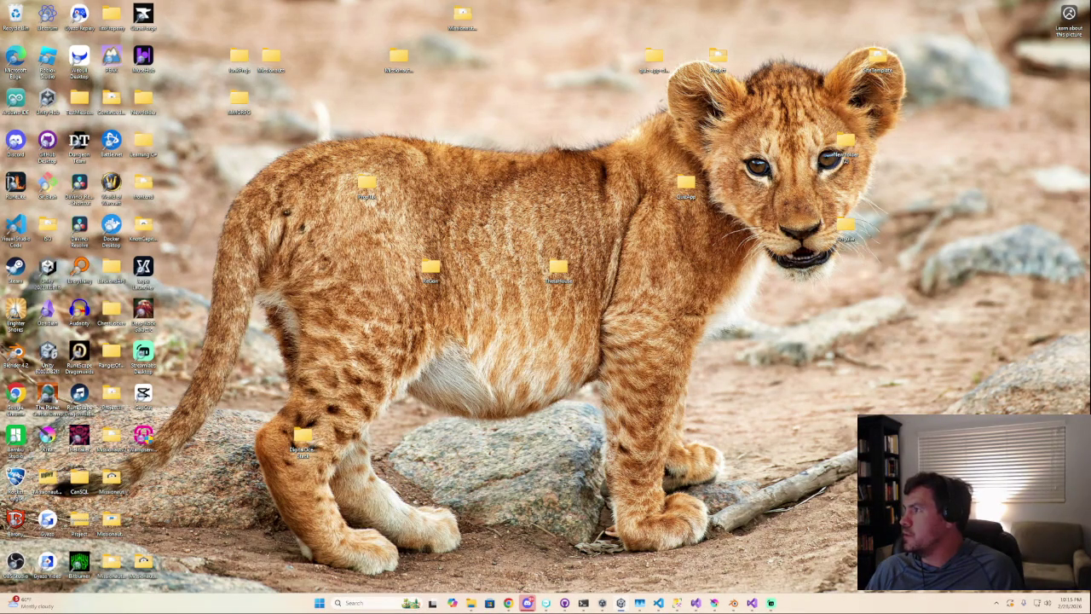
# - Restore the Unity editor and pan the view toward the crystal deposit
pyautogui.press('super+d')
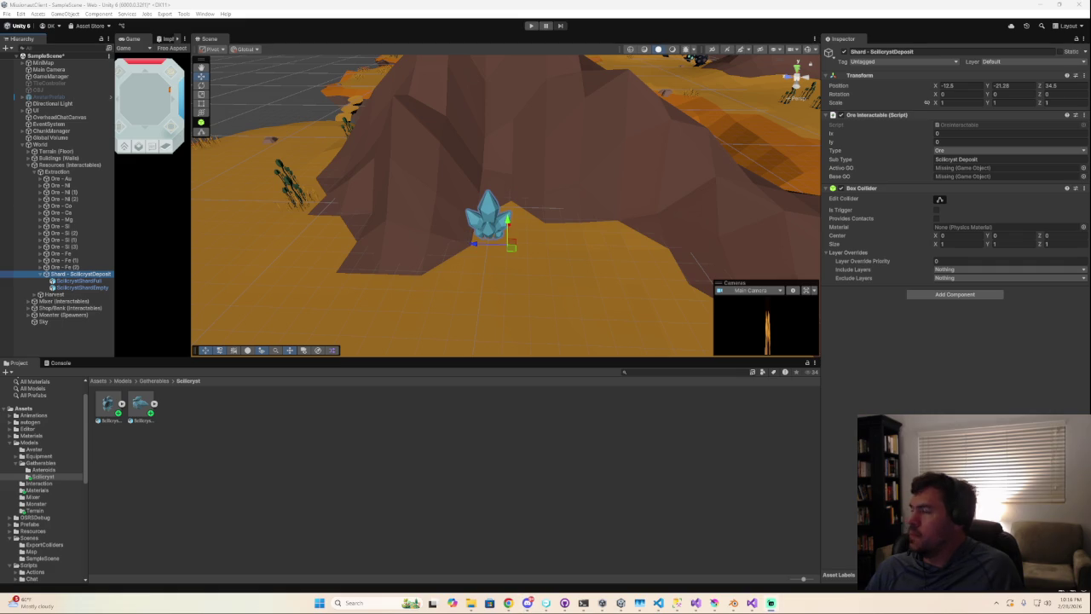
pyautogui.moveTo(500, 244); pyautogui.dragTo(424, 223, button='middle')
# - Link ScilicrystShardFull as Active GO and ScilicrystShardEmpty as Base GO on Ore Interactable
pyautogui.keyDown('alt'); pyautogui.moveTo(423, 222); pyautogui.dragTo(529, 243); pyautogui.keyUp('alt')
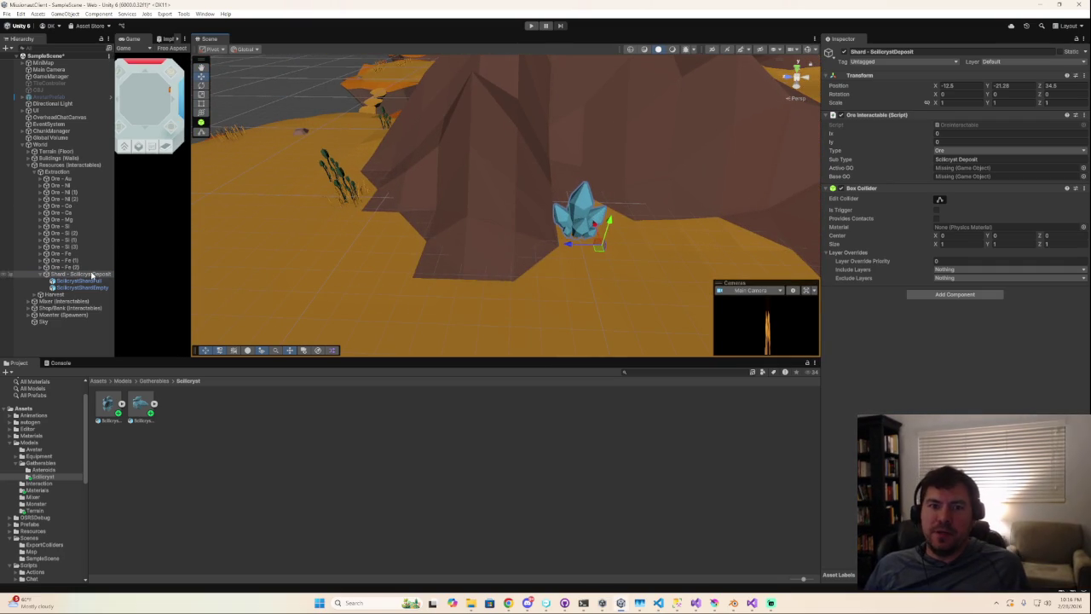
pyautogui.click(72, 275)
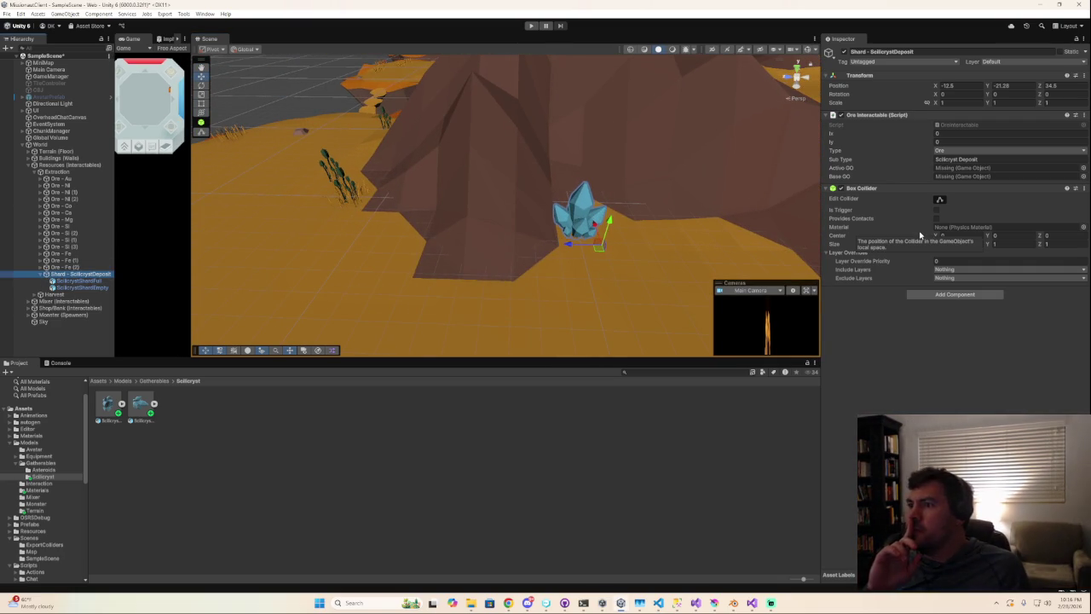
pyautogui.click(999, 177)
pyautogui.moveTo(999, 176); pyautogui.dragTo(987, 170)
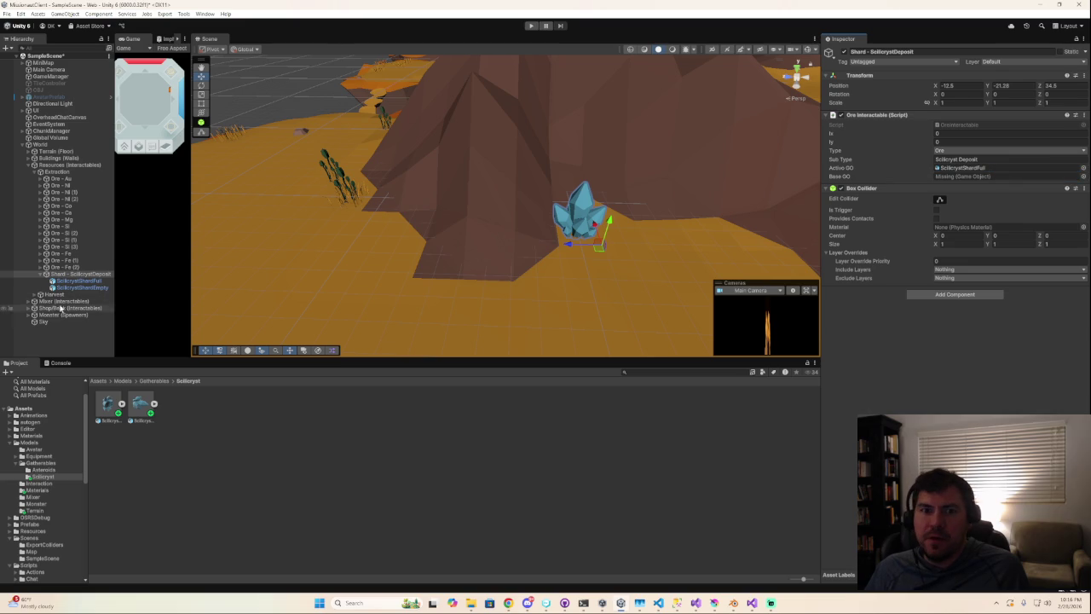
pyautogui.moveTo(79, 287); pyautogui.dragTo(1006, 177)
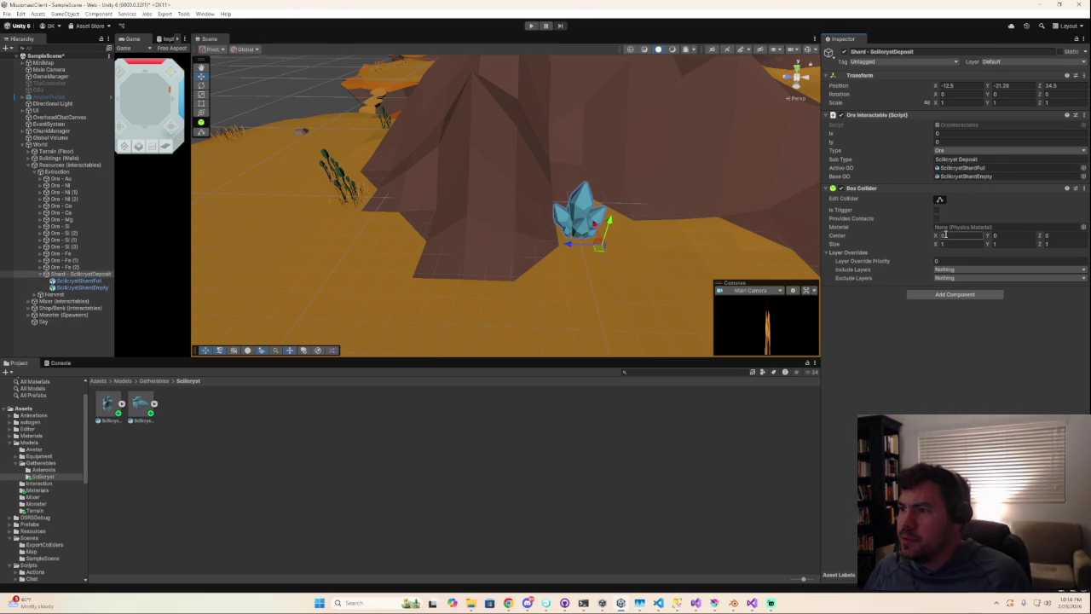
pyautogui.write('3.34')
# - Disable the deposit's Box Collider component
pyautogui.scroll(-10, 511, 205)
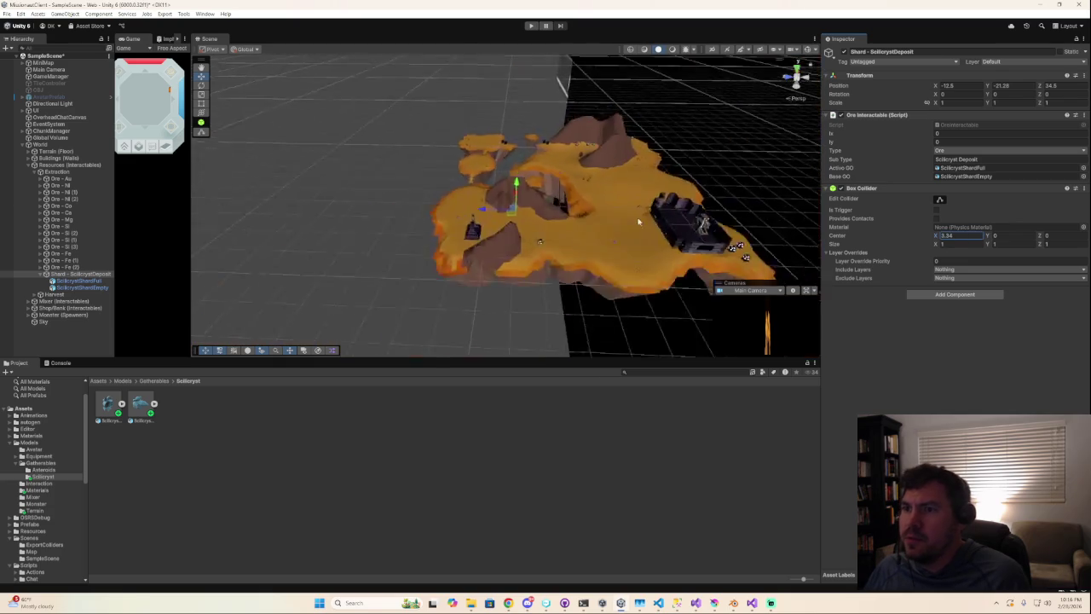
pyautogui.keyDown('alt'); pyautogui.moveTo(511, 204); pyautogui.dragTo(682, 223); pyautogui.keyUp('alt')
pyautogui.press('f')
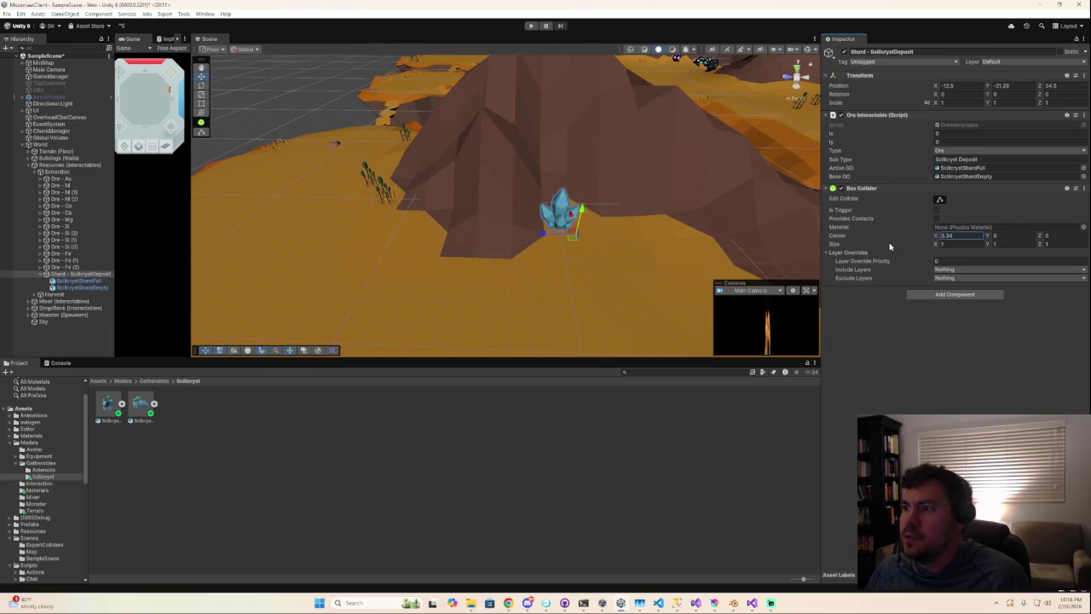
pyautogui.click(840, 188)
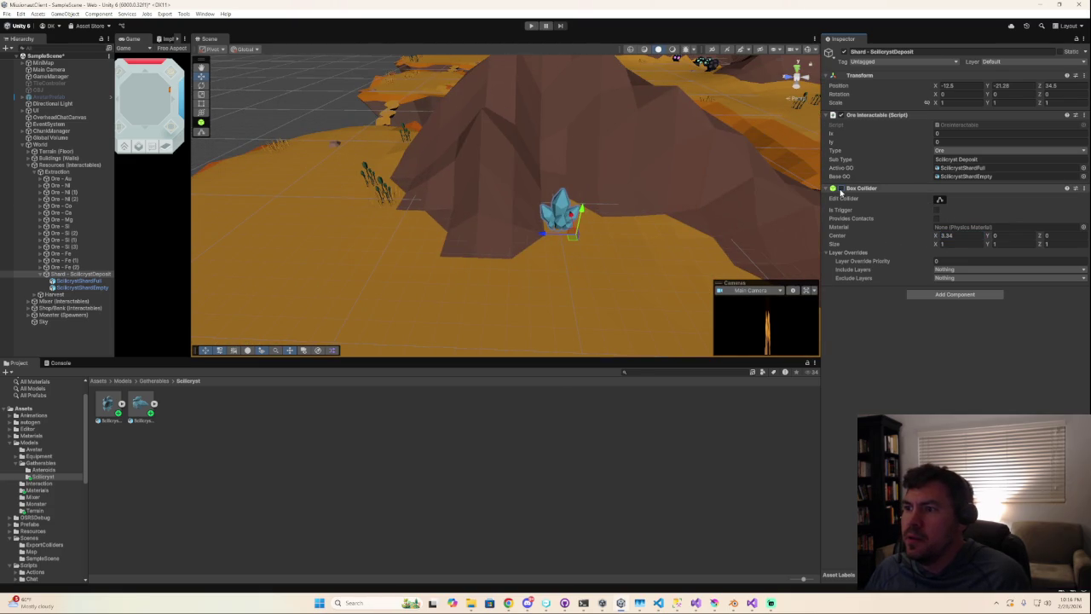
# - Replace the deposit's old box collider with a newly added Box Collider
pyautogui.rightClick(877, 194)
pyautogui.click(930, 232)
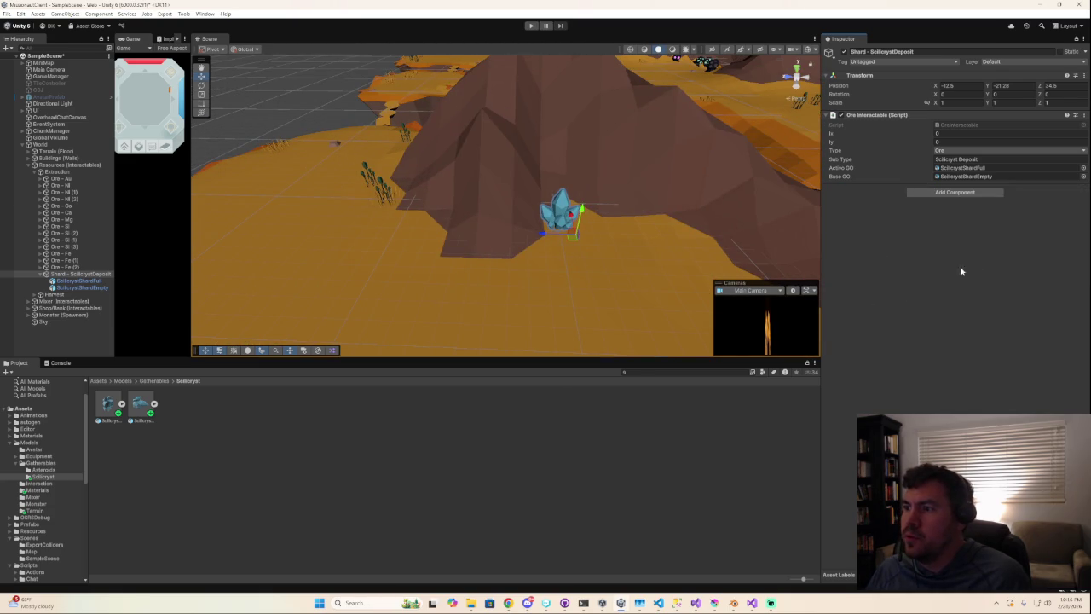
pyautogui.click(948, 194)
pyautogui.write('box')
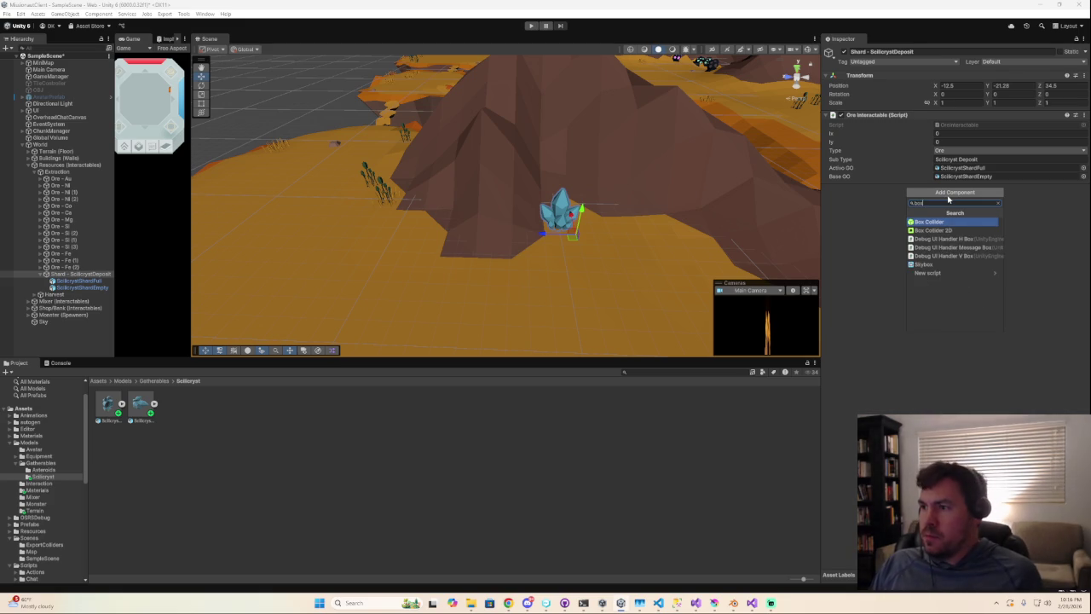
pyautogui.press('Return')
# - Centre the new box collider at 0.5 on the crystal
pyautogui.moveTo(596, 204)
pyautogui.keyDown('alt'); pyautogui.mouseDown()
pyautogui.moveTo(571, 232)
pyautogui.moveTo(774, 109)
pyautogui.mouseUp(); pyautogui.keyUp('alt')
pyautogui.scroll(-5, 570, 232)
pyautogui.scroll(5, 571, 233)
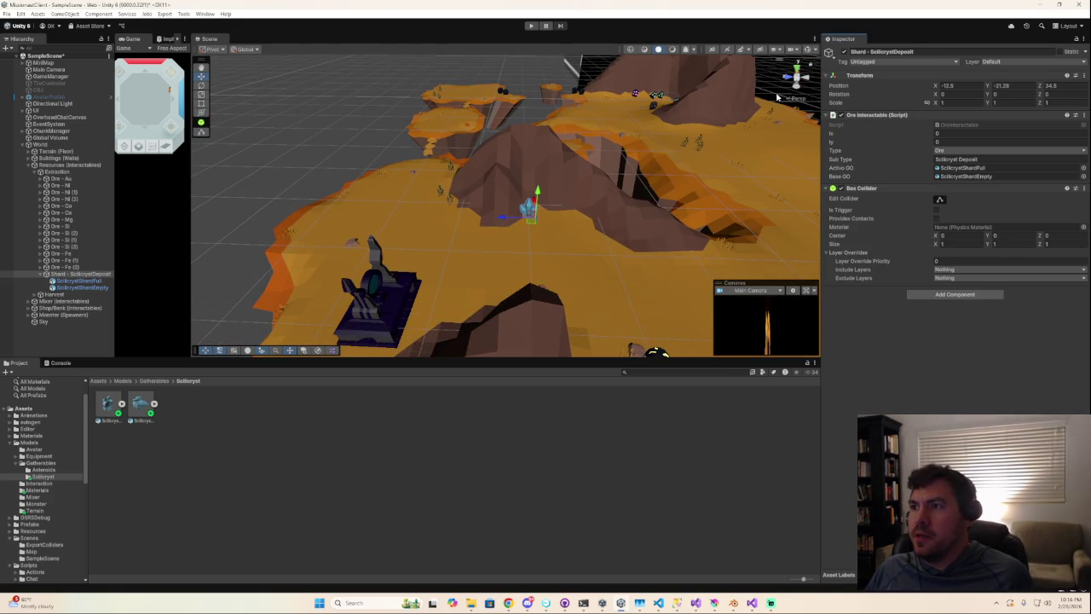
pyautogui.scroll(5, 628, 216)
pyautogui.keyDown('alt'); pyautogui.moveTo(628, 216); pyautogui.dragTo(759, 241); pyautogui.keyUp('alt')
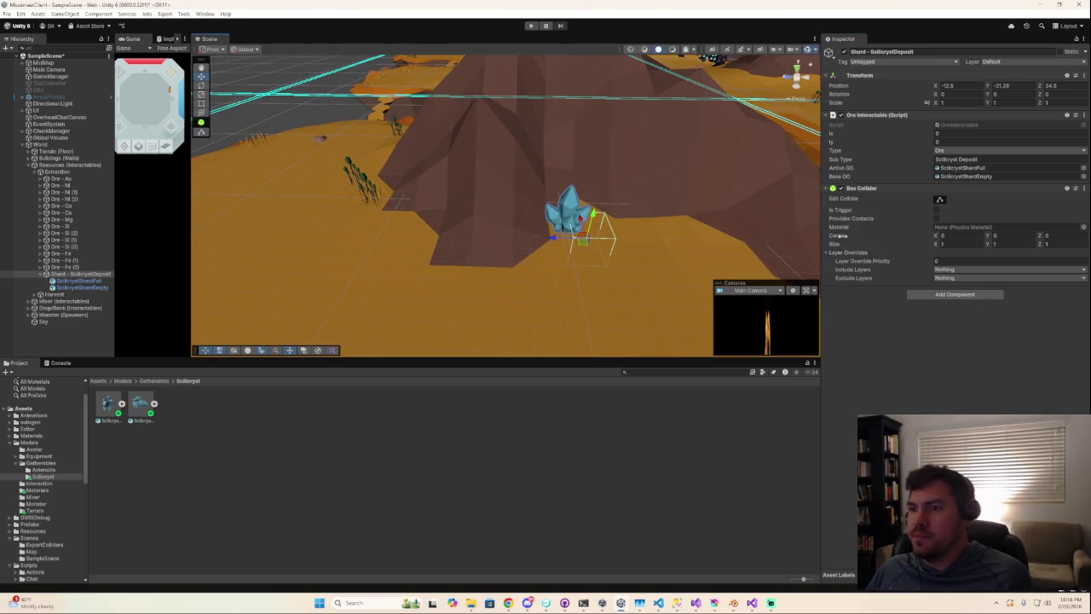
pyautogui.click(798, 72)
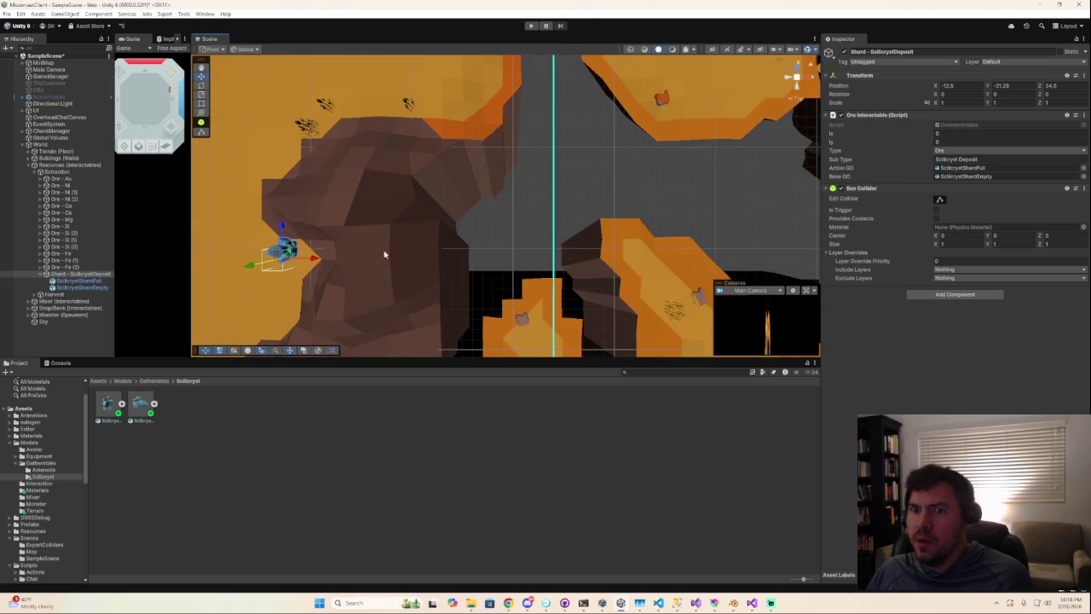
pyautogui.press('f')
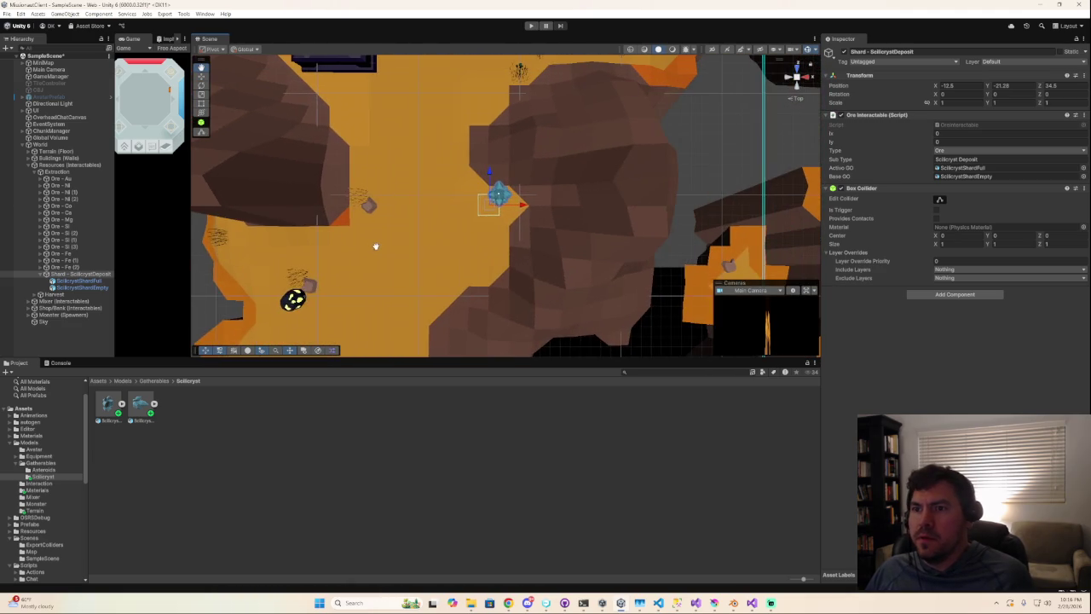
pyautogui.scroll(3, 506, 224)
pyautogui.scroll(2, 520, 225)
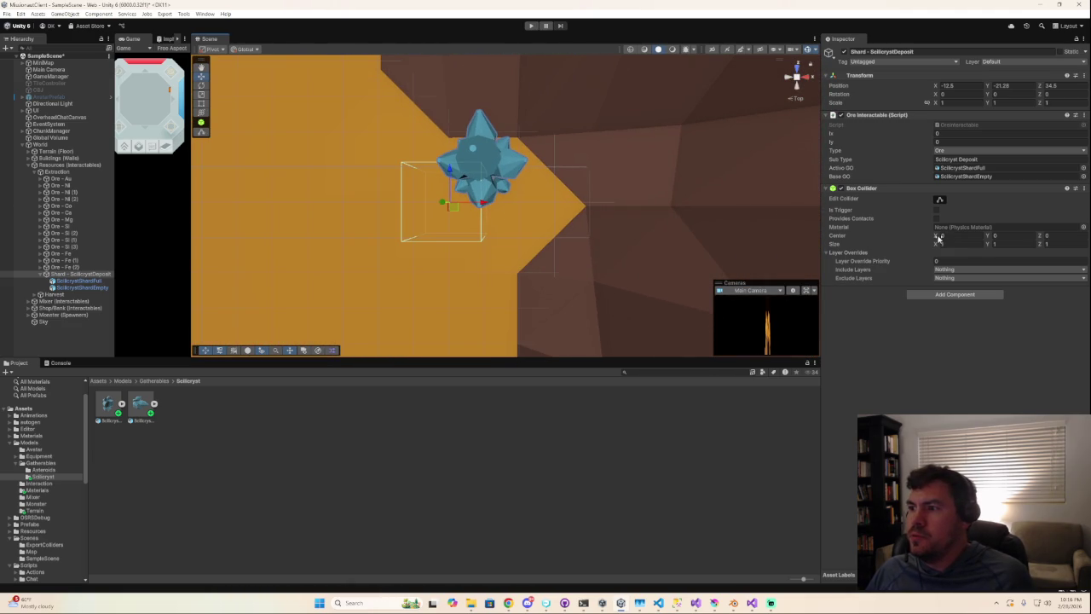
pyautogui.moveTo(937, 237); pyautogui.dragTo(946, 237)
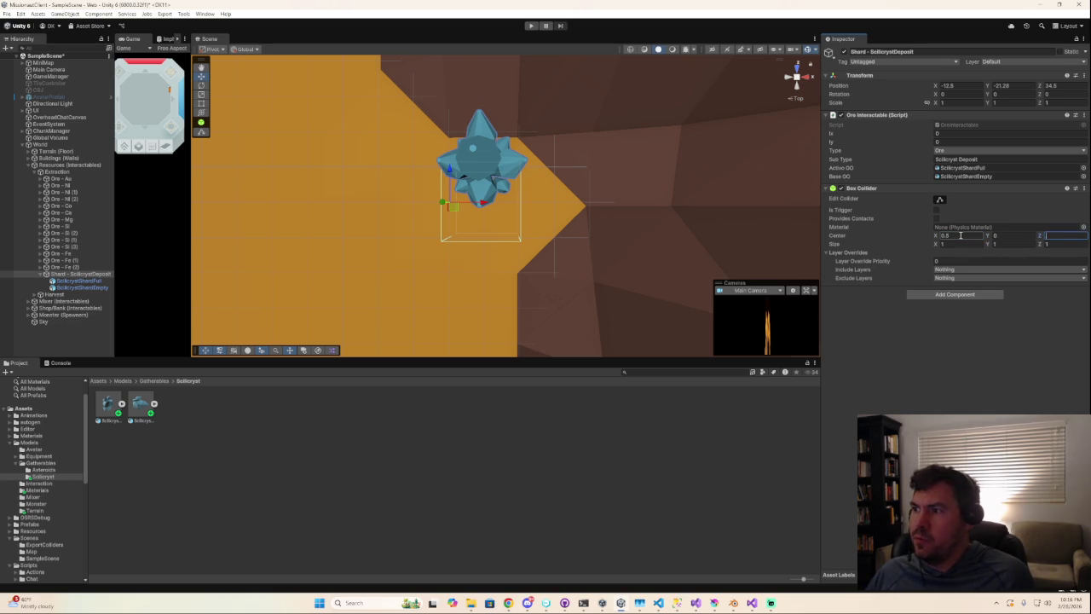
pyautogui.moveTo(619, 237)
pyautogui.mouseDown(button='right')
pyautogui.moveTo(763, 53)
pyautogui.moveTo(768, 63)
pyautogui.mouseUp(button='right')
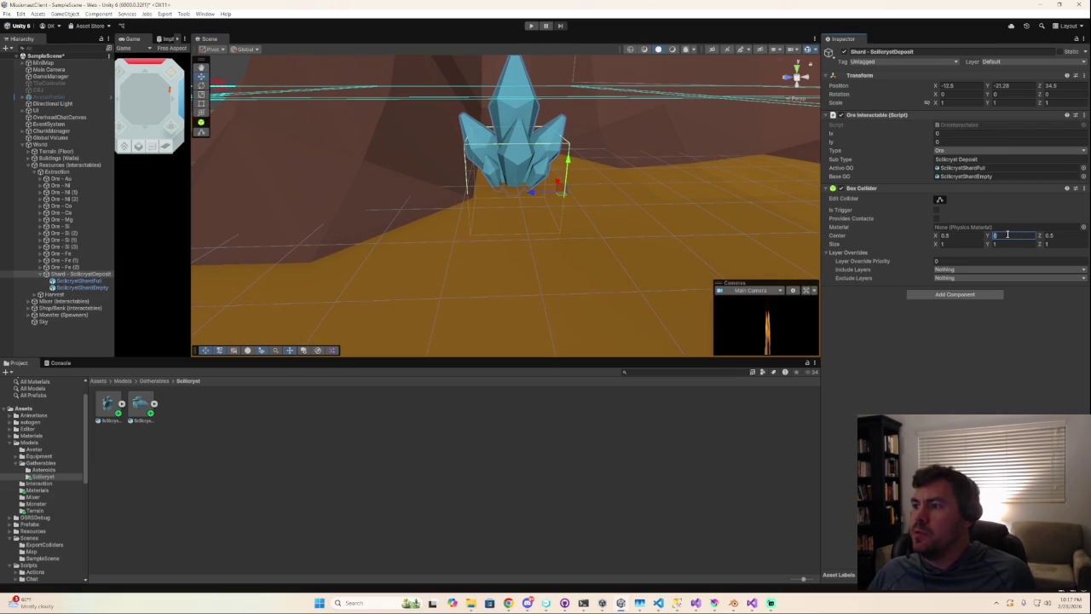
pyautogui.write('.5')
pyautogui.press('Return')
# - Set collider Size Y to 1.5, then duplicate the deposit and move the copy off the slope
pyautogui.scroll(-5, 640, 248)
pyautogui.write('.58')
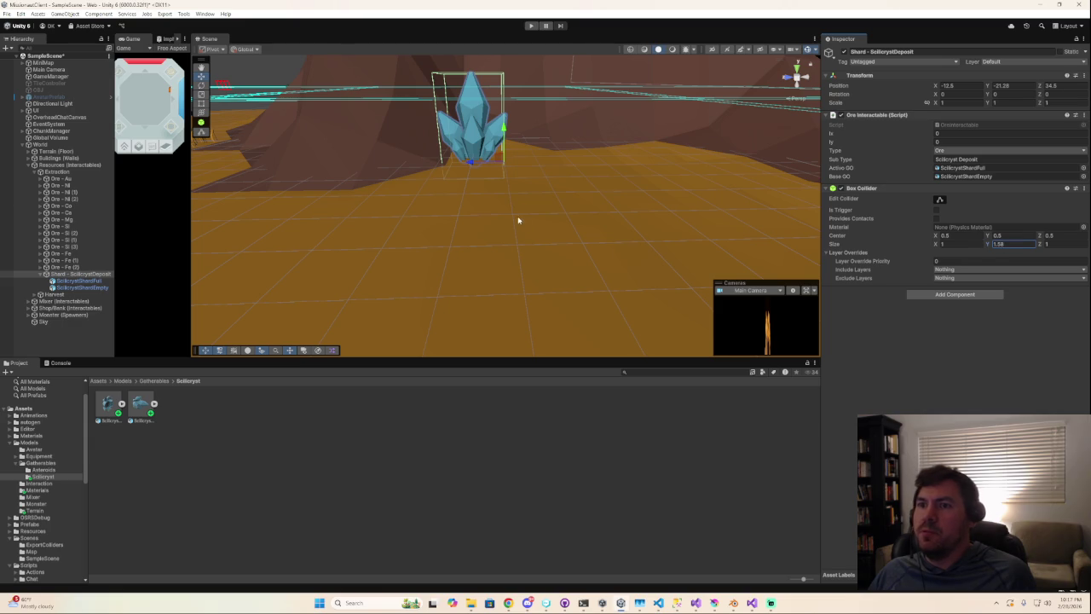
pyautogui.keyDown('alt'); pyautogui.moveTo(518, 220); pyautogui.dragTo(517, 254); pyautogui.keyUp('alt')
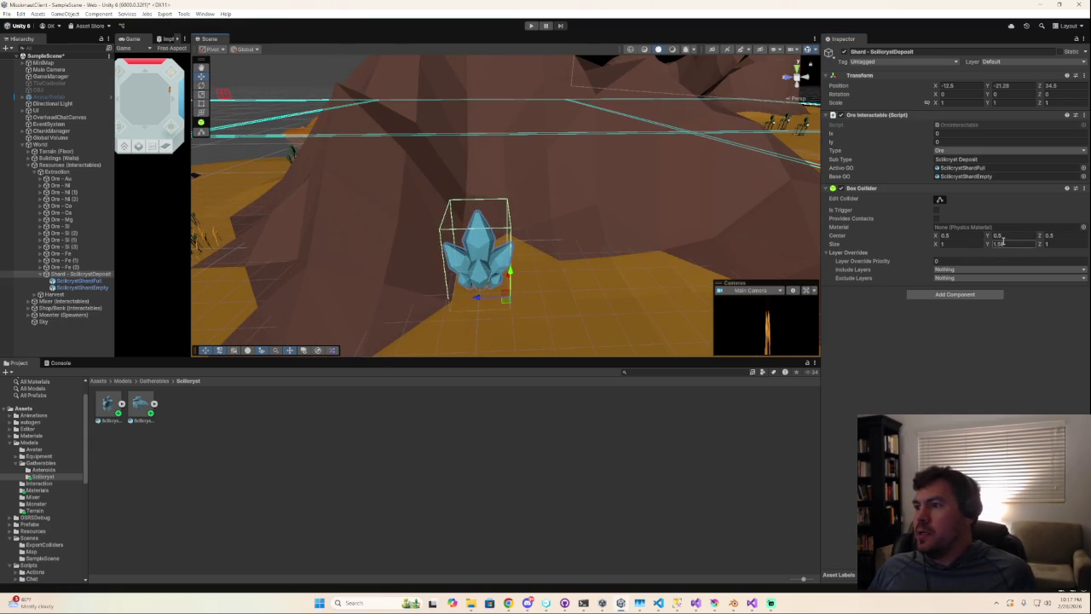
pyautogui.write('1.5')
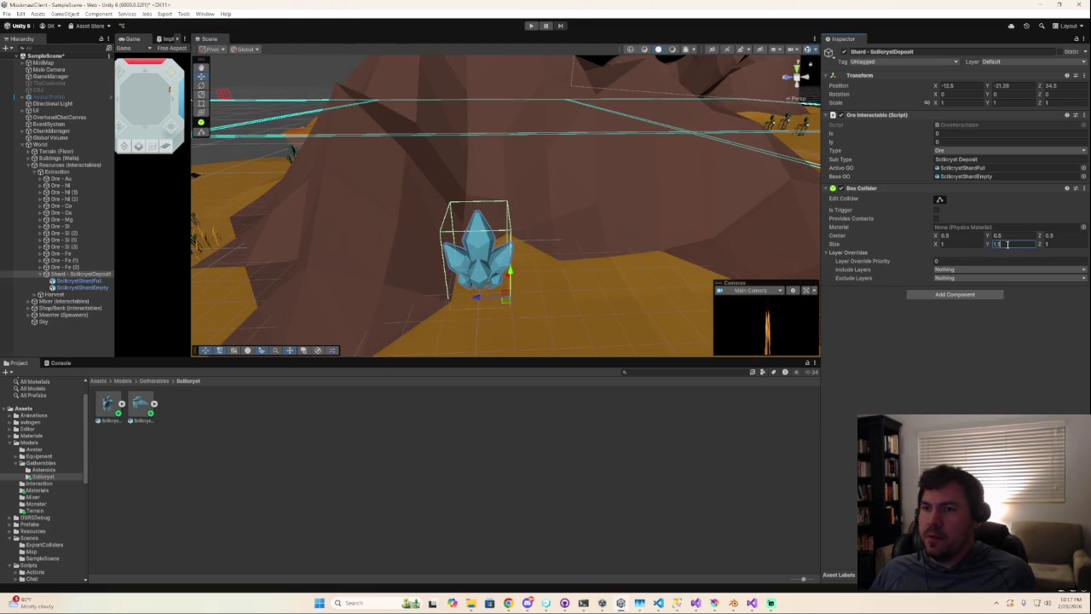
pyautogui.moveTo(586, 247)
pyautogui.keyDown('alt'); pyautogui.mouseDown()
pyautogui.moveTo(511, 319)
pyautogui.moveTo(499, 310)
pyautogui.moveTo(401, 324)
pyautogui.moveTo(645, 329)
pyautogui.moveTo(577, 325)
pyautogui.mouseUp(); pyautogui.keyUp('alt')
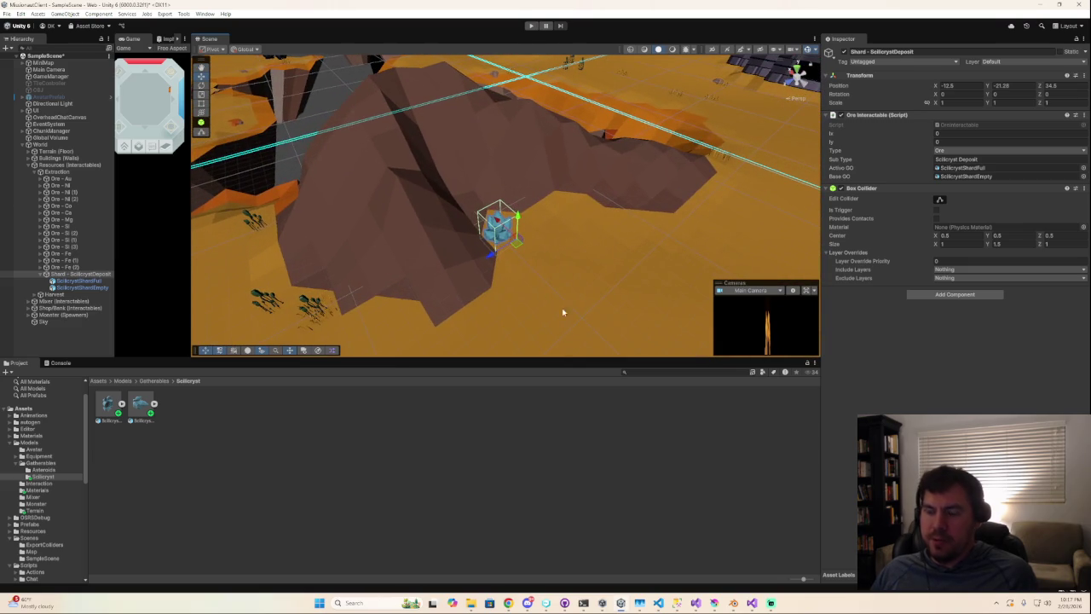
pyautogui.hotkey('ctrl', 'd')
pyautogui.moveTo(492, 254)
pyautogui.mouseDown()
pyautogui.moveTo(373, 338)
pyautogui.moveTo(521, 355)
pyautogui.moveTo(557, 341)
pyautogui.moveTo(501, 331)
pyautogui.moveTo(619, 275)
pyautogui.mouseUp()
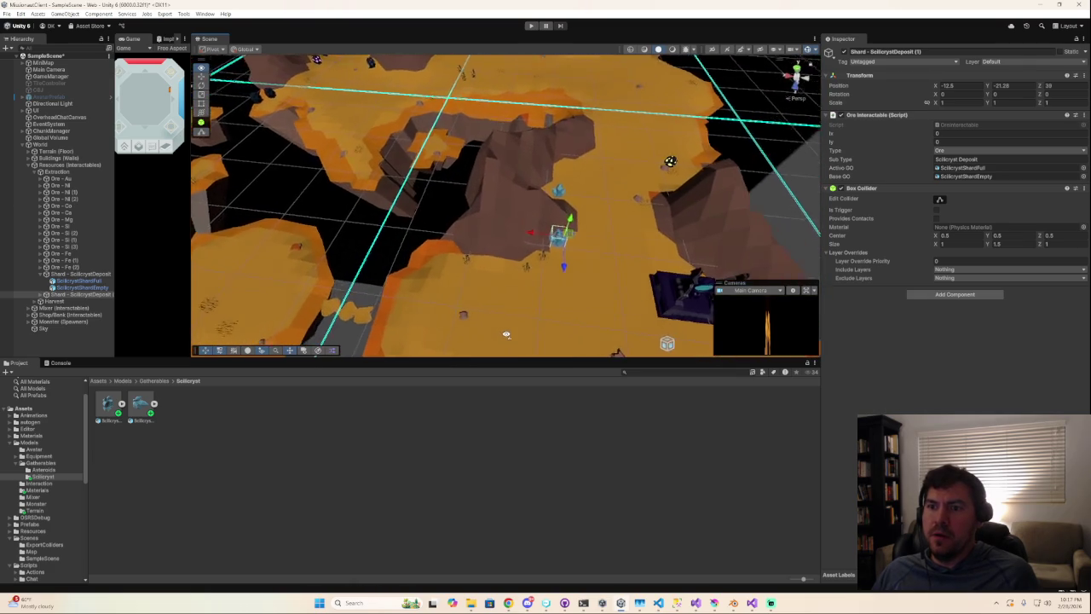
# - Duplicate the deposit again, slide it along X, and rotate it to Y -15
pyautogui.hotkey('ctrl', 'd')
pyautogui.moveTo(578, 207)
pyautogui.mouseDown()
pyautogui.moveTo(441, 248)
pyautogui.moveTo(470, 273)
pyautogui.moveTo(463, 310)
pyautogui.moveTo(524, 304)
pyautogui.moveTo(638, 198)
pyautogui.moveTo(588, 183)
pyautogui.moveTo(595, 192)
pyautogui.moveTo(544, 199)
pyautogui.moveTo(516, 215)
pyautogui.moveTo(560, 239)
pyautogui.moveTo(541, 243)
pyautogui.mouseUp()
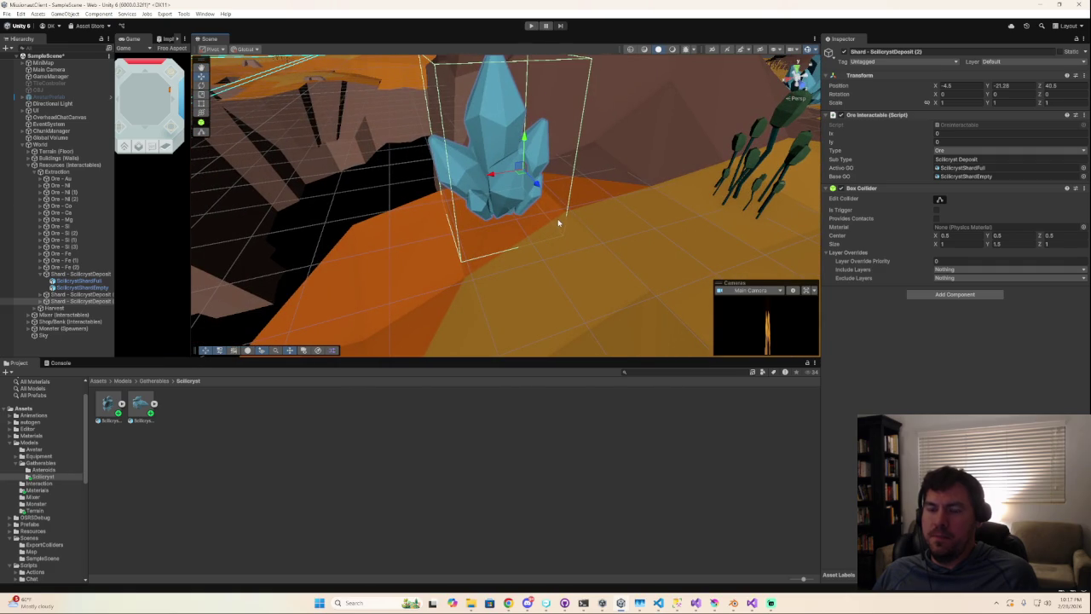
pyautogui.press('r')
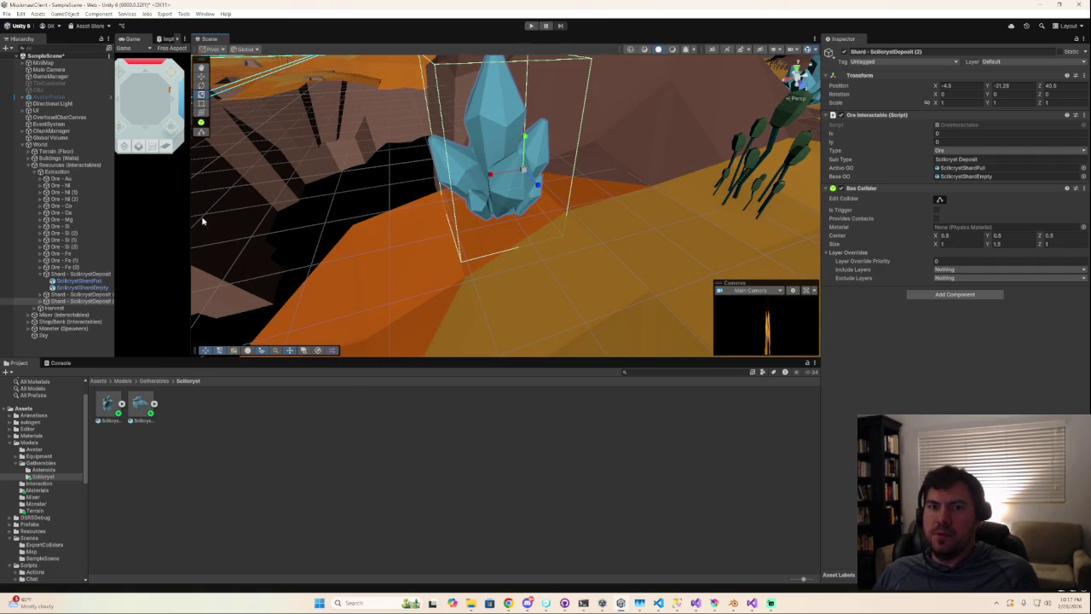
pyautogui.press('e')
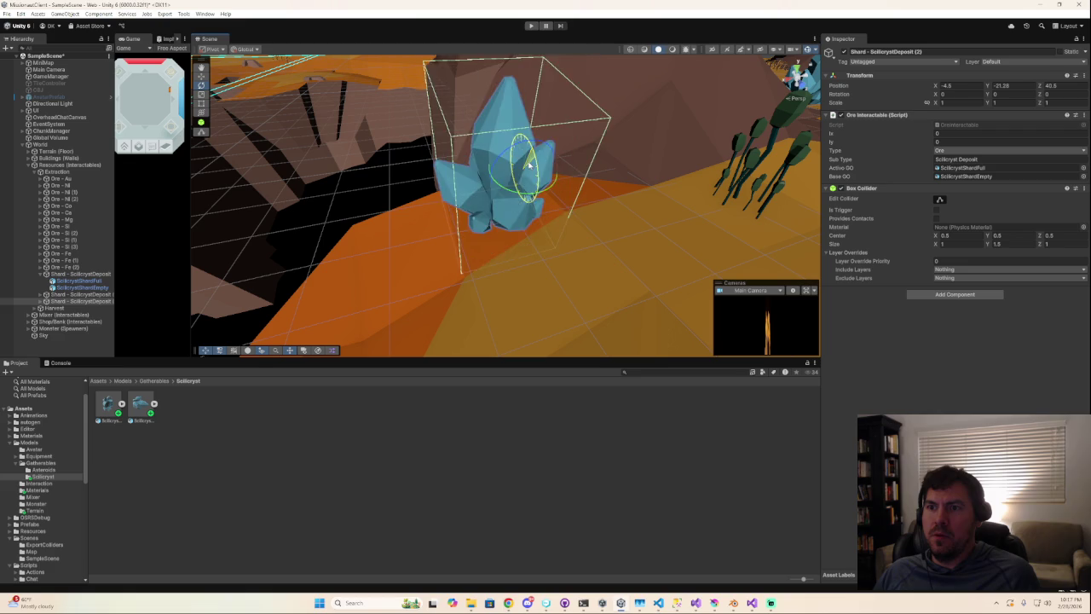
pyautogui.moveTo(529, 152)
pyautogui.mouseDown()
pyautogui.moveTo(499, 155)
pyautogui.moveTo(520, 174)
pyautogui.moveTo(573, 166)
pyautogui.moveTo(806, 214)
pyautogui.moveTo(494, 206)
pyautogui.moveTo(399, 174)
pyautogui.moveTo(341, 207)
pyautogui.moveTo(180, 243)
pyautogui.moveTo(293, 246)
pyautogui.moveTo(270, 265)
pyautogui.moveTo(390, 292)
pyautogui.mouseUp()
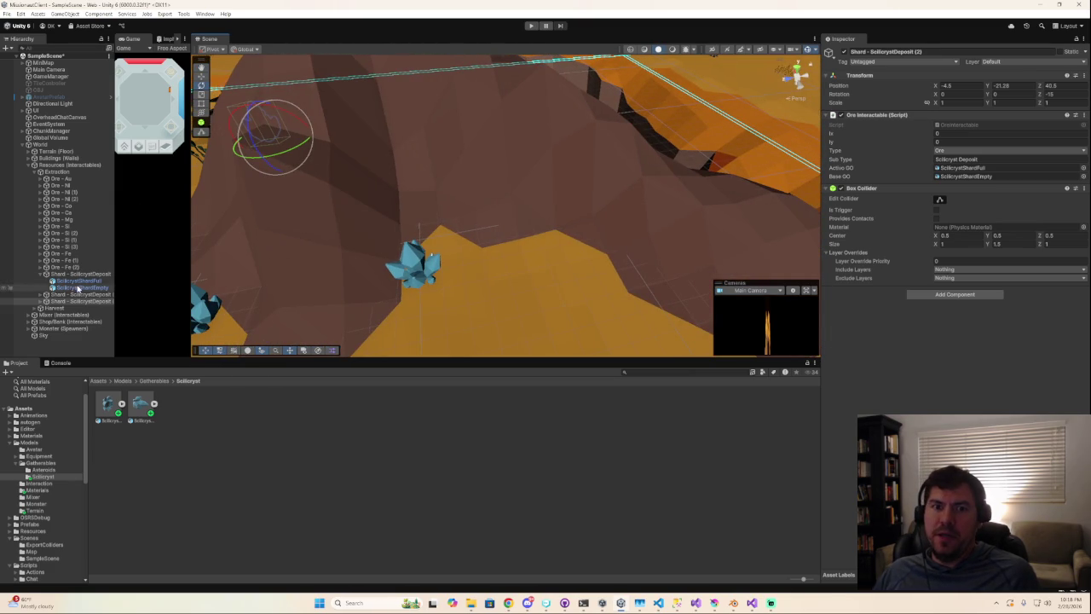
# - Collapse the original deposit's children and select the first copied deposit
pyautogui.click(41, 273)
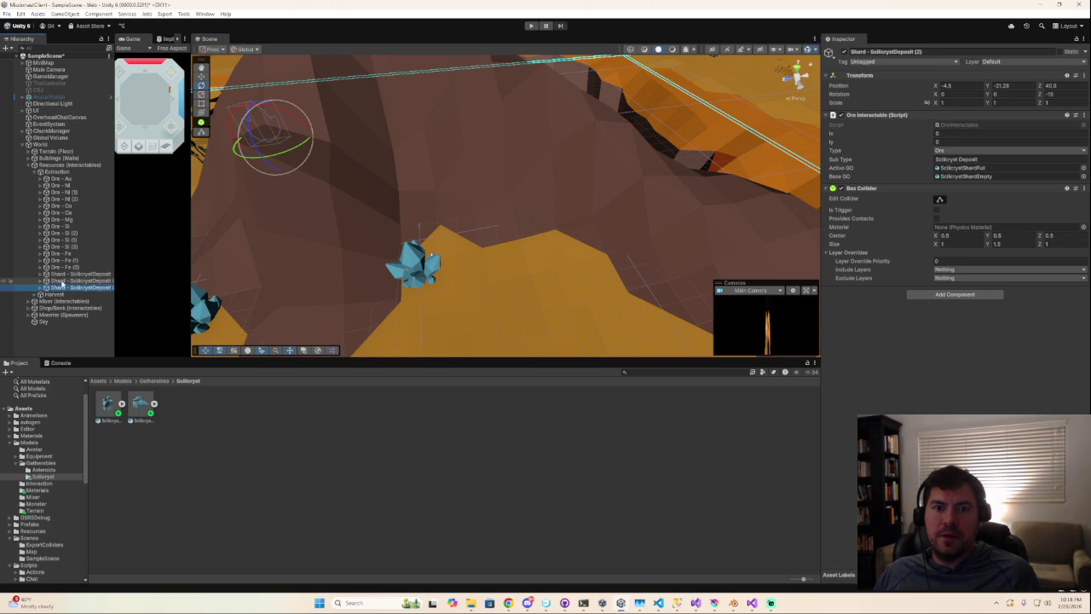
pyautogui.click(68, 273)
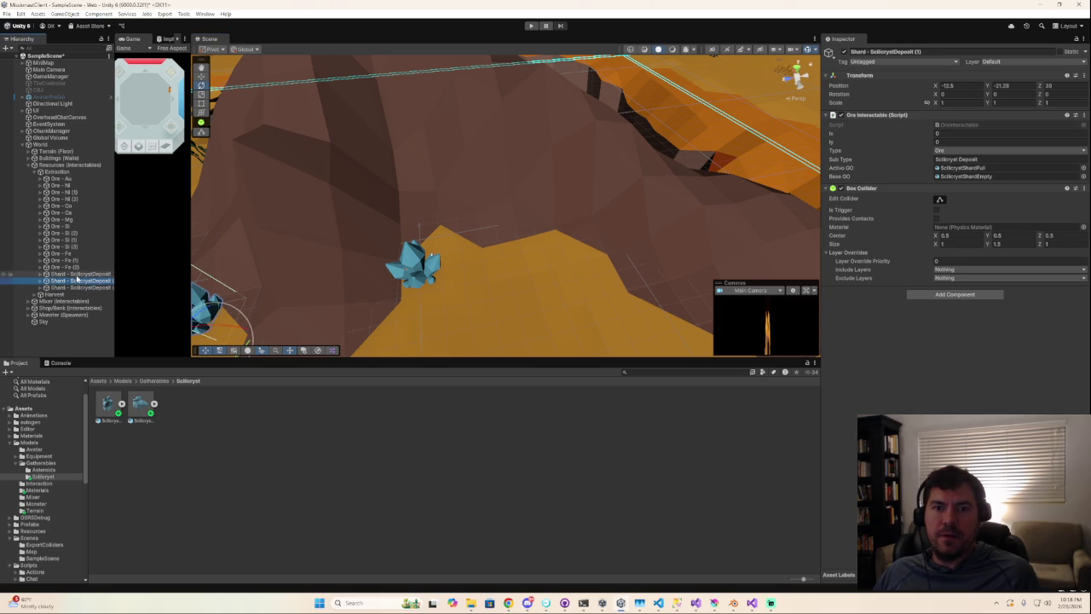
pyautogui.moveTo(506, 299)
pyautogui.keyDown('alt'); pyautogui.mouseDown()
pyautogui.moveTo(565, 302)
pyautogui.moveTo(534, 298)
pyautogui.mouseUp(); pyautogui.keyUp('alt')
# - Duplicate the first copy and place deposit (3) at X -24.5, Z 32.5
pyautogui.hotkey('ctrl', 'd')
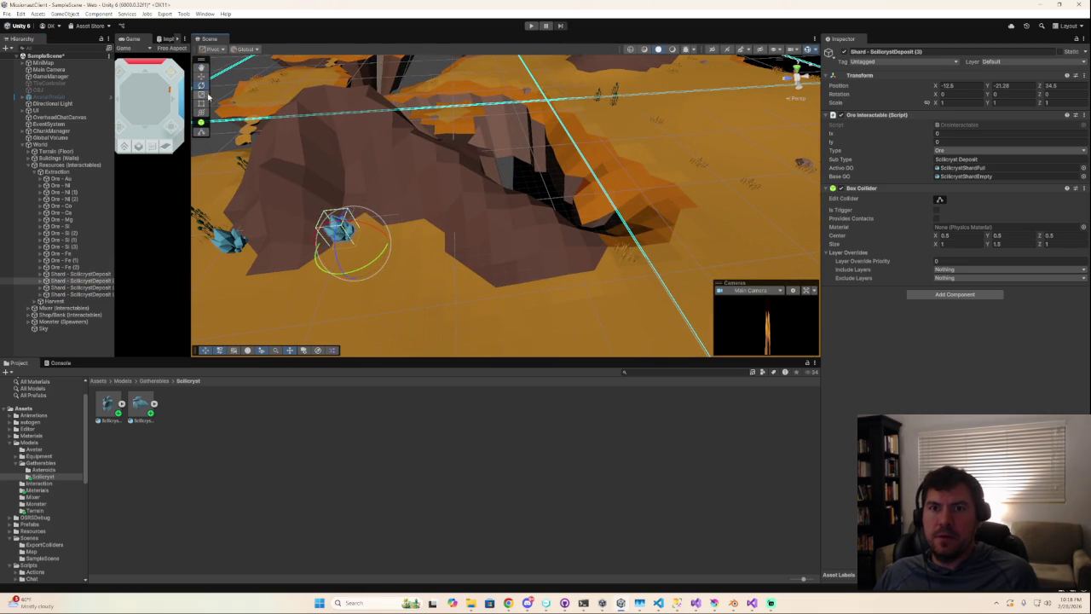
pyautogui.click(201, 75)
pyautogui.moveTo(320, 247)
pyautogui.mouseDown()
pyautogui.moveTo(554, 228)
pyautogui.moveTo(578, 300)
pyautogui.moveTo(620, 292)
pyautogui.moveTo(577, 293)
pyautogui.moveTo(429, 175)
pyautogui.mouseUp()
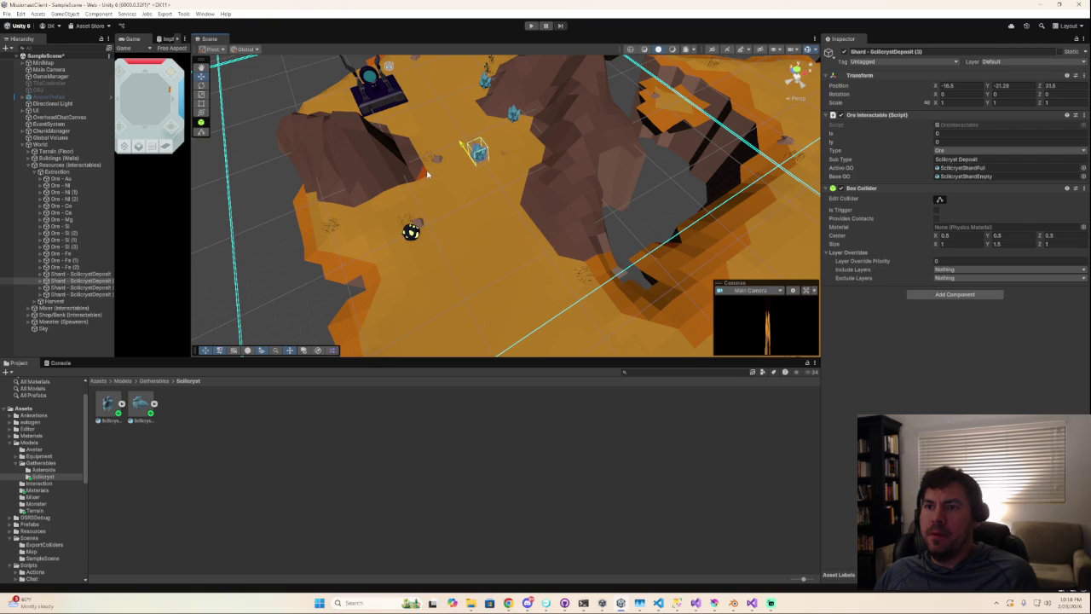
pyautogui.click(458, 179)
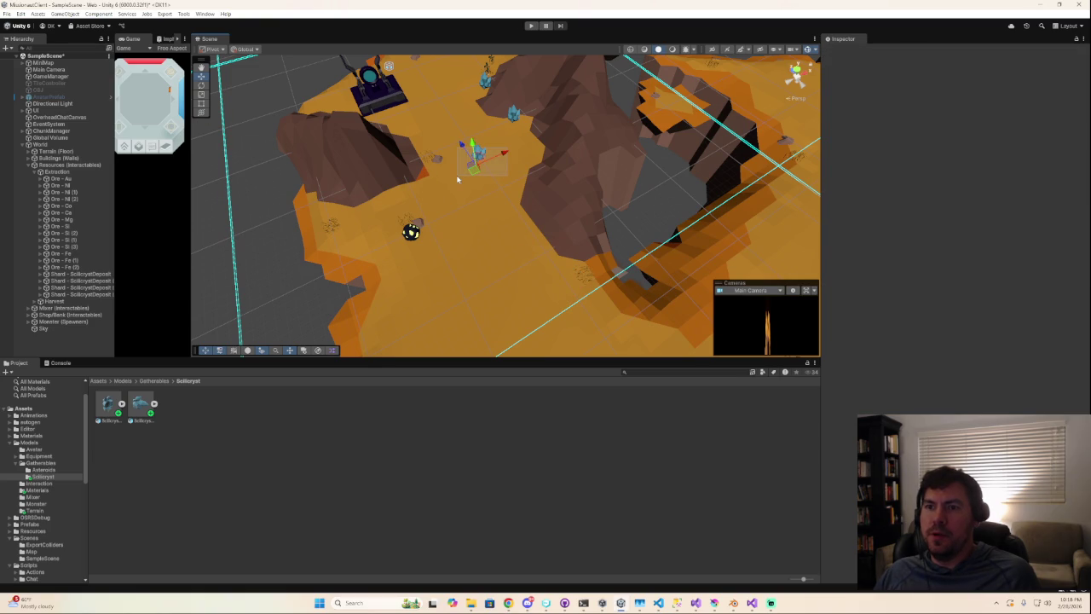
pyautogui.click(480, 161)
pyautogui.moveTo(507, 155)
pyautogui.mouseDown()
pyautogui.moveTo(445, 182)
pyautogui.moveTo(438, 222)
pyautogui.moveTo(479, 225)
pyautogui.moveTo(514, 181)
pyautogui.mouseUp()
pyautogui.press('f')
pyautogui.moveTo(519, 259)
pyautogui.keyDown('alt'); pyautogui.mouseDown()
pyautogui.moveTo(427, 242)
pyautogui.moveTo(523, 210)
pyautogui.moveTo(489, 229)
pyautogui.moveTo(500, 236)
pyautogui.moveTo(287, 127)
pyautogui.moveTo(257, 180)
pyautogui.moveTo(480, 214)
pyautogui.moveTo(397, 117)
pyautogui.moveTo(451, 112)
pyautogui.moveTo(277, 202)
pyautogui.moveTo(448, 234)
pyautogui.moveTo(509, 214)
pyautogui.mouseUp(); pyautogui.keyUp('alt')
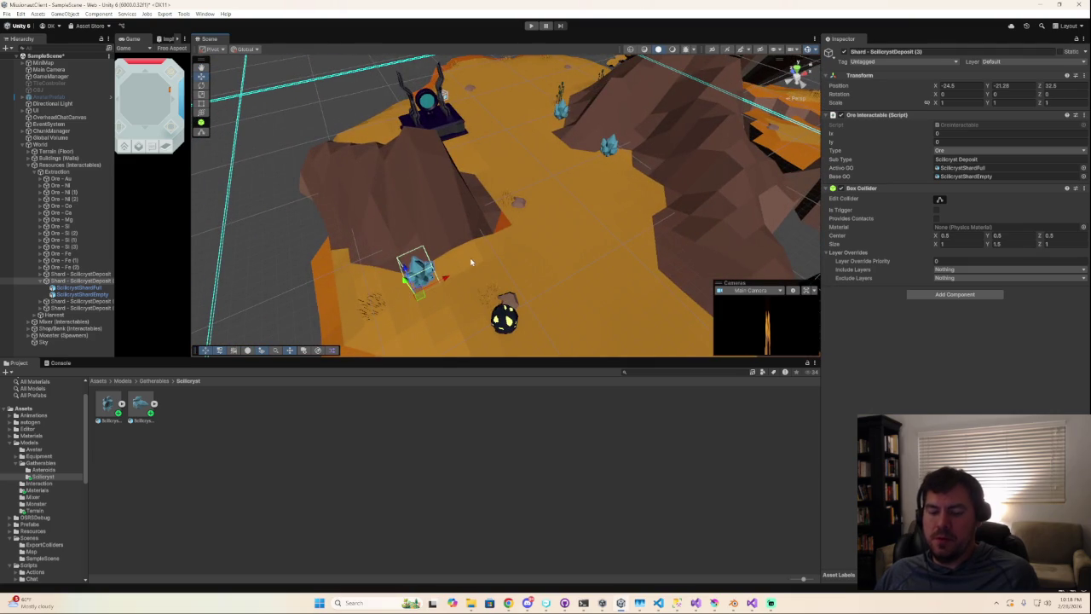
# - Duplicate deposit (3) and position the new deposit (4) at X -13.5, Z 30.5
pyautogui.hotkey('ctrl', 'd')
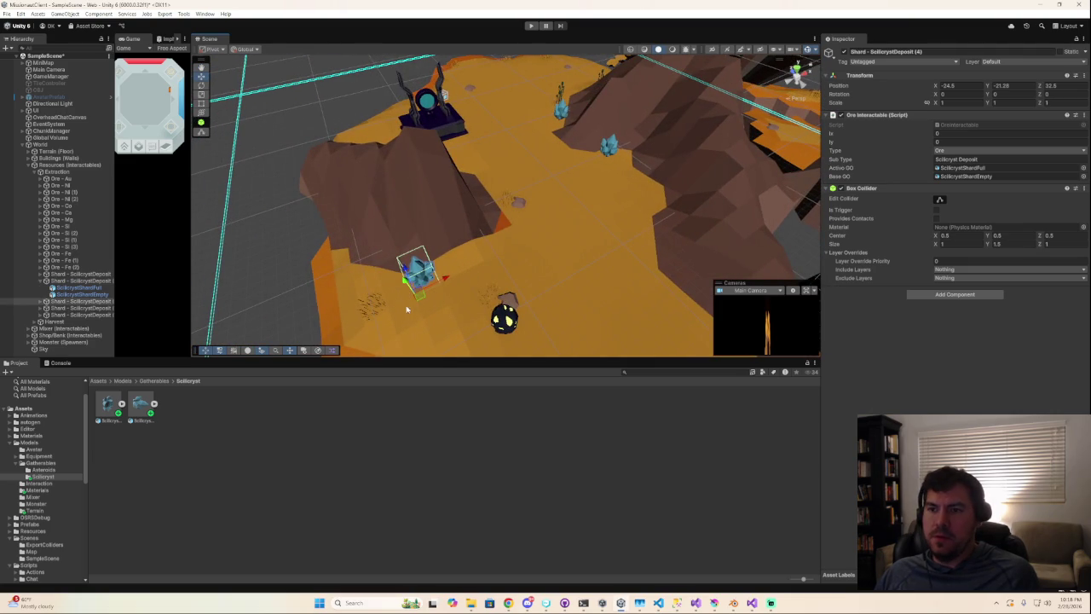
pyautogui.moveTo(447, 283); pyautogui.dragTo(611, 191)
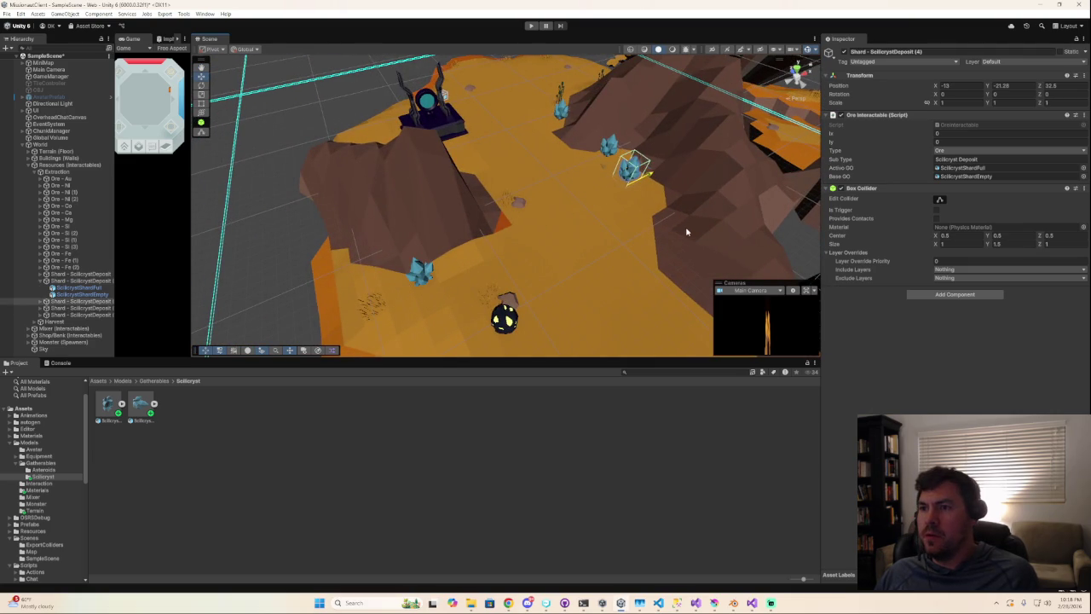
pyautogui.press('f')
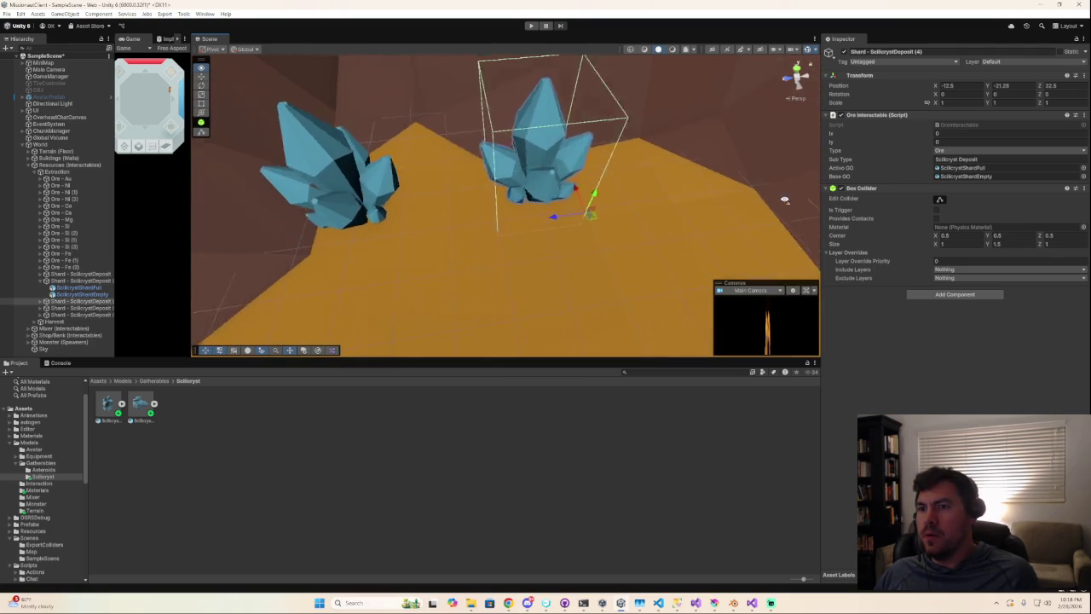
pyautogui.moveTo(476, 216); pyautogui.dragTo(538, 212)
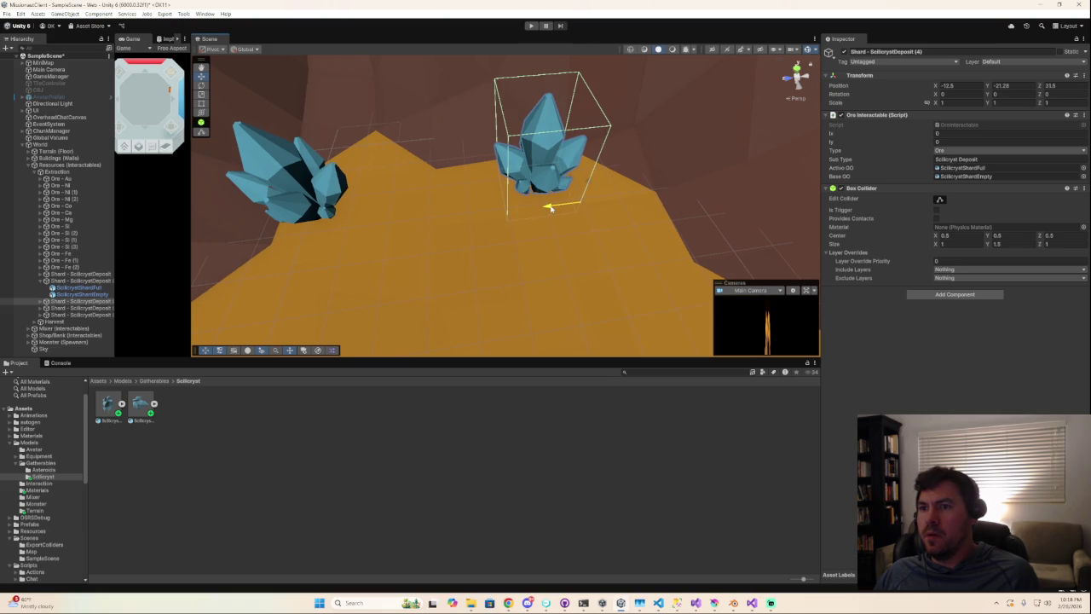
pyautogui.moveTo(569, 176)
pyautogui.mouseDown()
pyautogui.moveTo(605, 260)
pyautogui.moveTo(638, 260)
pyautogui.moveTo(589, 341)
pyautogui.moveTo(624, 346)
pyautogui.mouseUp()
pyautogui.press('f')
pyautogui.scroll(-3, 638, 260)
pyautogui.scroll(-3, 636, 262)
pyautogui.scroll(-3, 633, 263)
pyautogui.scroll(-2, 626, 268)
pyautogui.scroll(2, 607, 298)
pyautogui.scroll(2, 590, 341)
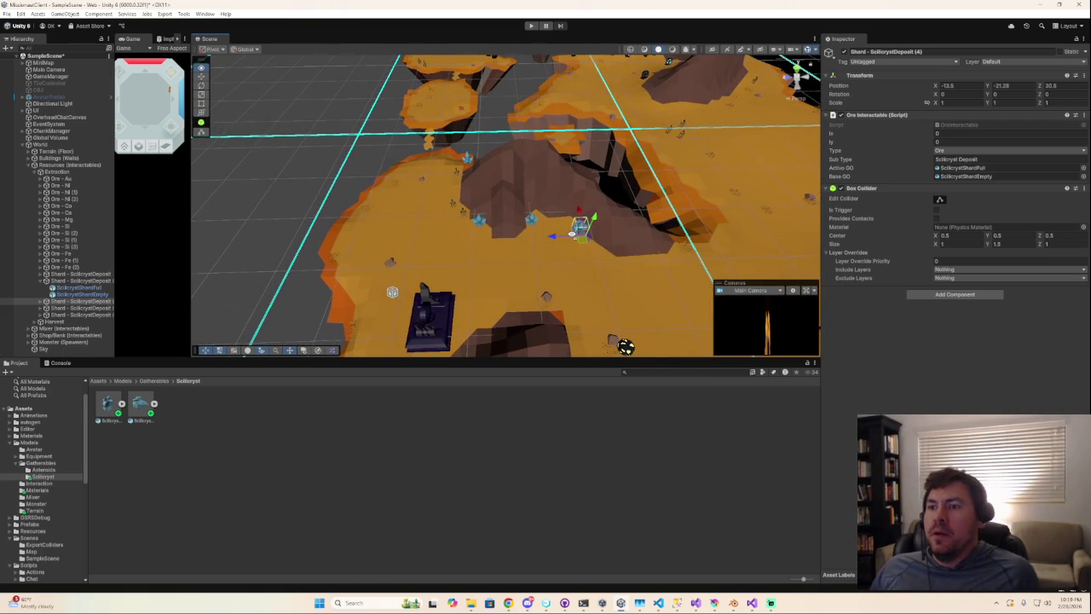
pyautogui.scroll(2, 560, 239)
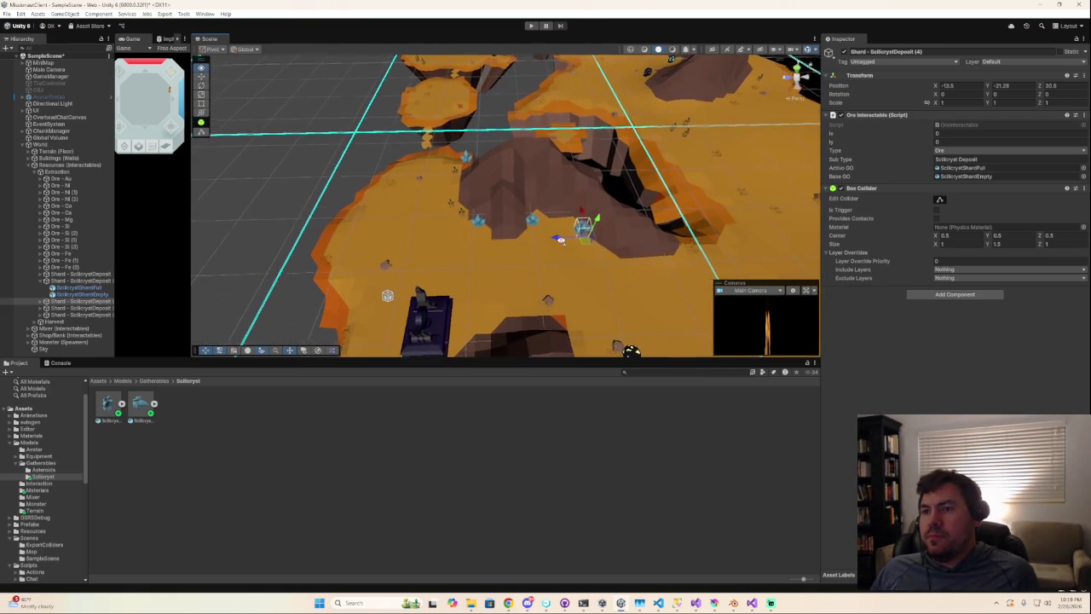
pyautogui.scroll(3, 561, 239)
pyautogui.click(78, 281)
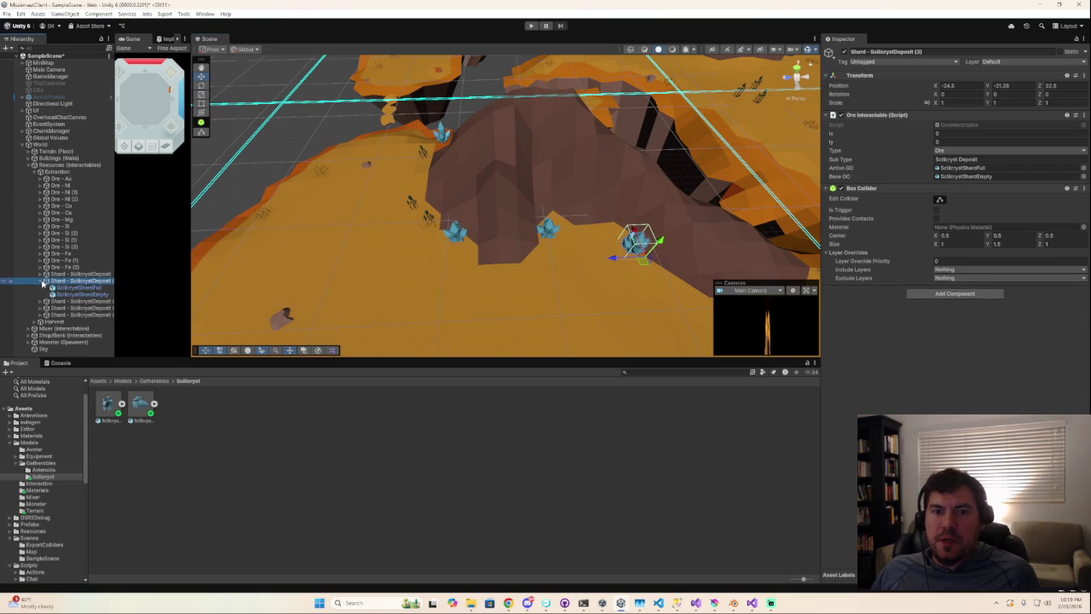
# - Select each Shard - ScilicrystDeposit copy in turn to locate its crystal
pyautogui.press('Left')
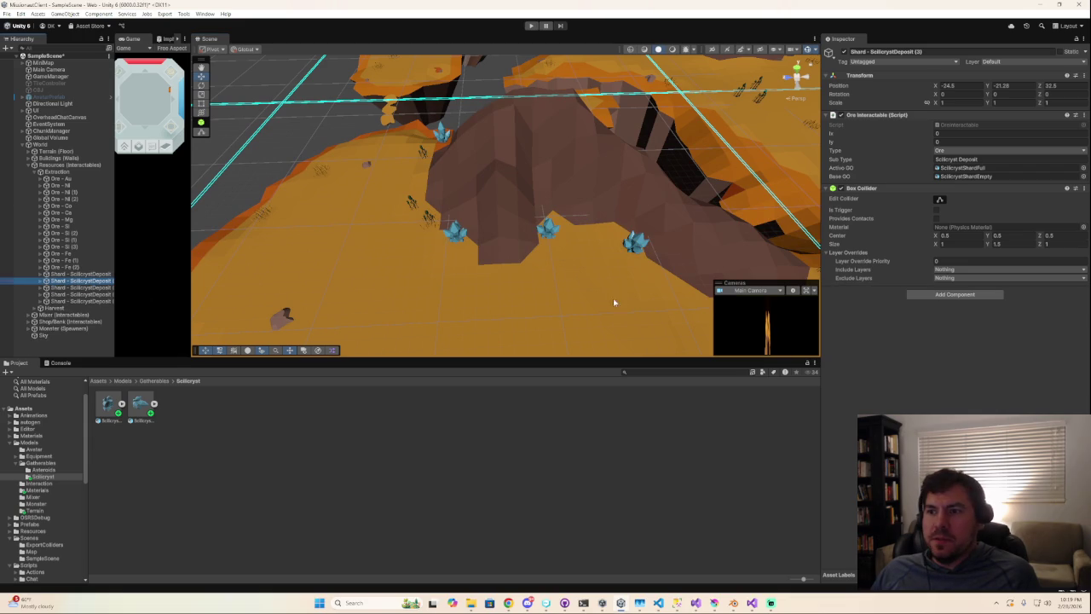
pyautogui.click(75, 294)
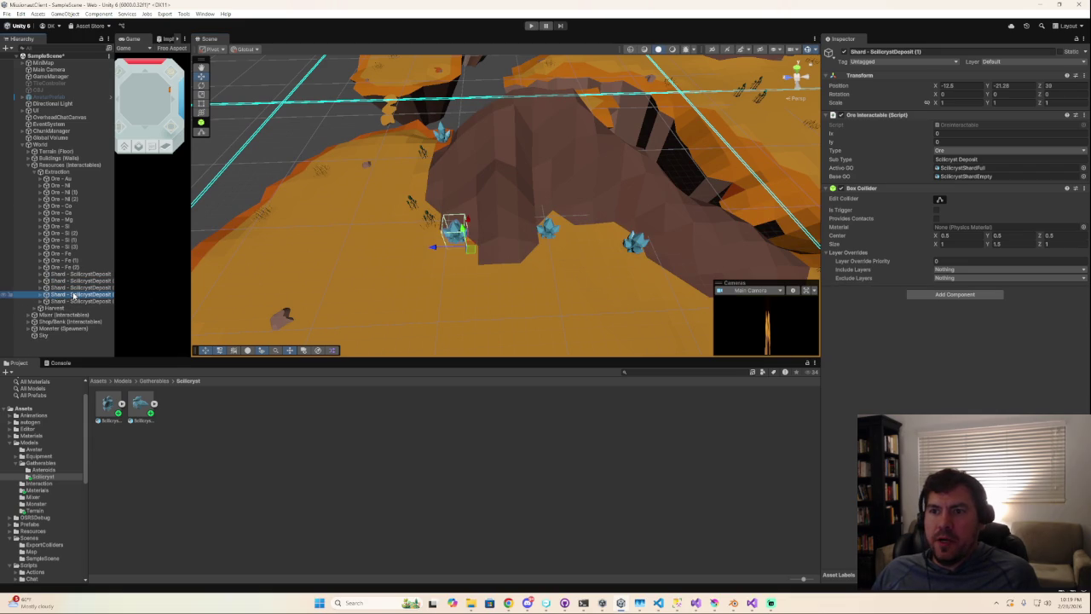
pyautogui.click(74, 302)
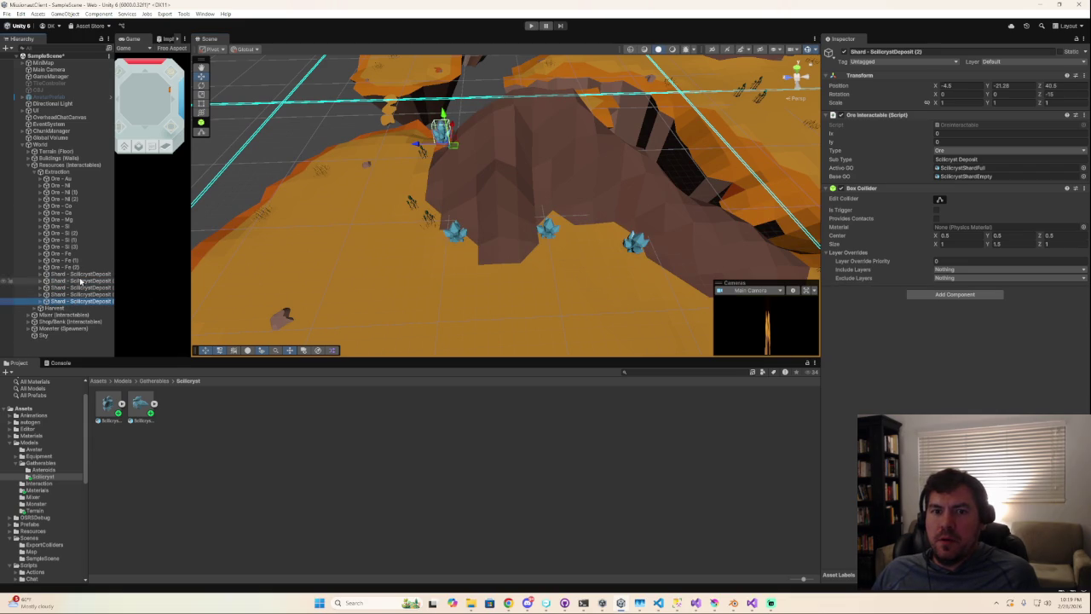
pyautogui.click(79, 287)
pyautogui.click(81, 281)
pyautogui.click(81, 274)
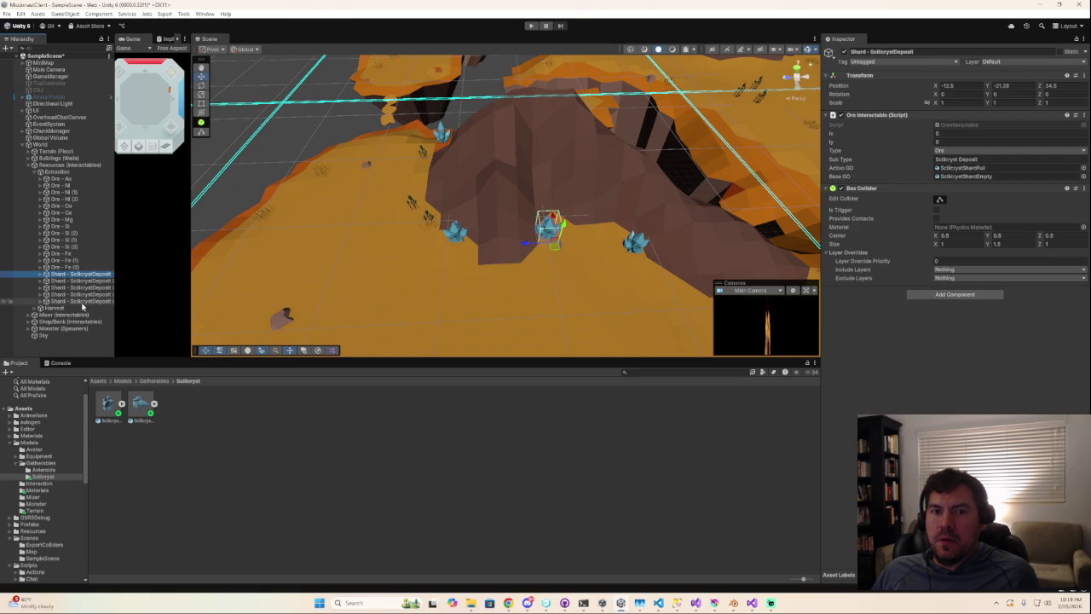
pyautogui.keyDown('ctrl'); pyautogui.click(83, 301); pyautogui.keyUp('ctrl')
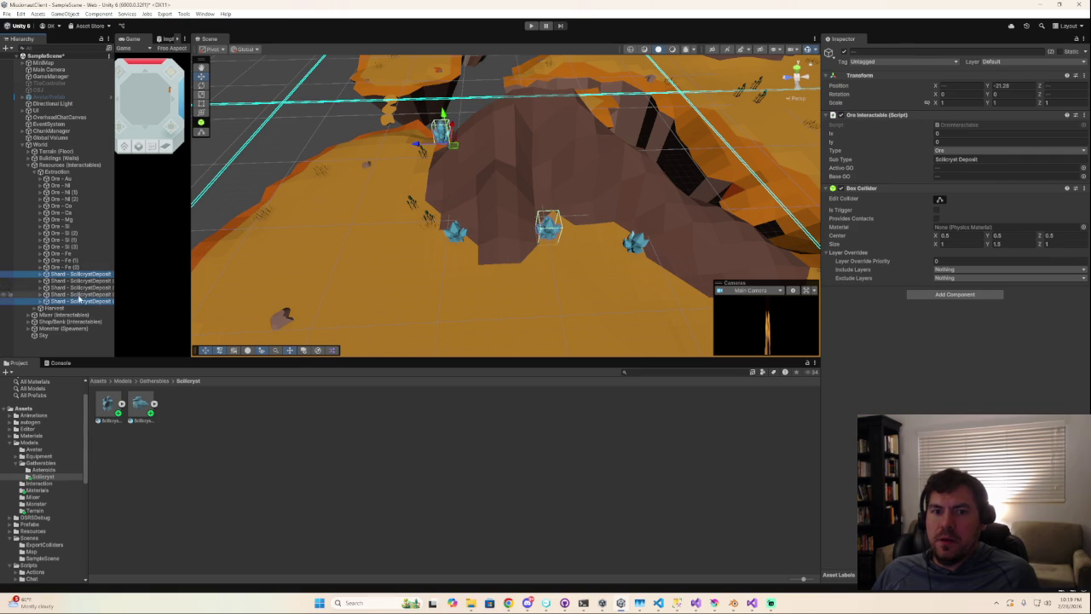
pyautogui.click(77, 295)
pyautogui.click(81, 288)
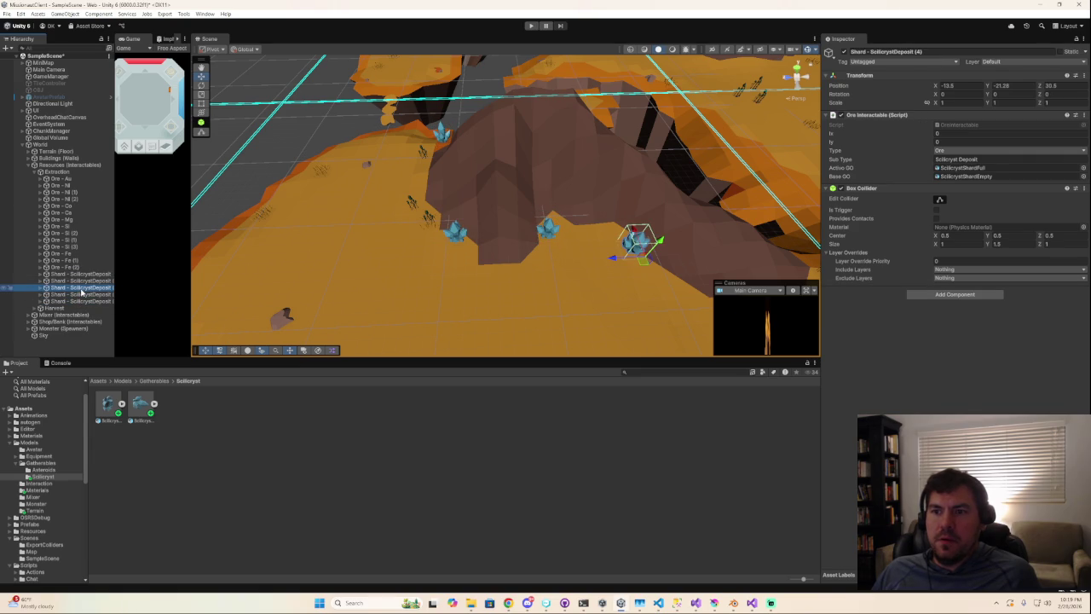
pyautogui.keyDown('ctrl'); pyautogui.click(81, 274); pyautogui.keyUp('ctrl')
# - Orbit for a wider terrain view and widen the Game preview panel
pyautogui.moveTo(335, 258)
pyautogui.mouseDown(button='right')
pyautogui.moveTo(625, 228)
pyautogui.moveTo(653, 212)
pyautogui.moveTo(673, 235)
pyautogui.moveTo(660, 238)
pyautogui.moveTo(704, 191)
pyautogui.moveTo(621, 230)
pyautogui.moveTo(646, 207)
pyautogui.moveTo(626, 212)
pyautogui.moveTo(641, 221)
pyautogui.mouseUp(button='right')
pyautogui.scroll(2, 622, 230)
pyautogui.scroll(2, 631, 222)
pyautogui.scroll(2, 635, 217)
pyautogui.scroll(2, 646, 209)
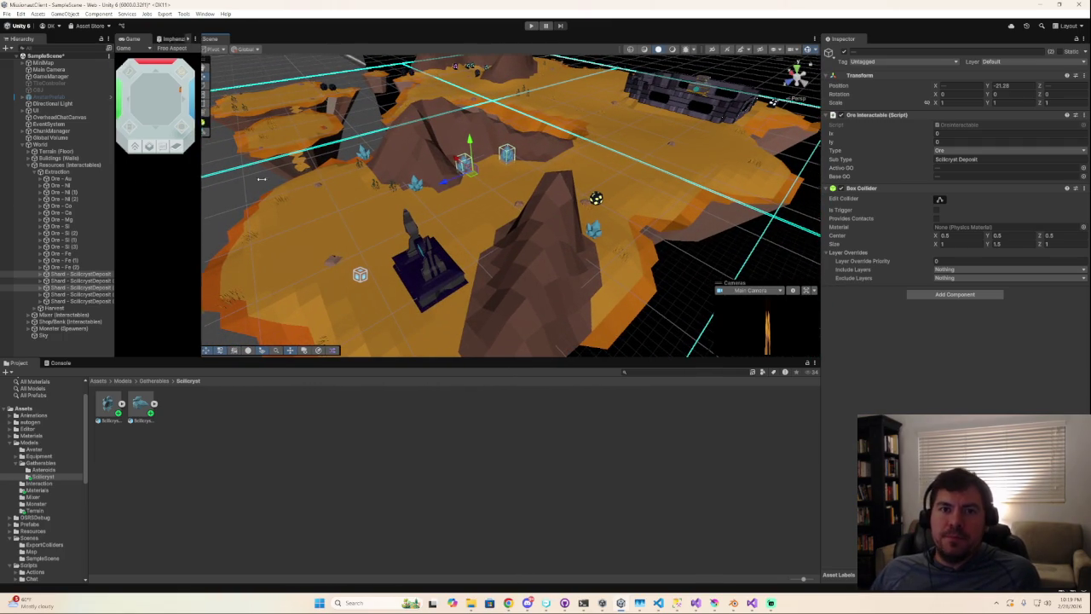
pyautogui.moveTo(192, 175); pyautogui.dragTo(281, 177)
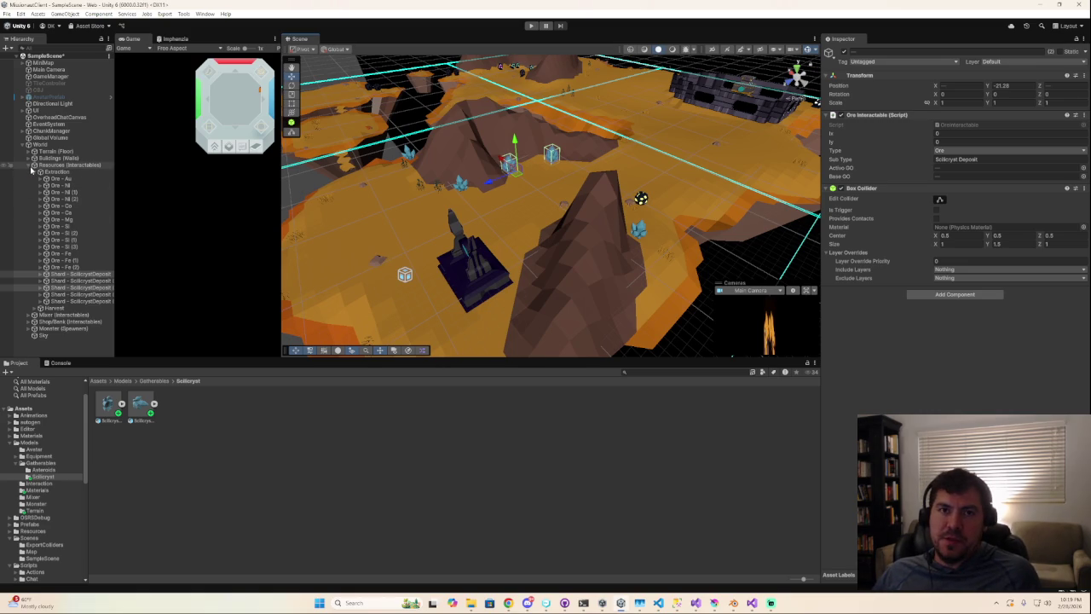
# - Step through the shard deposits and the Ore - Fe (2) deposit in the Hierarchy
pyautogui.click(65, 194)
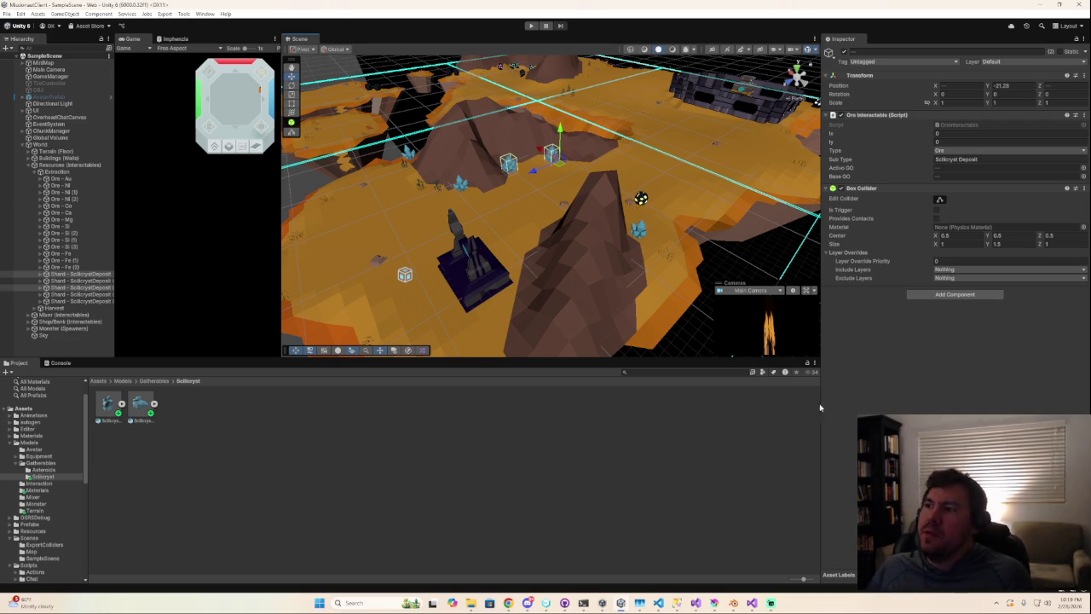
pyautogui.click(83, 280)
pyautogui.click(85, 275)
pyautogui.click(85, 281)
pyautogui.click(77, 294)
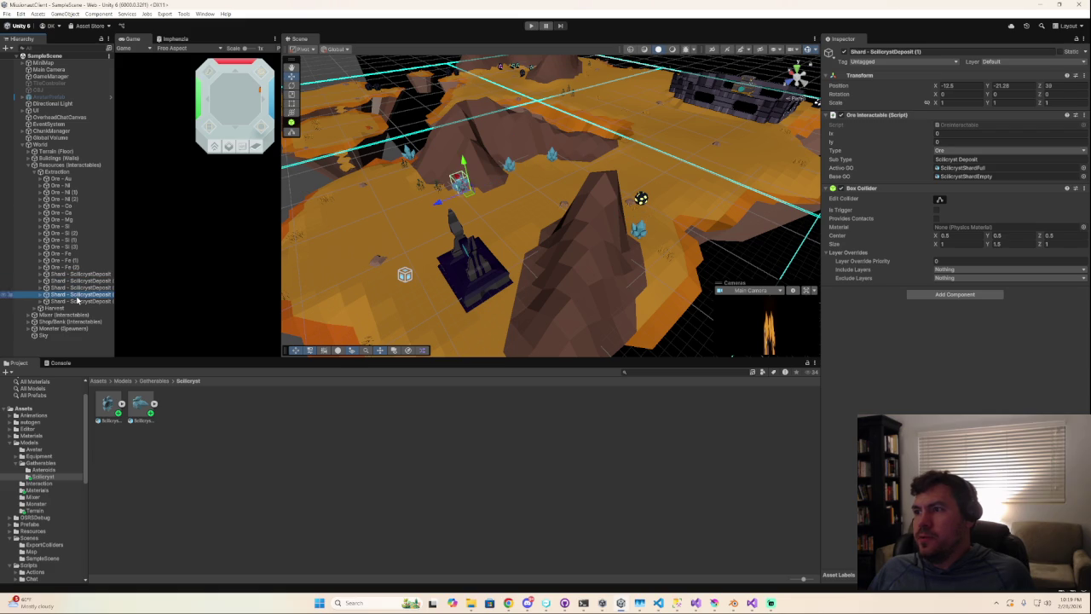
pyautogui.click(67, 273)
pyautogui.click(65, 267)
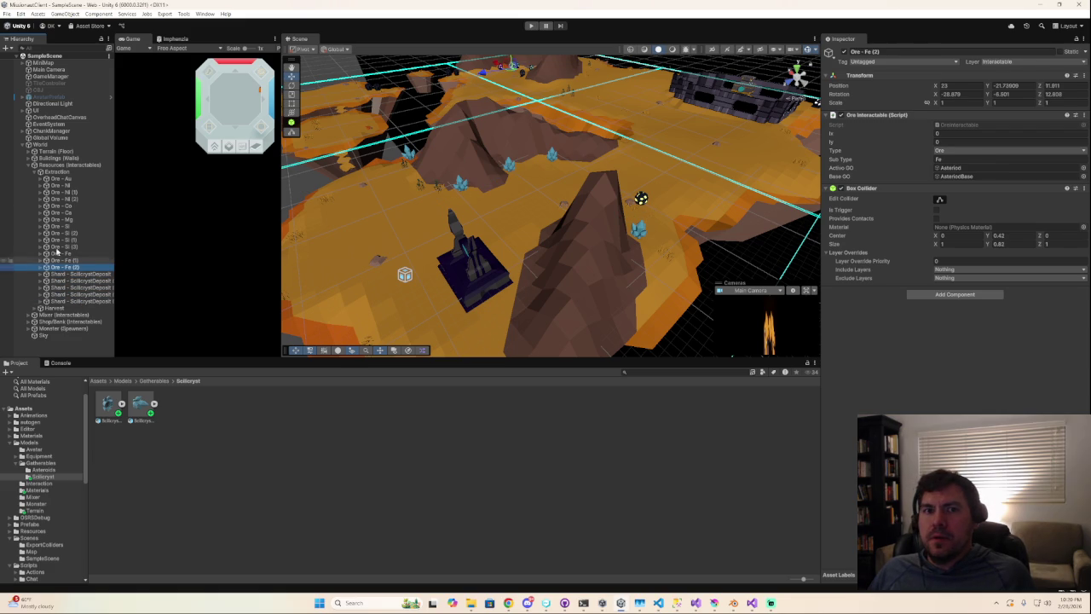
# - Clear the selection, widen the Project tree, collapse Models, and minimize Unity
pyautogui.click(91, 437)
pyautogui.moveTo(86, 437); pyautogui.dragTo(140, 439)
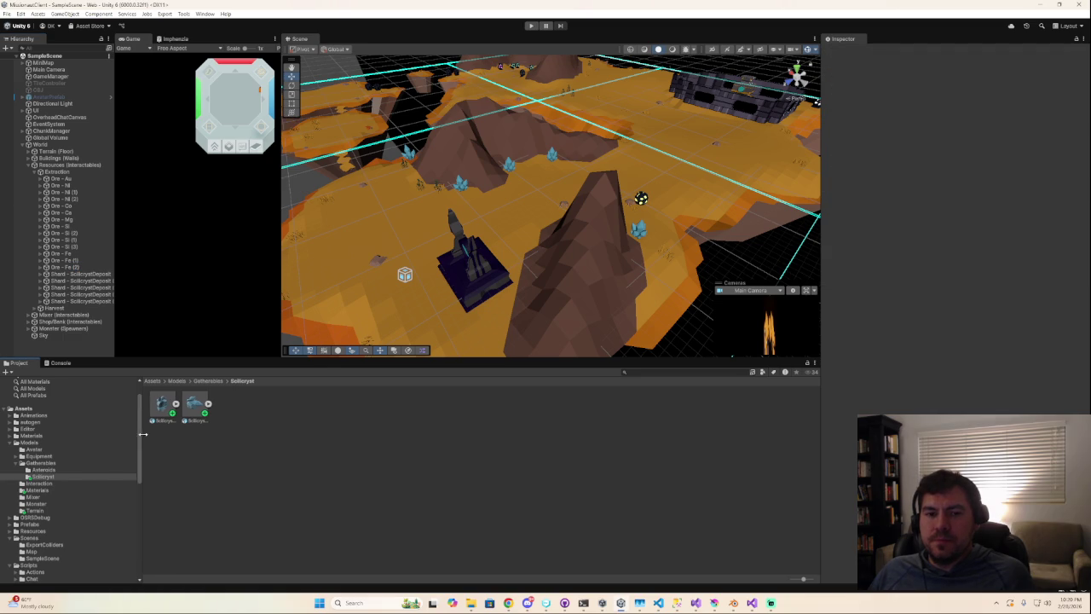
pyautogui.click(11, 442)
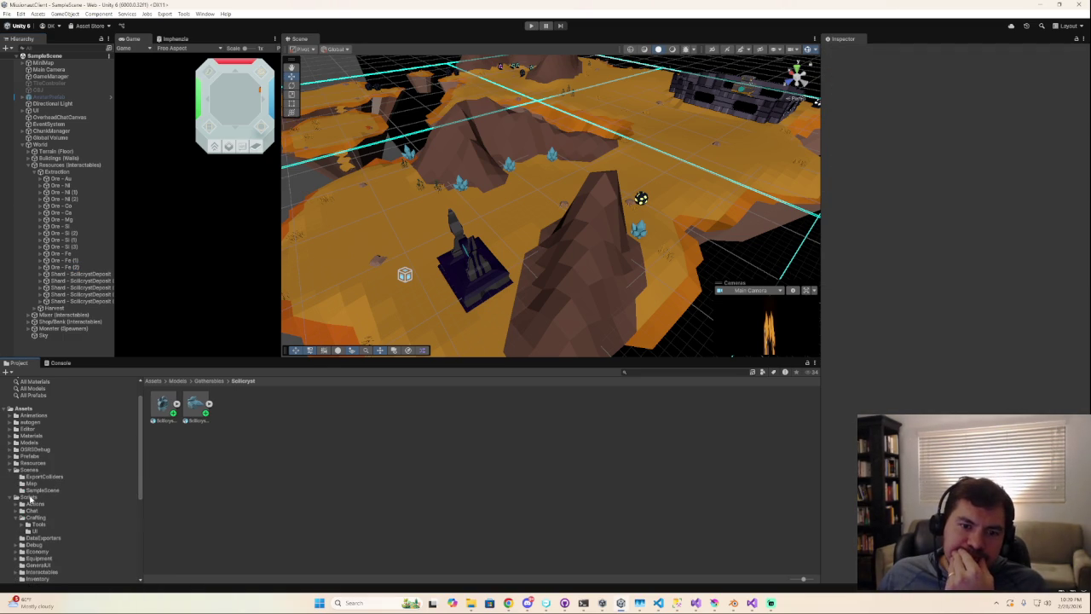
pyautogui.press('XF86AudioRaiseVolume')
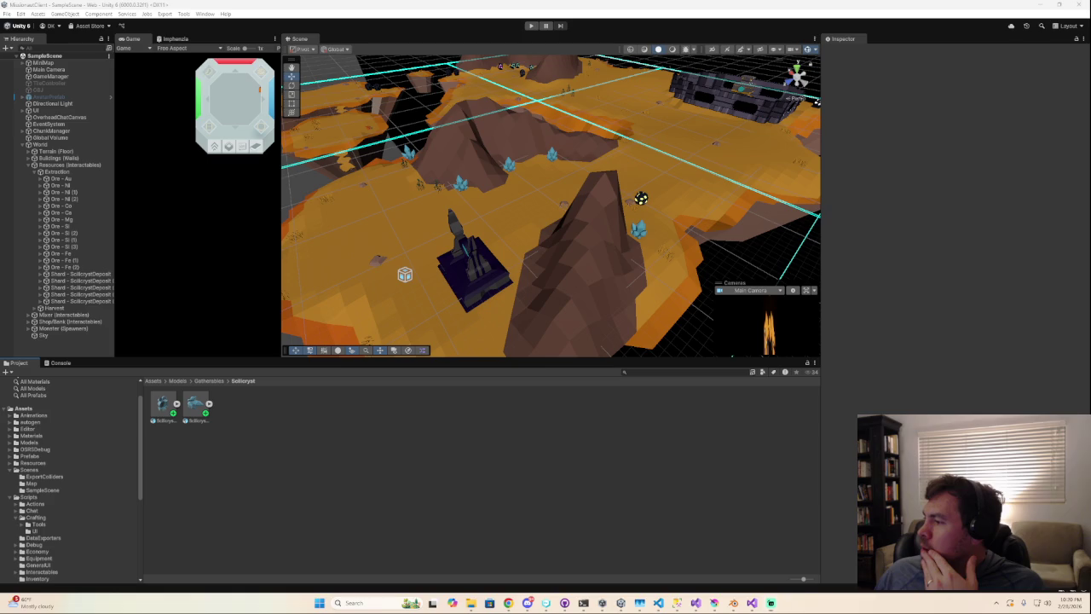
pyautogui.press('super+d')
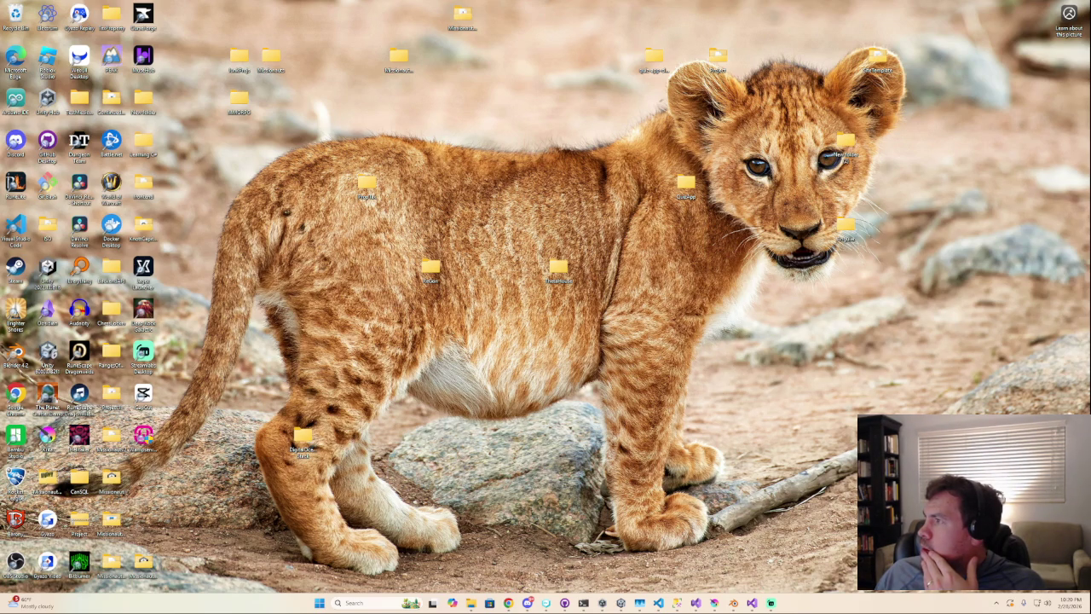
# - Restore the Unity editor over the desktop with Win+D
pyautogui.press('super+d')
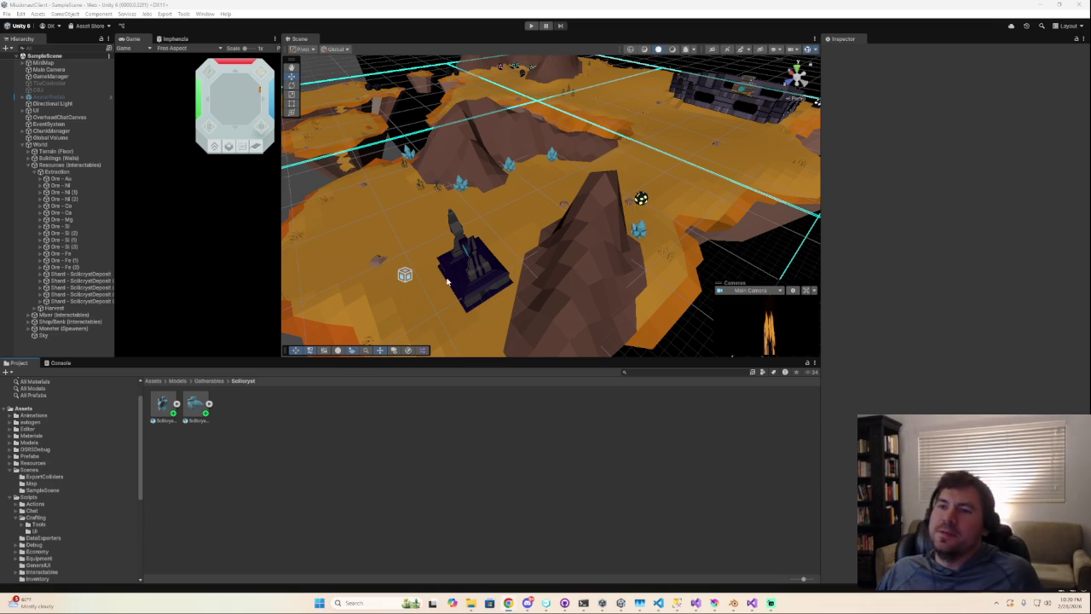
# - Fly the Scene camera toward the five crystals and collapse World in the Hierarchy
pyautogui.scroll(2, 573, 301)
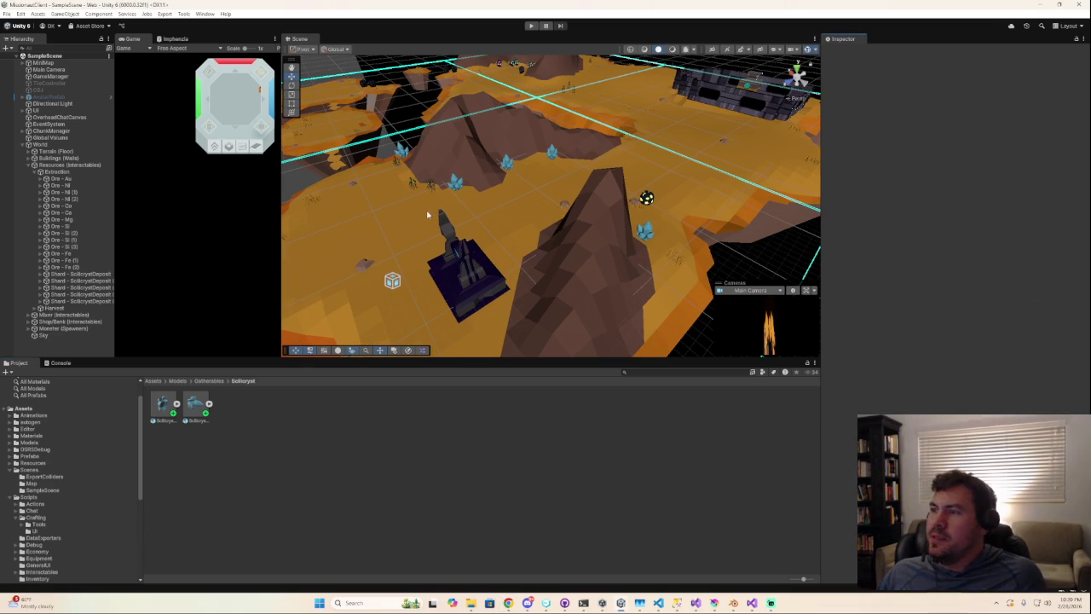
pyautogui.moveTo(545, 204)
pyautogui.mouseDown(button='right')
pyautogui.moveTo(517, 174)
pyautogui.moveTo(541, 185)
pyautogui.mouseUp(button='right')
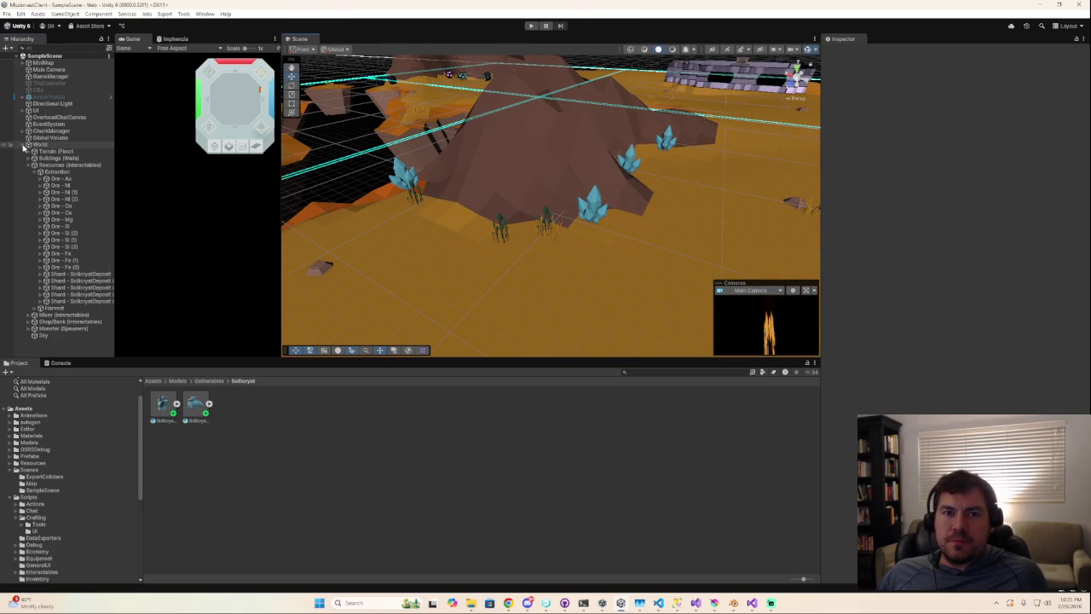
pyautogui.click(23, 145)
pyautogui.scroll(-2, 60, 511)
pyautogui.scroll(-2, 61, 513)
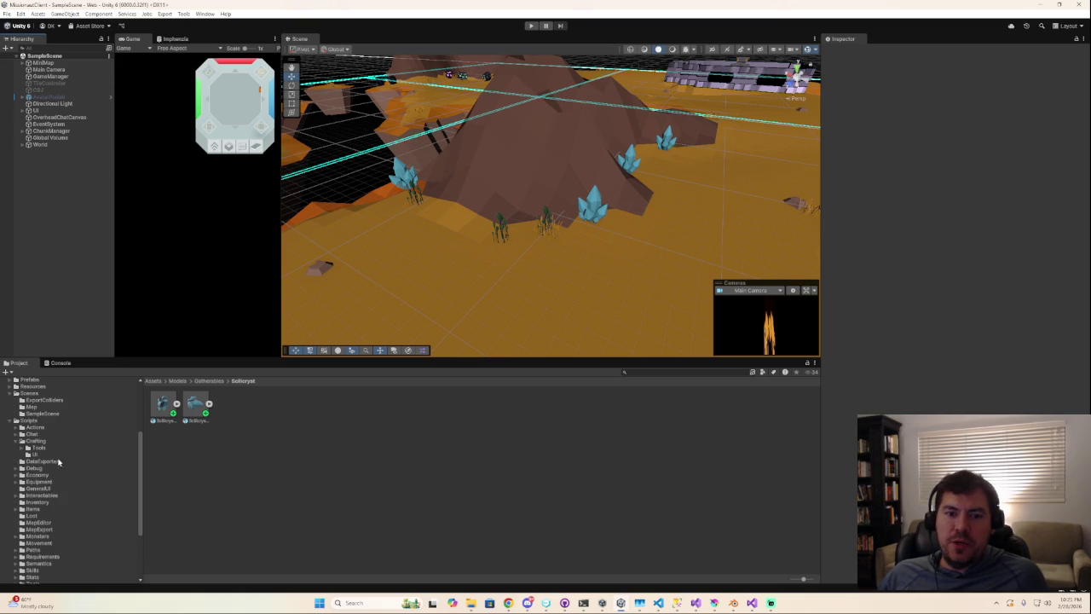
# - Search the Project for 'fe' and duplicate the Ore_Fe item asset into Ore_Fe 1 for renaming
pyautogui.click(707, 370)
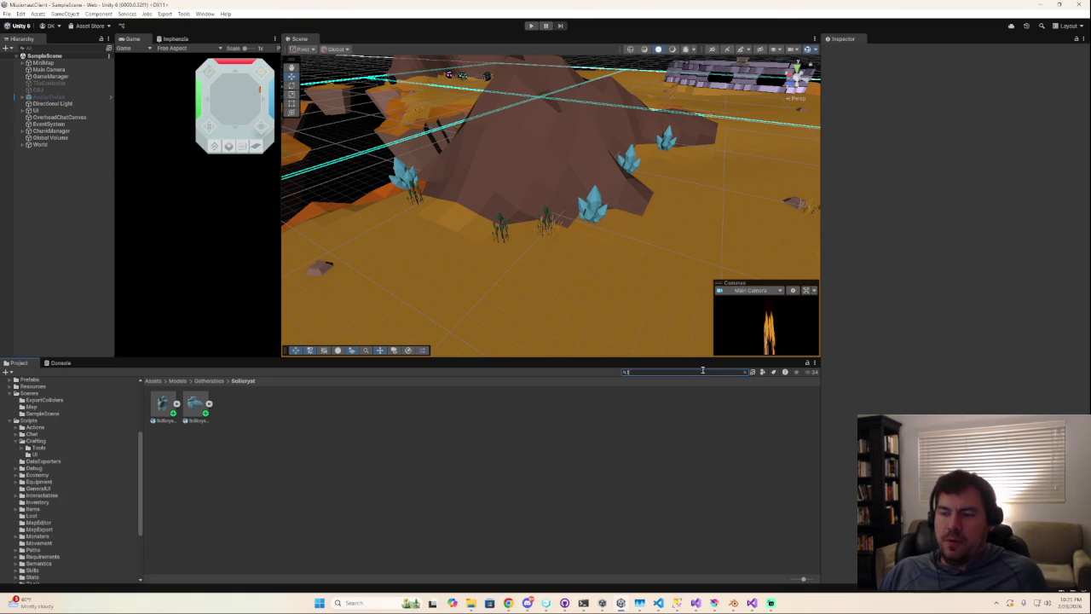
pyautogui.write('fe')
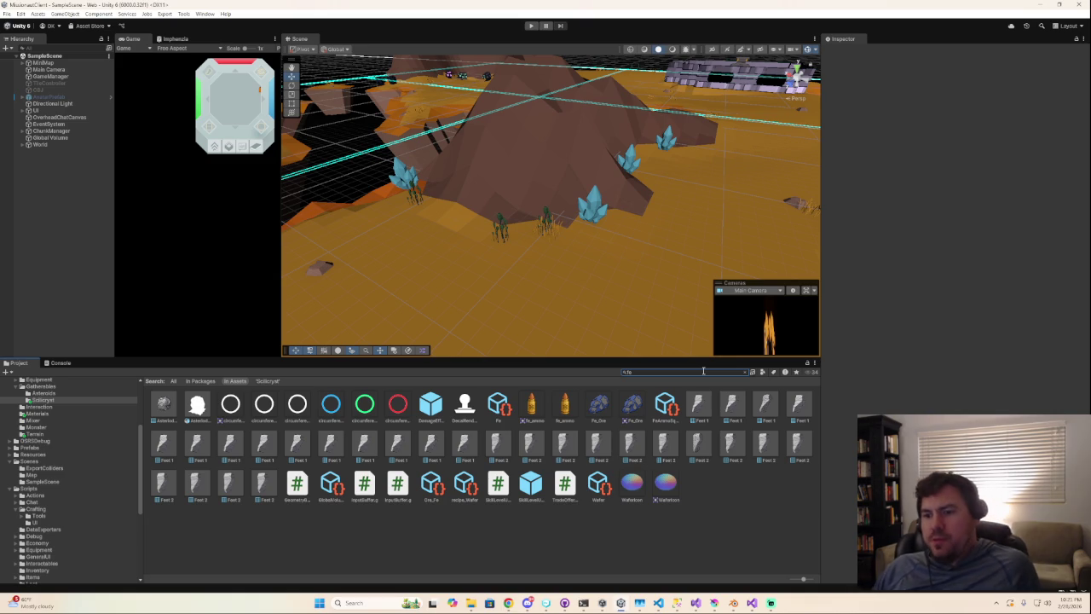
pyautogui.click(436, 501)
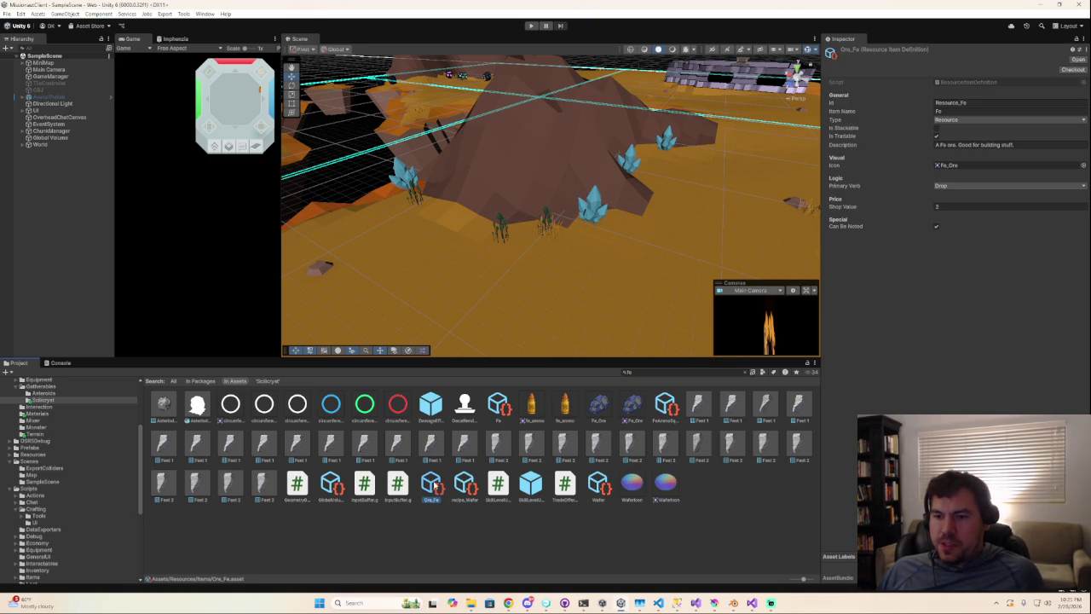
pyautogui.hotkey('ctrl', 'd')
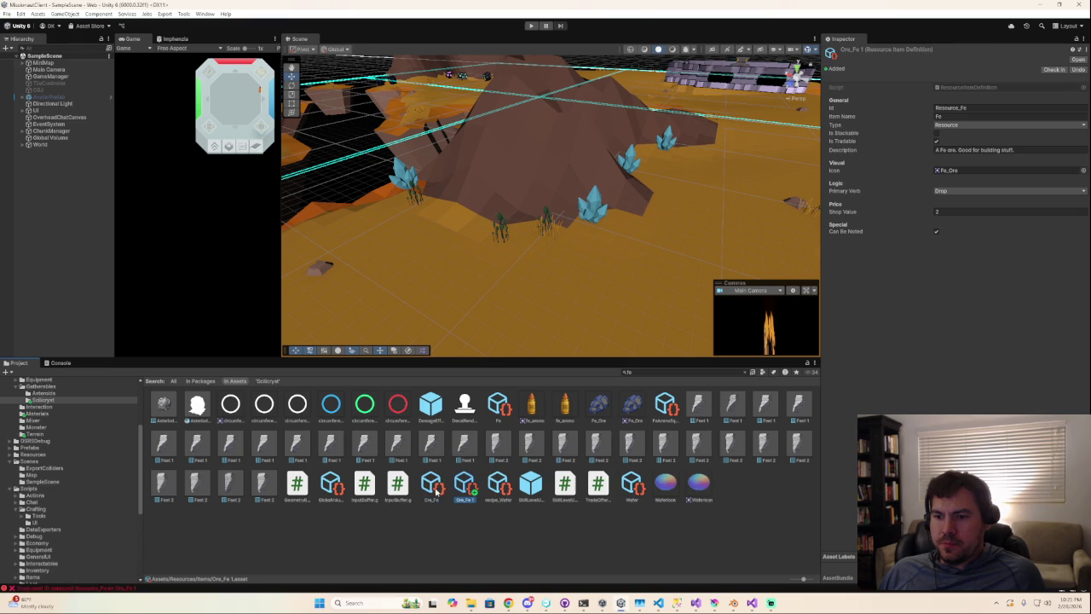
pyautogui.press('F2')
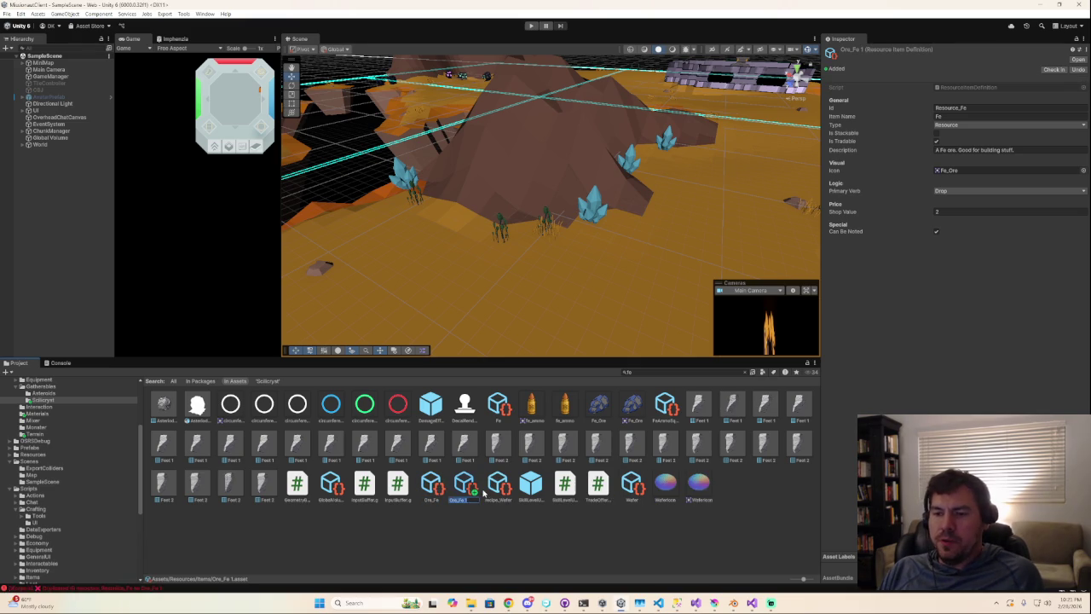
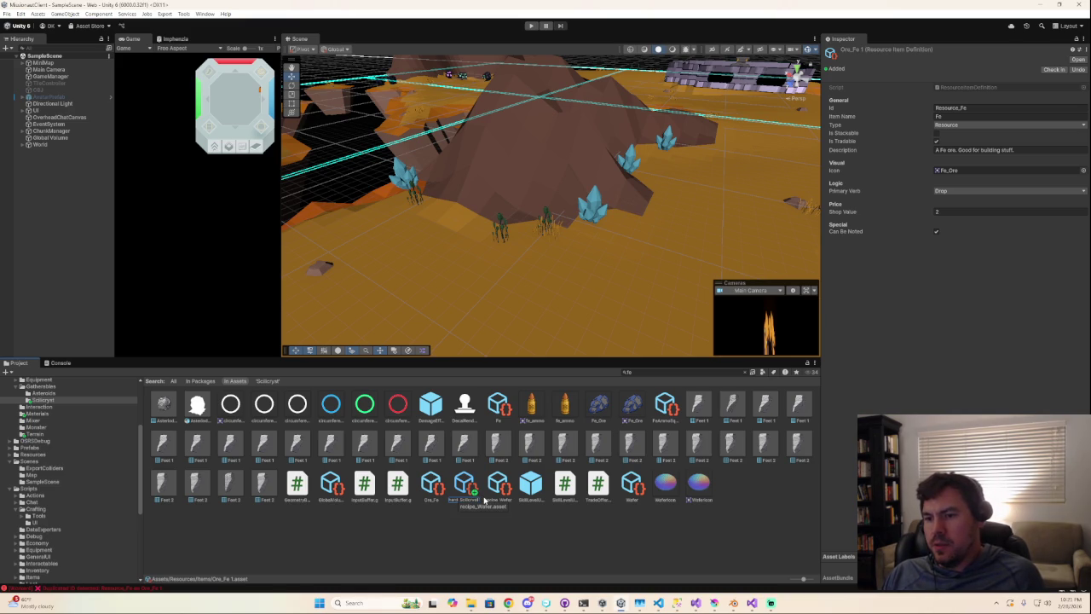
# - Rename the asset to Shard_Scilicryst and set Id Shard_Scilicryst and item name Scilicryst Shard
pyautogui.press('Return')
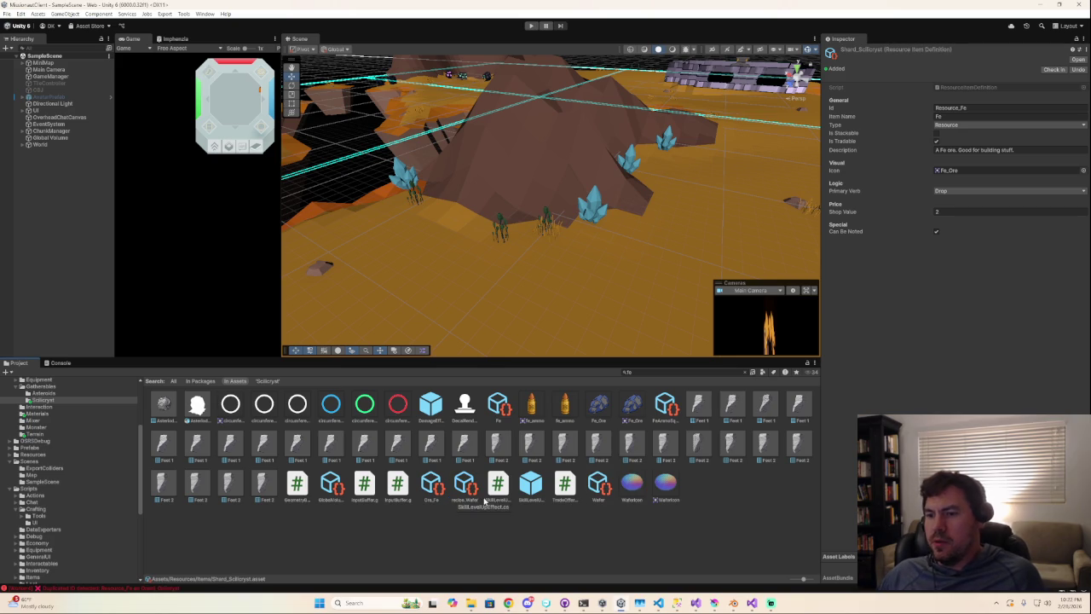
pyautogui.moveTo(961, 108); pyautogui.dragTo(913, 108)
pyautogui.write('Shard_S')
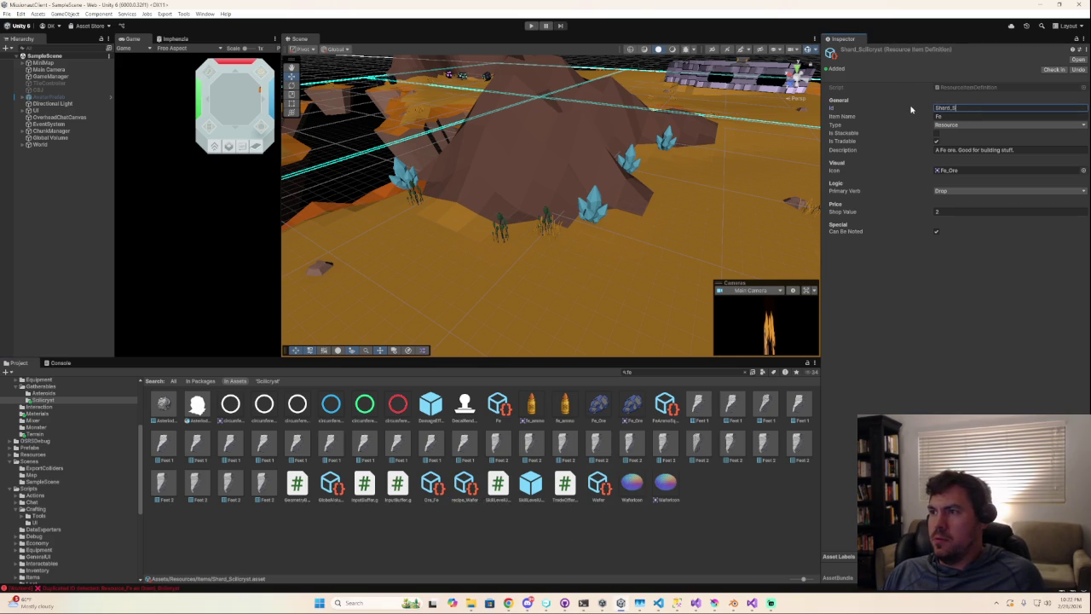
pyautogui.write('cilicryst')
pyautogui.press('Tab')
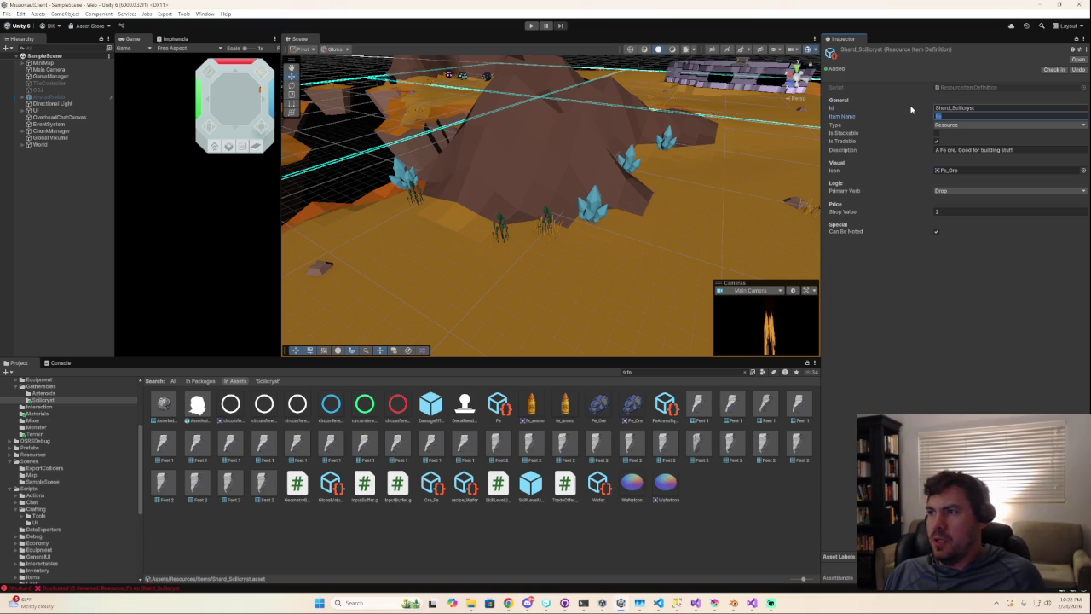
pyautogui.write('Sci')
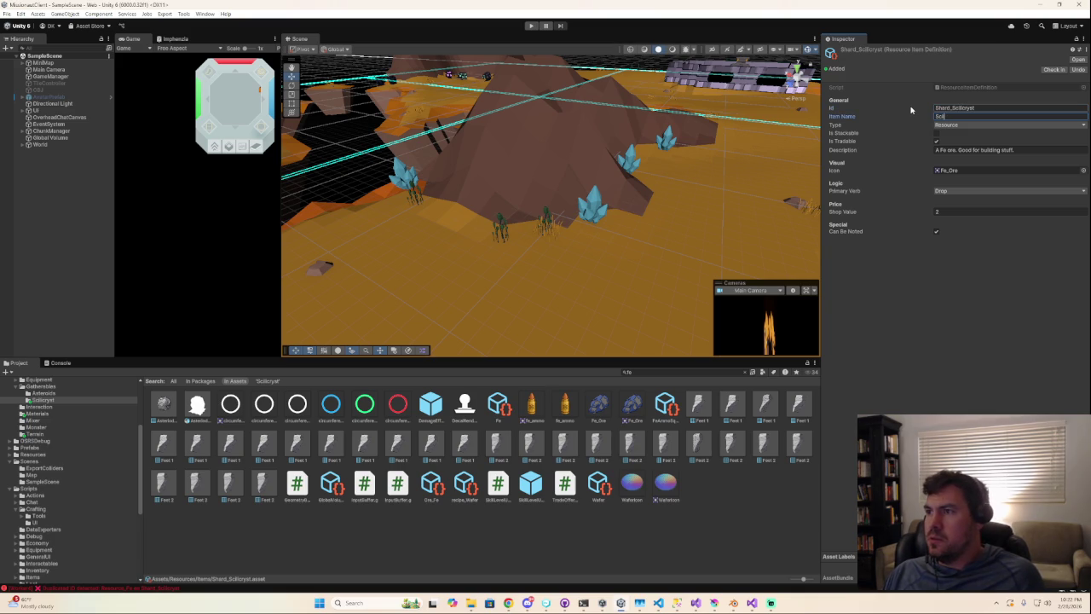
pyautogui.write('yst O')
pyautogui.write('Shard')
# - Mark the item stackable and erase the old Fe ore description
pyautogui.click(937, 134)
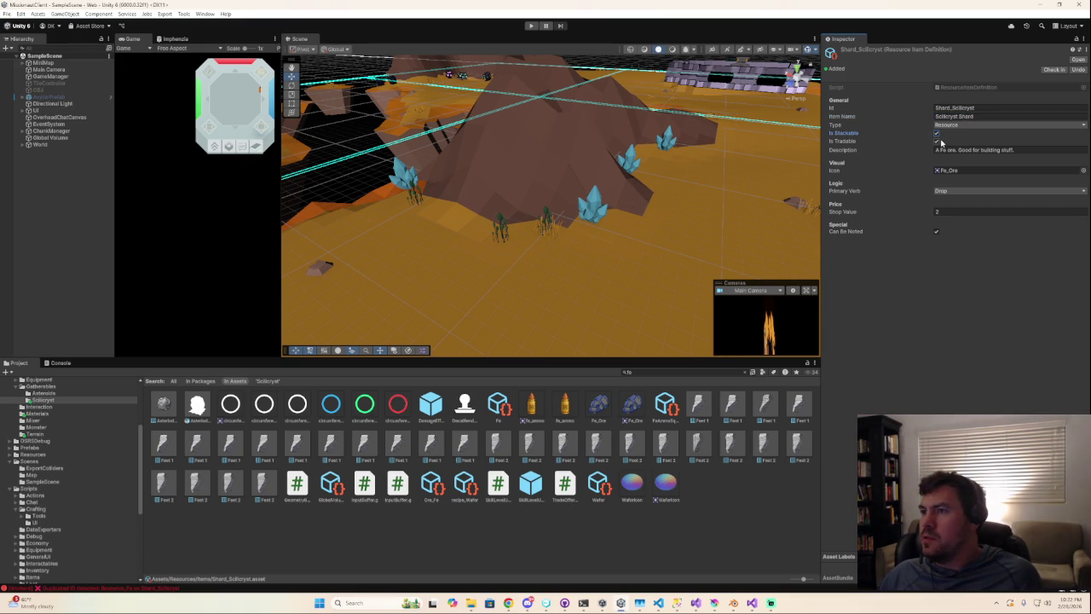
pyautogui.click(951, 149)
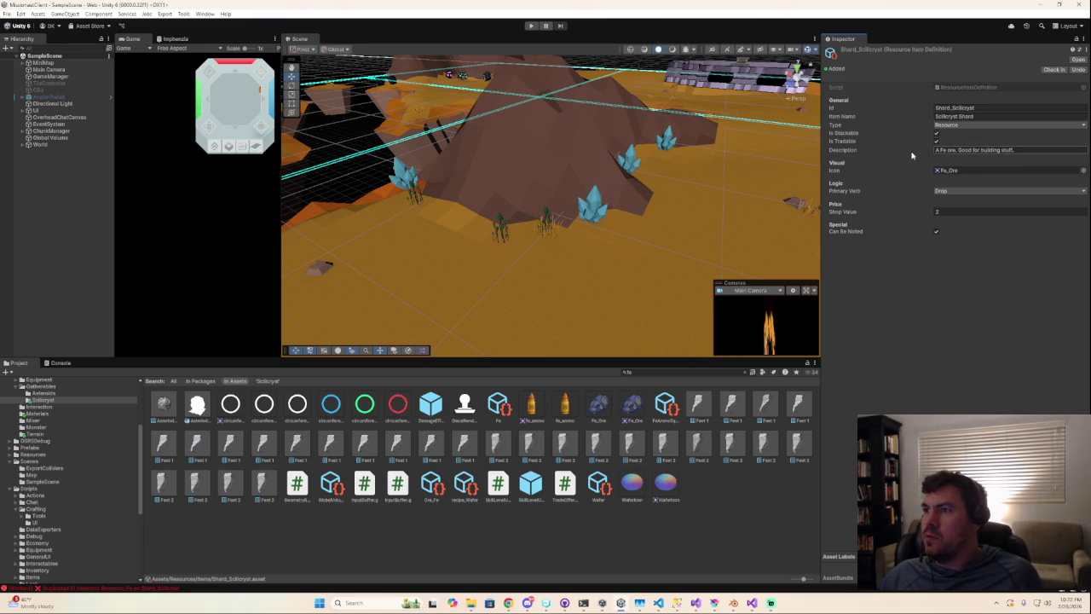
pyautogui.moveTo(1023, 150); pyautogui.dragTo(797, 149)
pyautogui.press('BackSpace')
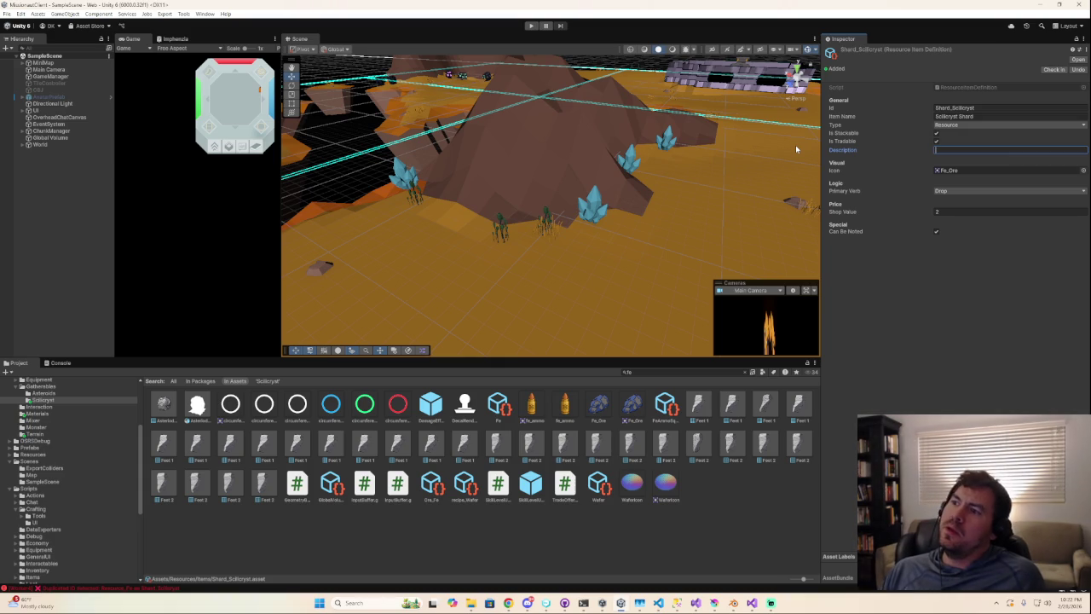
# - Enter the description 'A scilicon-base shard used to make wafers' in the Inspector
pyautogui.write('A')
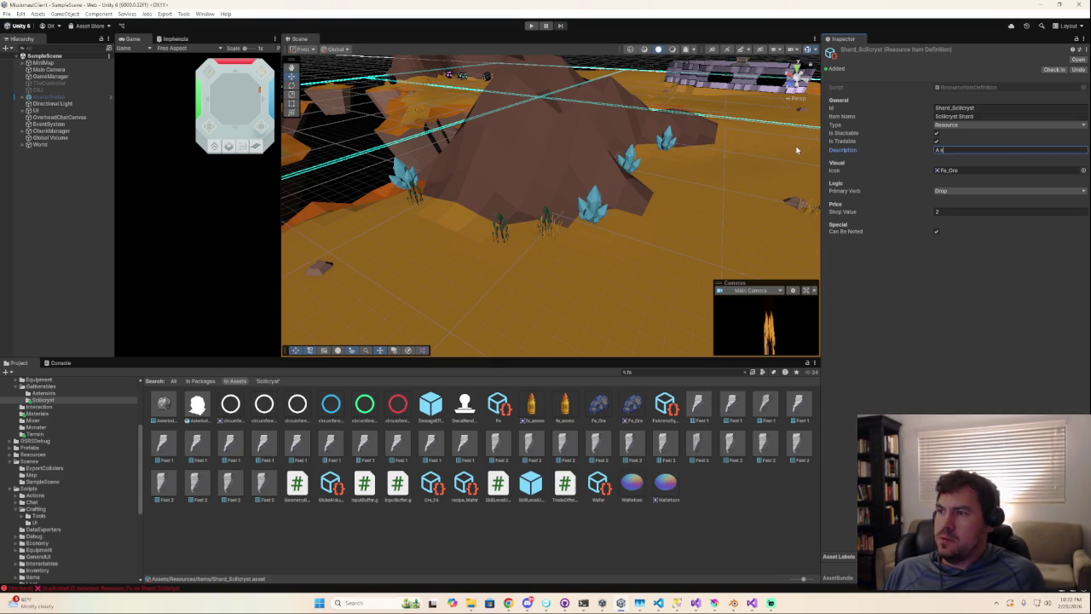
pyautogui.write('scilicon-base shard')
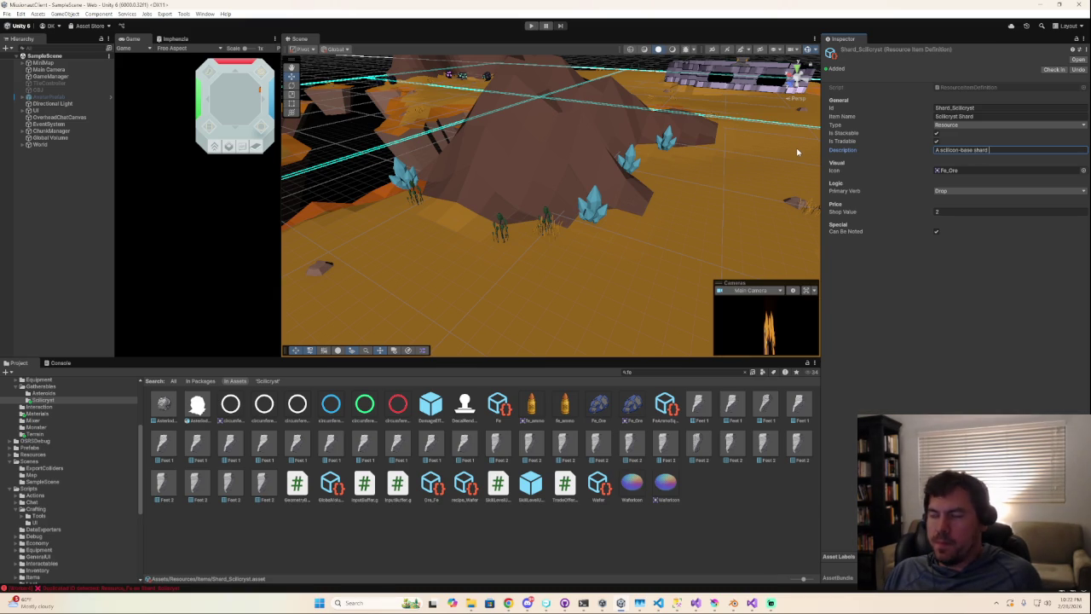
pyautogui.write('used to make w')
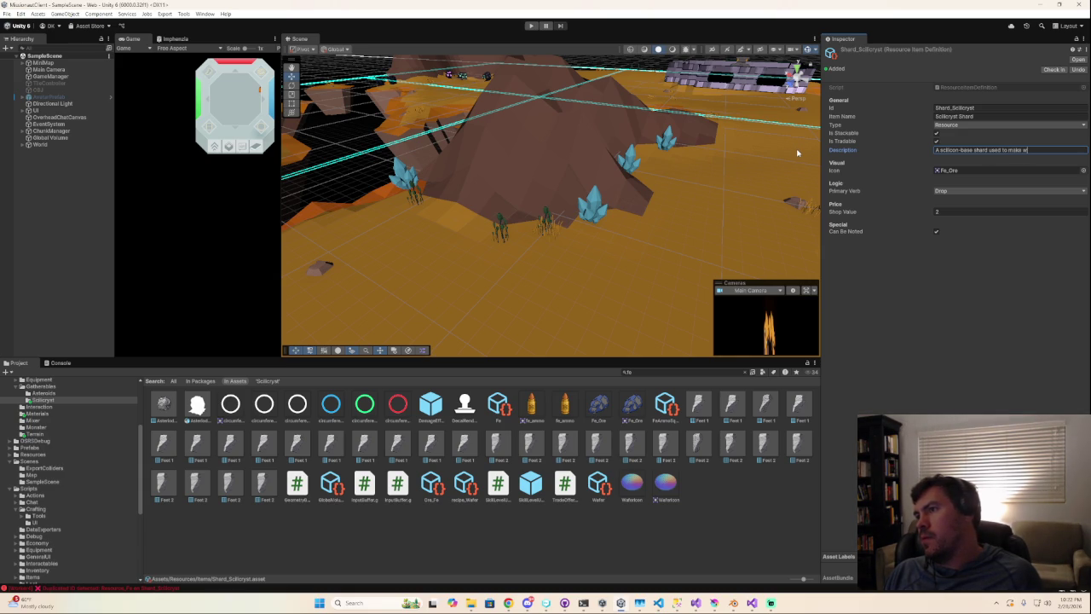
pyautogui.write('afers')
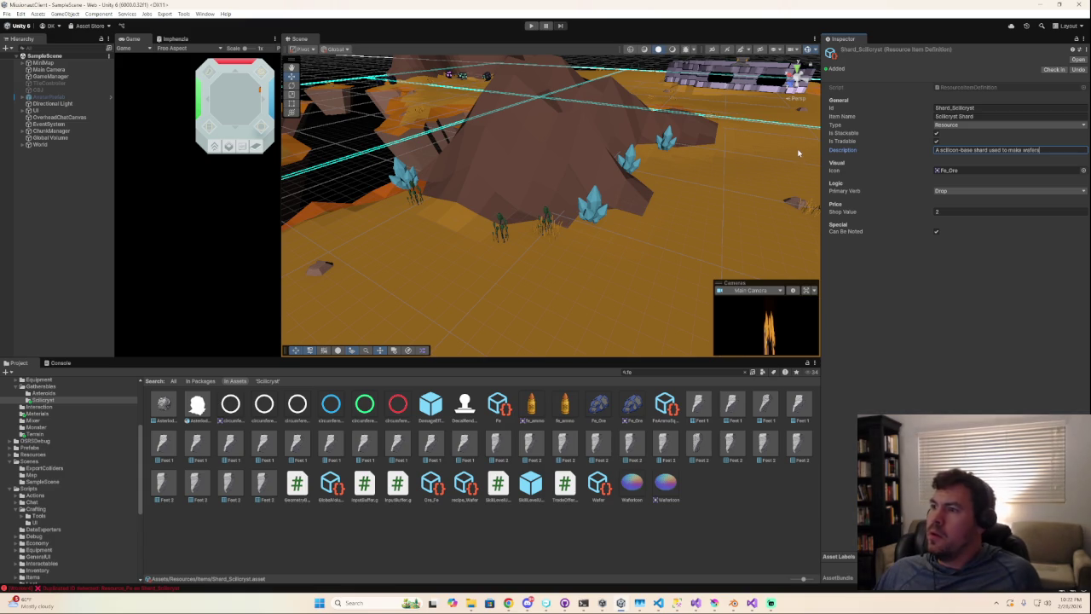
pyautogui.click(1083, 170)
# - Browse the Select Sprite list for a shard icon, then bring up Blender's crystal model
pyautogui.scroll(-2, 1057, 232)
pyautogui.scroll(-2, 1053, 247)
pyautogui.scroll(-2, 1049, 260)
pyautogui.scroll(-2, 1045, 274)
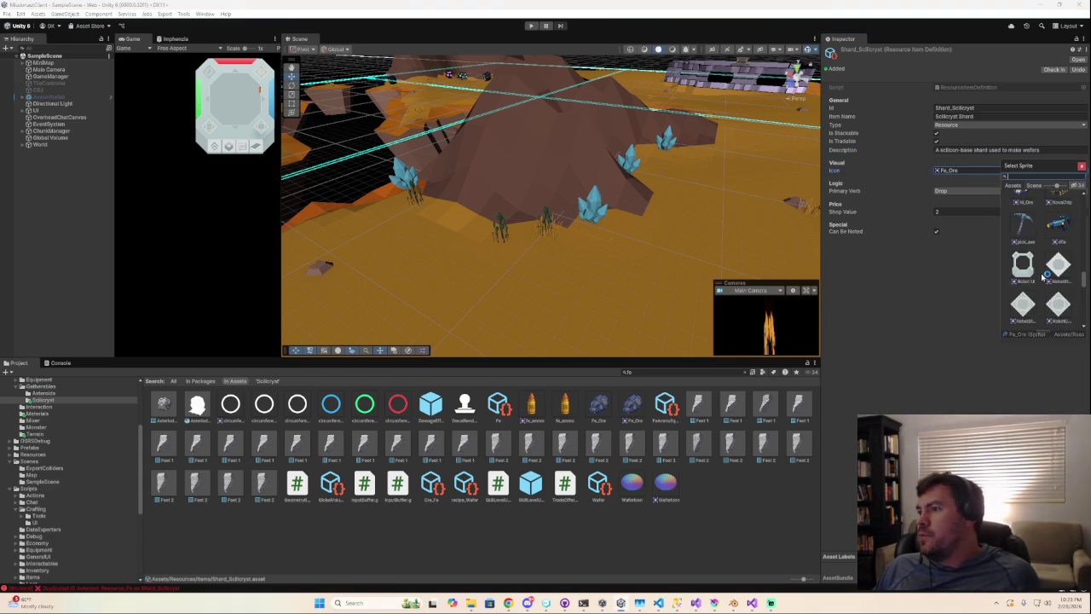
pyautogui.scroll(-2, 1044, 275)
pyautogui.scroll(-2, 1042, 276)
pyautogui.scroll(-2, 1043, 276)
pyautogui.scroll(-2, 1042, 277)
pyautogui.scroll(2, 1041, 277)
pyautogui.scroll(-2, 1042, 277)
pyautogui.scroll(-2, 1042, 278)
pyautogui.scroll(-2, 1041, 277)
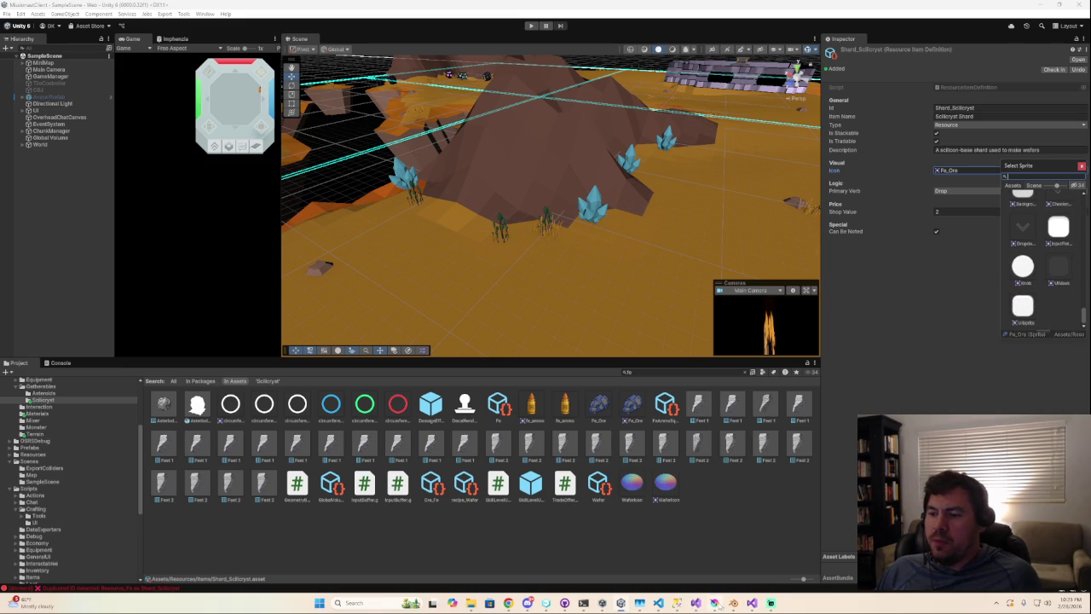
pyautogui.moveTo(733, 603)
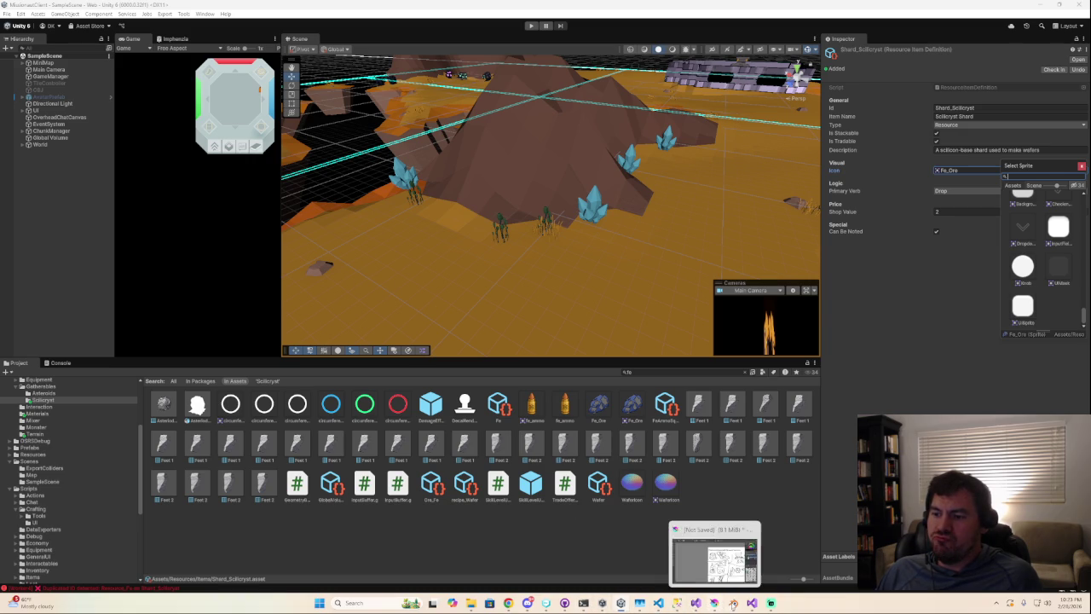
pyautogui.click(733, 602)
pyautogui.press('Tab')
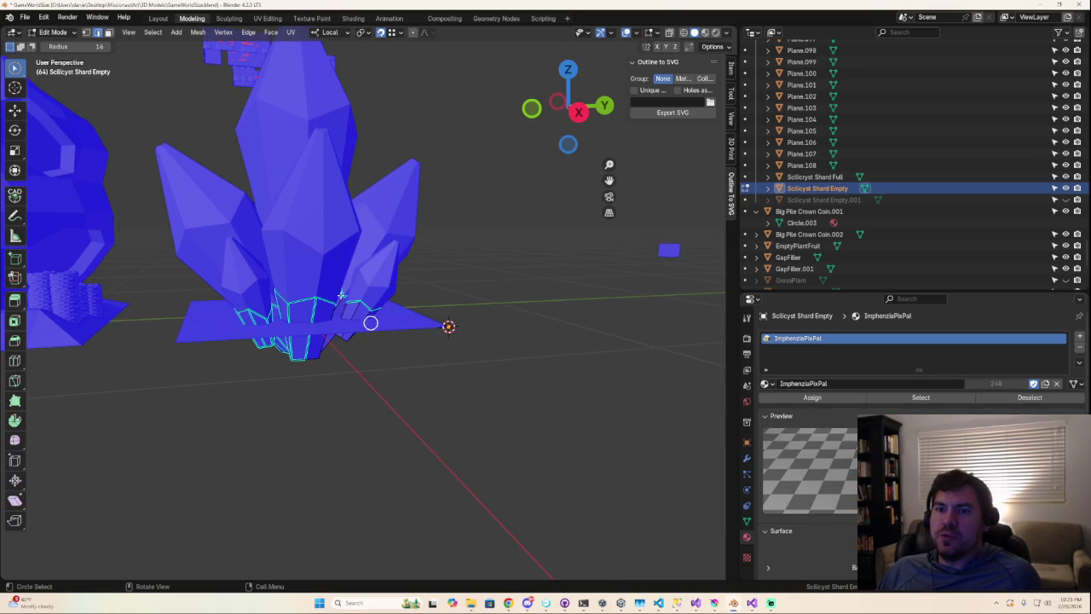
# - Hide overlays, unhide Scilicyst Shard Empty.001, and select it for mesh editing
pyautogui.click(627, 32)
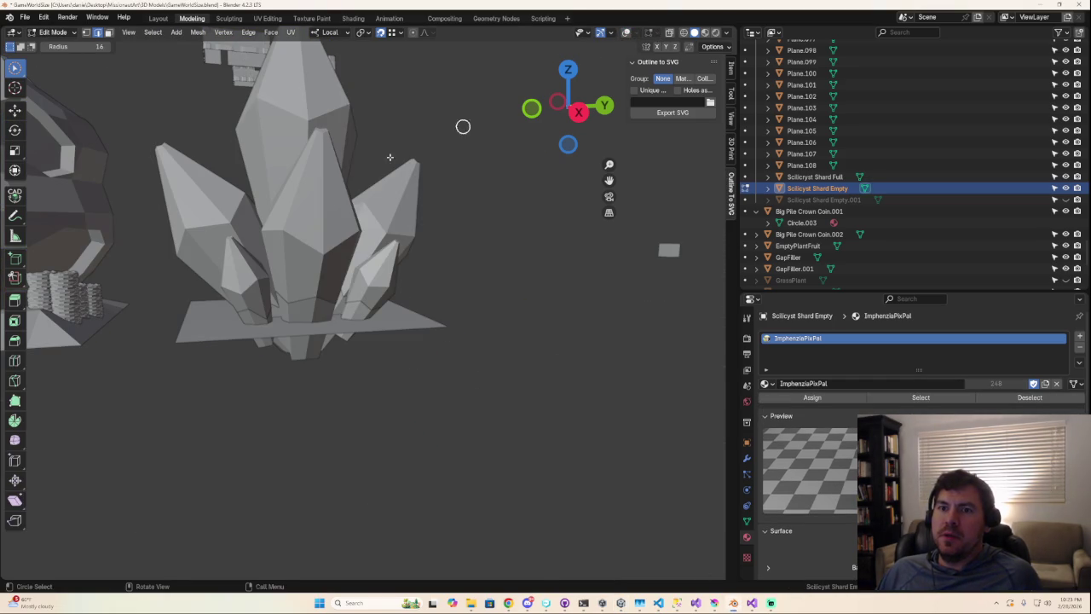
pyautogui.click(1065, 199)
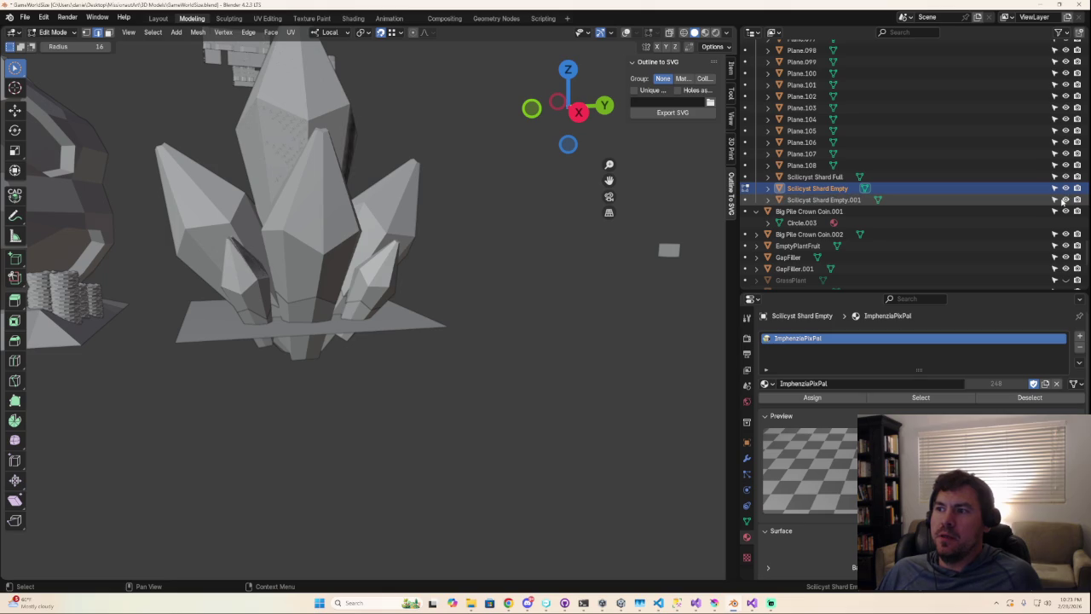
pyautogui.moveTo(353, 227); pyautogui.dragTo(342, 255, button='middle')
pyautogui.scroll(-4, 356, 252)
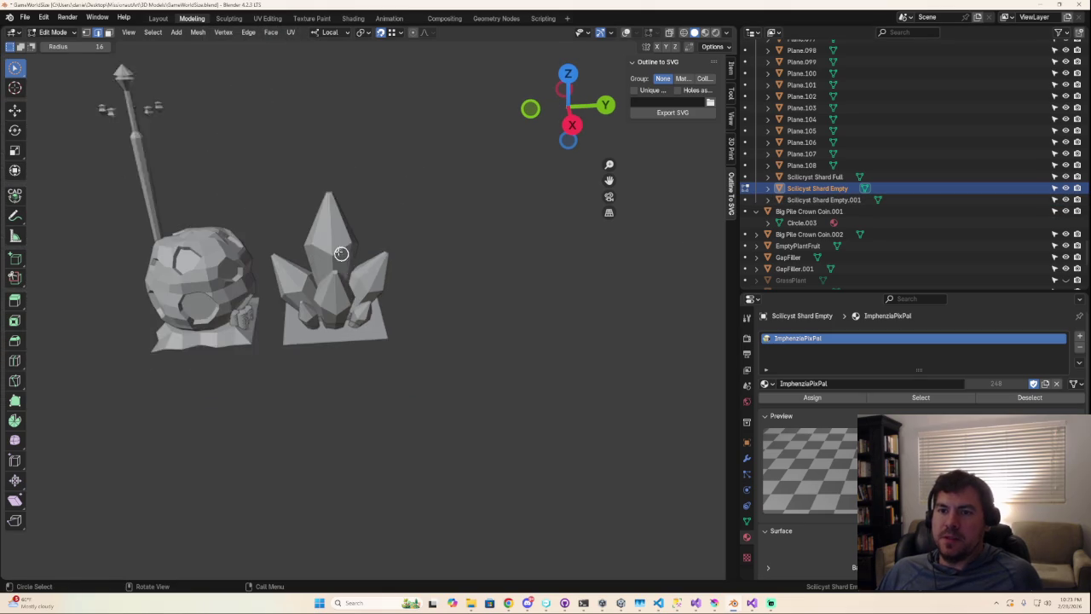
pyautogui.scroll(-1, 356, 252)
pyautogui.press('Tab')
pyautogui.press('r')
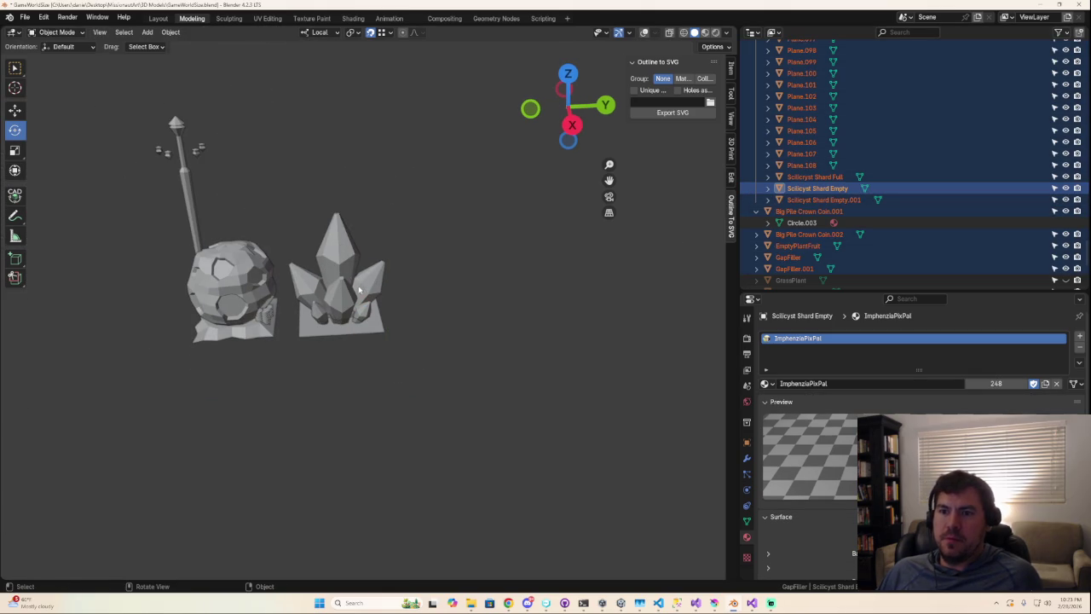
pyautogui.click(823, 200)
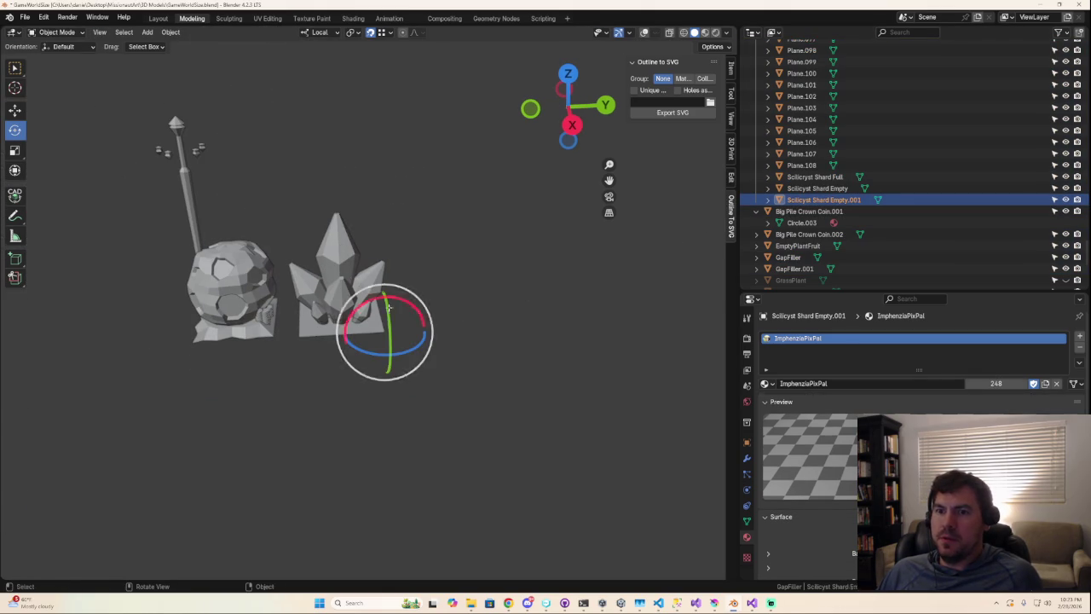
pyautogui.press('Tab')
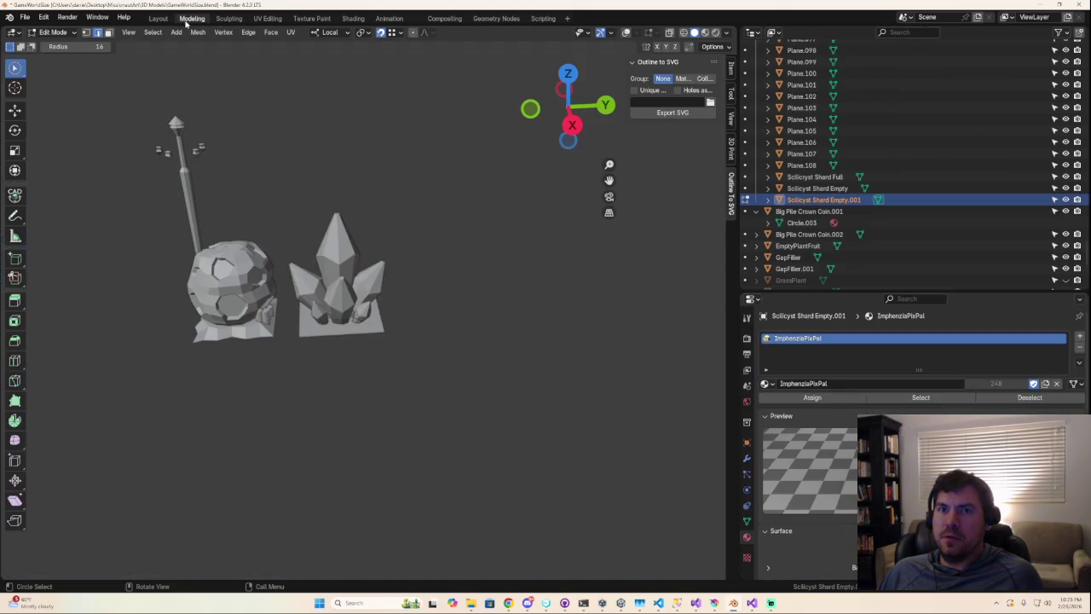
# - Show overlays with face orientation colours and open Empty.001's mesh in Edit Mode
pyautogui.rightClick(349, 170)
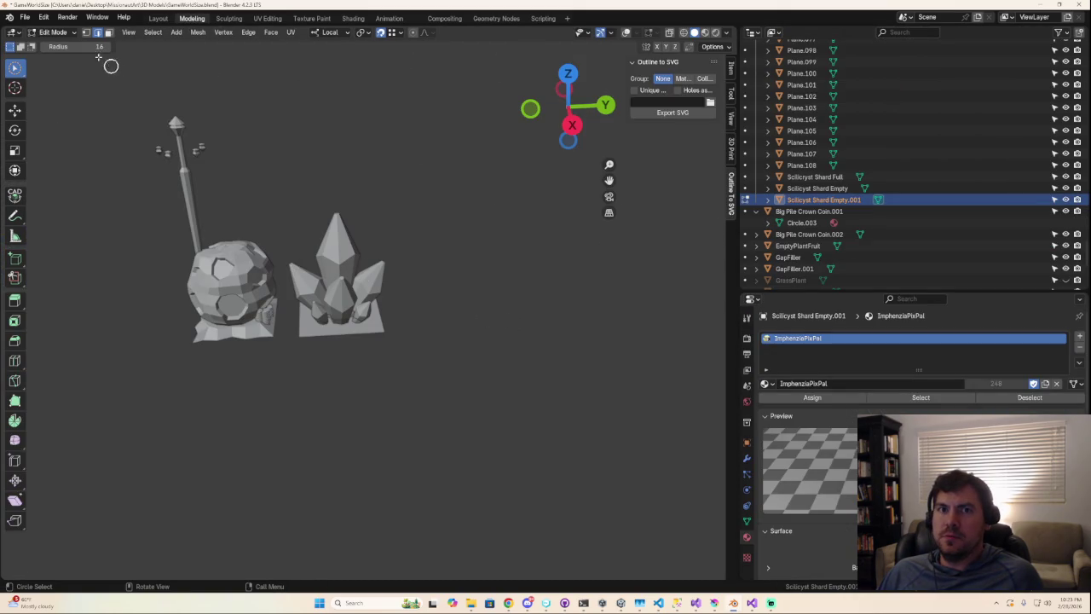
pyautogui.press('Tab')
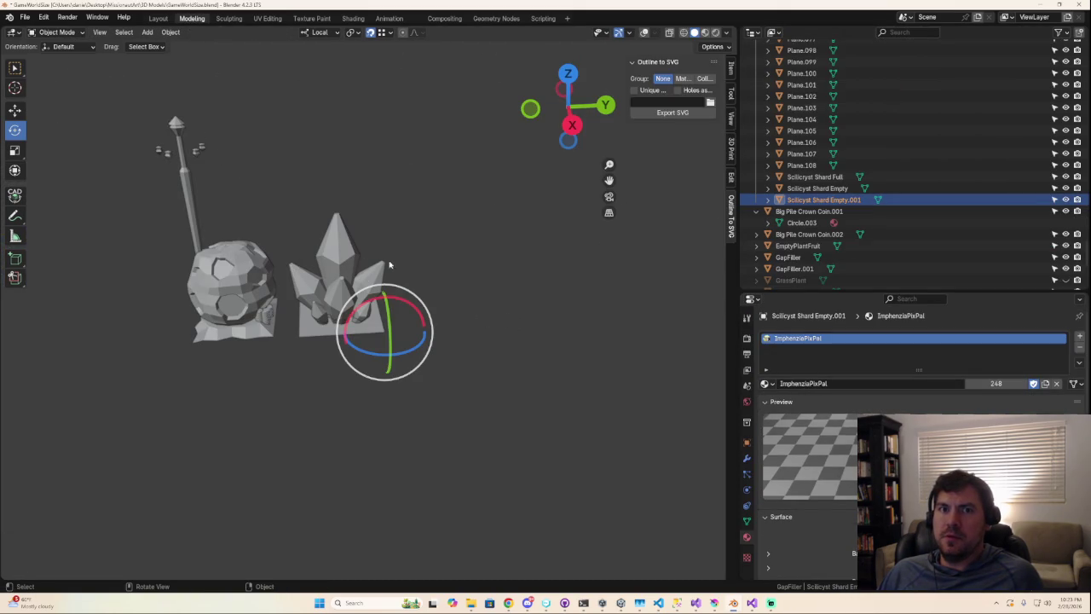
pyautogui.click(344, 267)
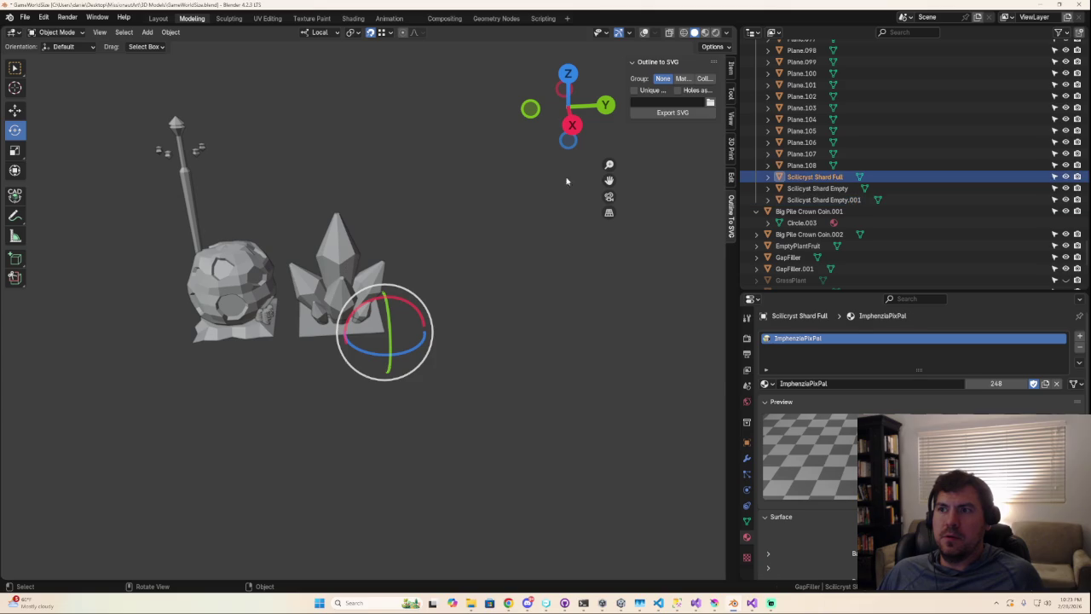
pyautogui.click(643, 33)
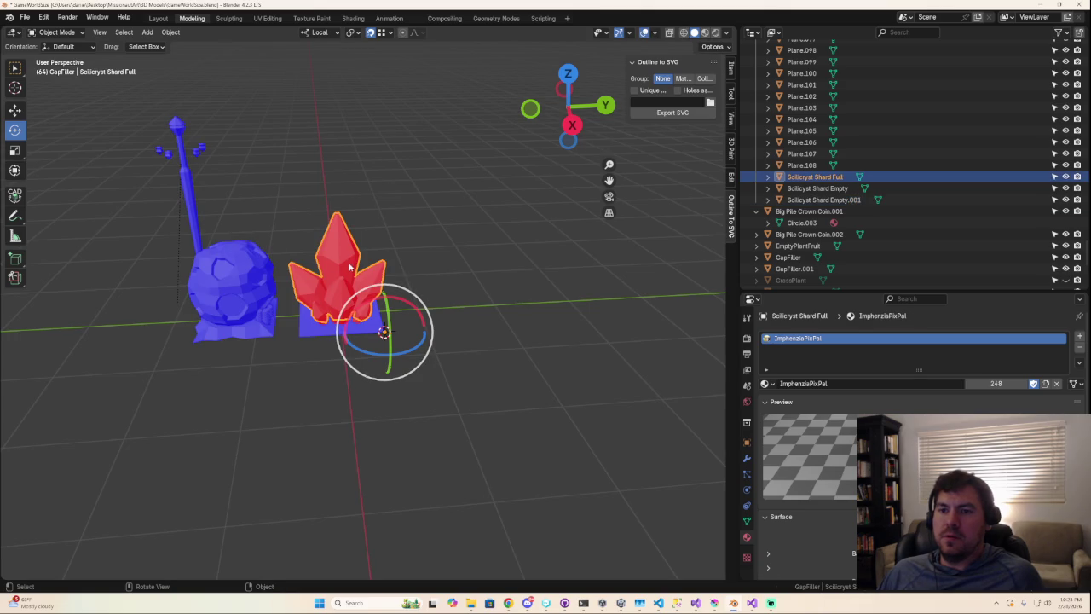
pyautogui.click(385, 265)
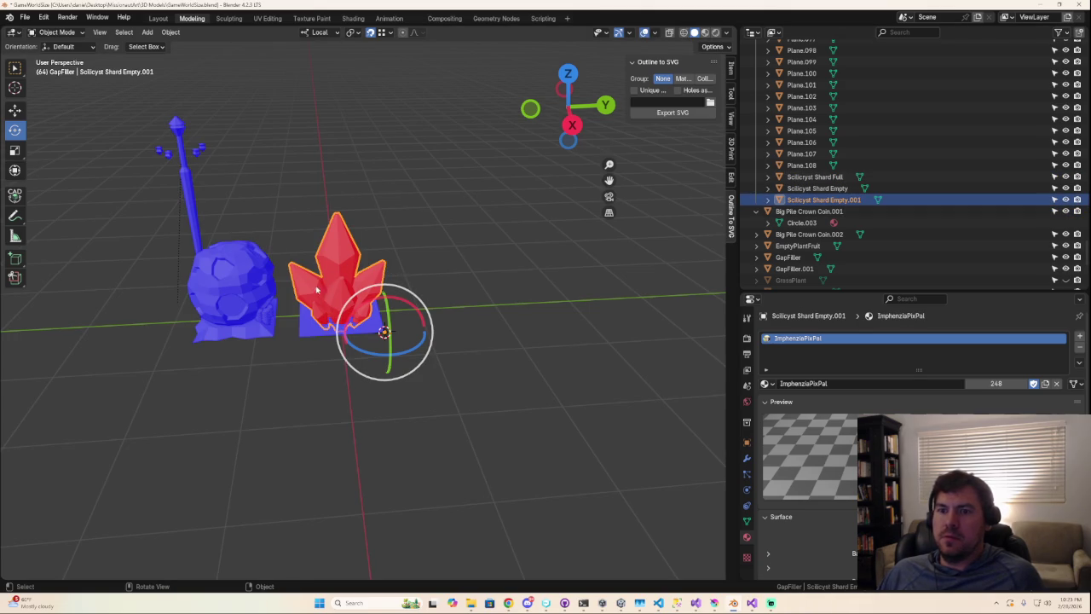
pyautogui.press('Tab')
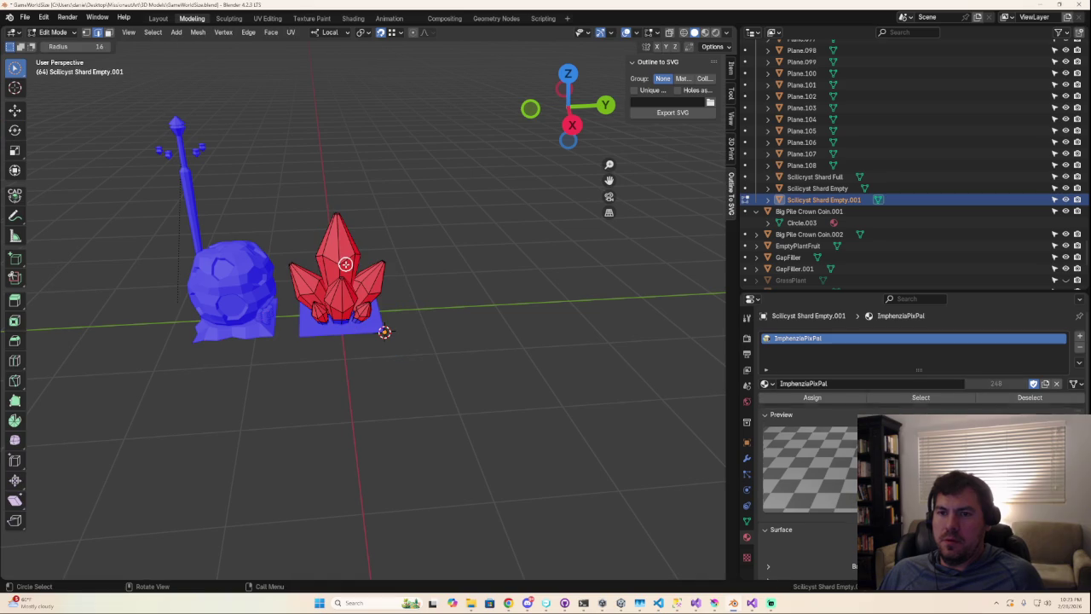
# - Recalculate the crystal mesh's normals outward and move it to the right of the others
pyautogui.press('a')
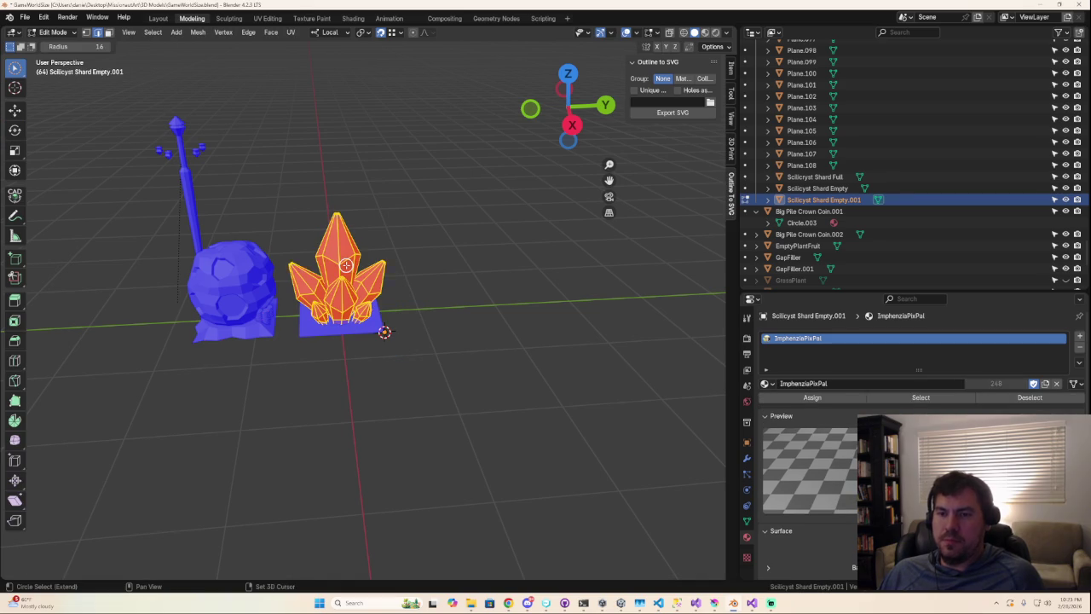
pyautogui.hotkey('shift', 'n')
pyautogui.press('g')
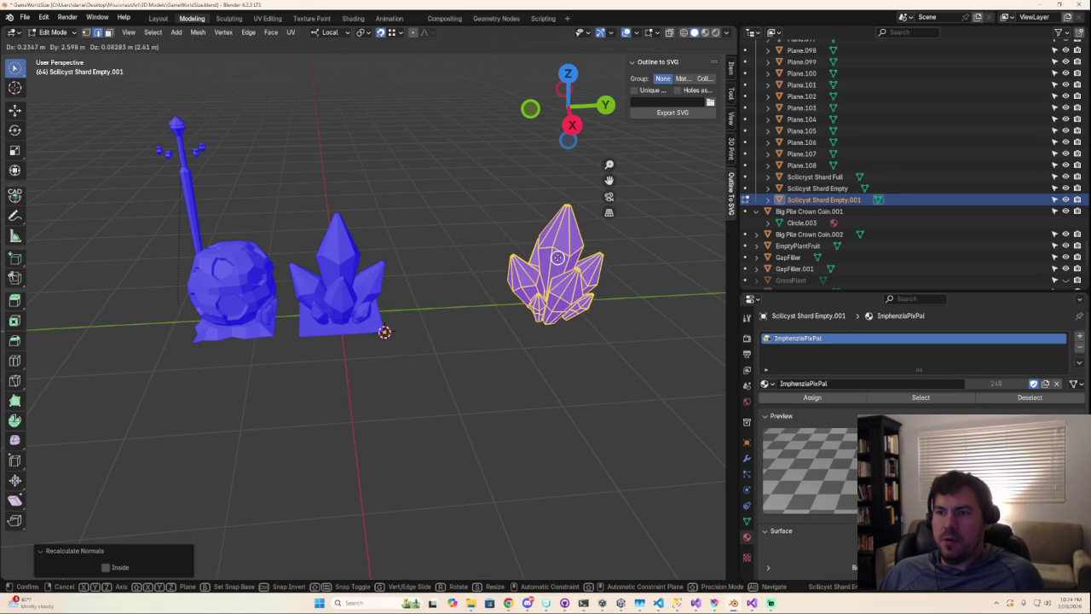
pyautogui.click(624, 313)
pyautogui.moveTo(623, 314)
pyautogui.mouseDown(button='middle')
pyautogui.moveTo(569, 339)
pyautogui.moveTo(561, 318)
pyautogui.mouseUp(button='middle')
pyautogui.press('Tab')
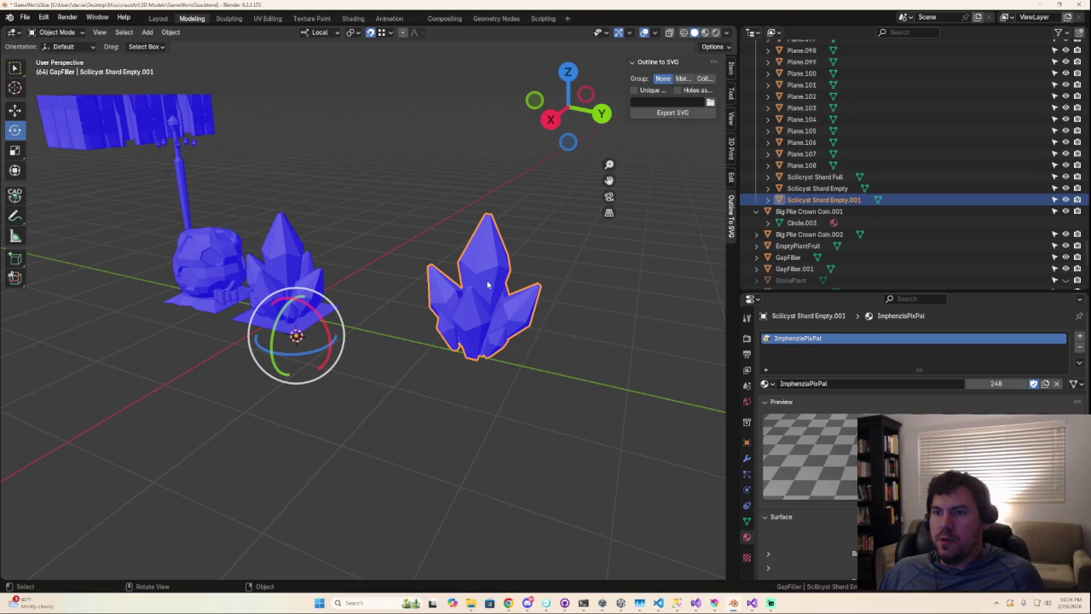
pyautogui.press('Tab')
pyautogui.click(496, 266)
pyautogui.press('Tab')
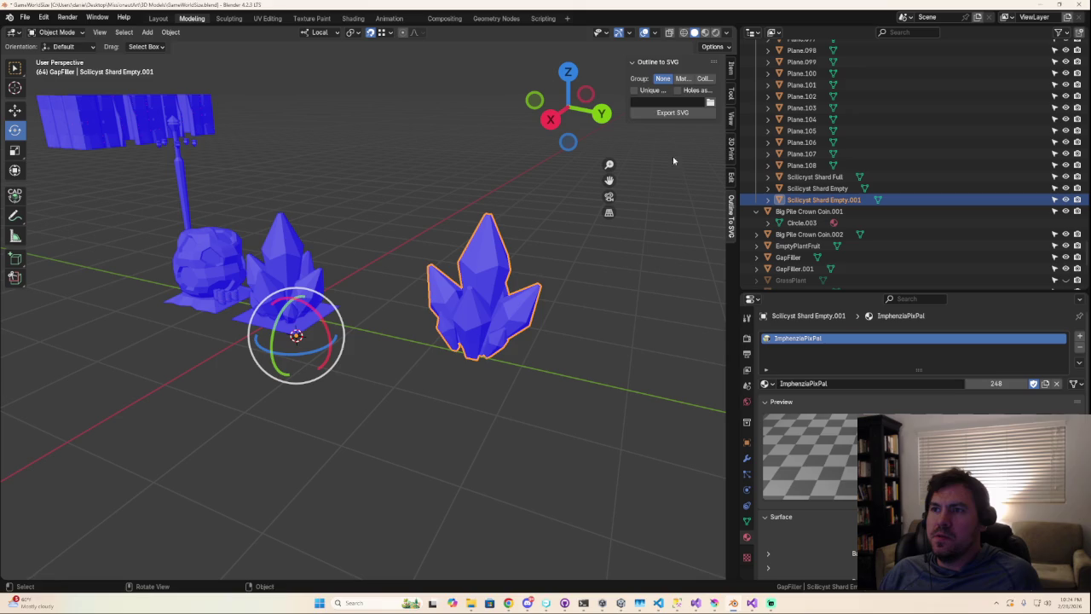
# - Switch to wireframe shading and briefly isolate the crystal in Local View, ending in Object Mode
pyautogui.click(684, 32)
pyautogui.press('Tab')
pyautogui.moveTo(511, 336)
pyautogui.mouseDown(button='middle')
pyautogui.moveTo(560, 341)
pyautogui.moveTo(571, 323)
pyautogui.moveTo(500, 364)
pyautogui.mouseUp(button='middle')
pyautogui.press('/')
pyautogui.moveTo(327, 392)
pyautogui.mouseDown(button='middle')
pyautogui.moveTo(372, 392)
pyautogui.moveTo(318, 401)
pyautogui.mouseUp(button='middle')
pyautogui.press('Tab')
pyautogui.press('/')
pyautogui.press('Tab')
pyautogui.press('Tab')
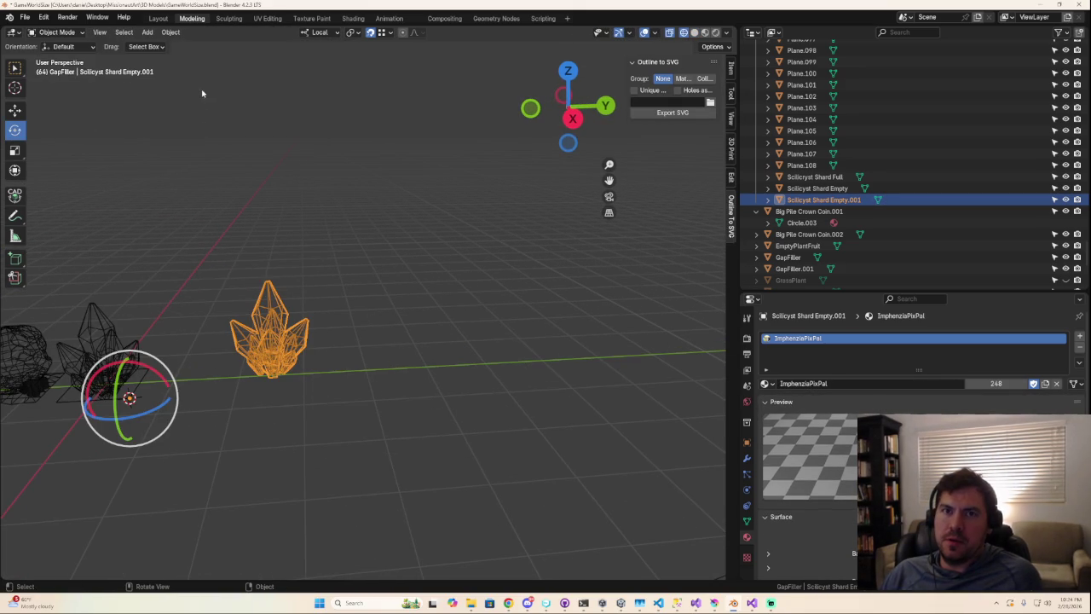
pyautogui.press('Tab')
# - Circle-select parts of the crystal mesh and view it from Top view before leaving Edit Mode
pyautogui.press('c')
pyautogui.moveTo(307, 334); pyautogui.dragTo(288, 362)
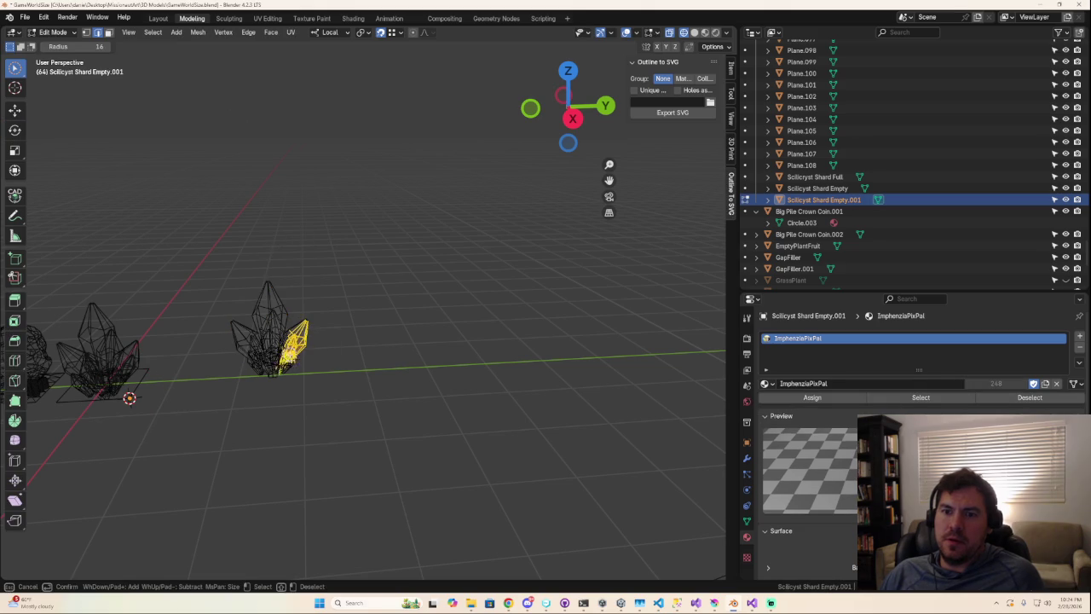
pyautogui.click(88, 33)
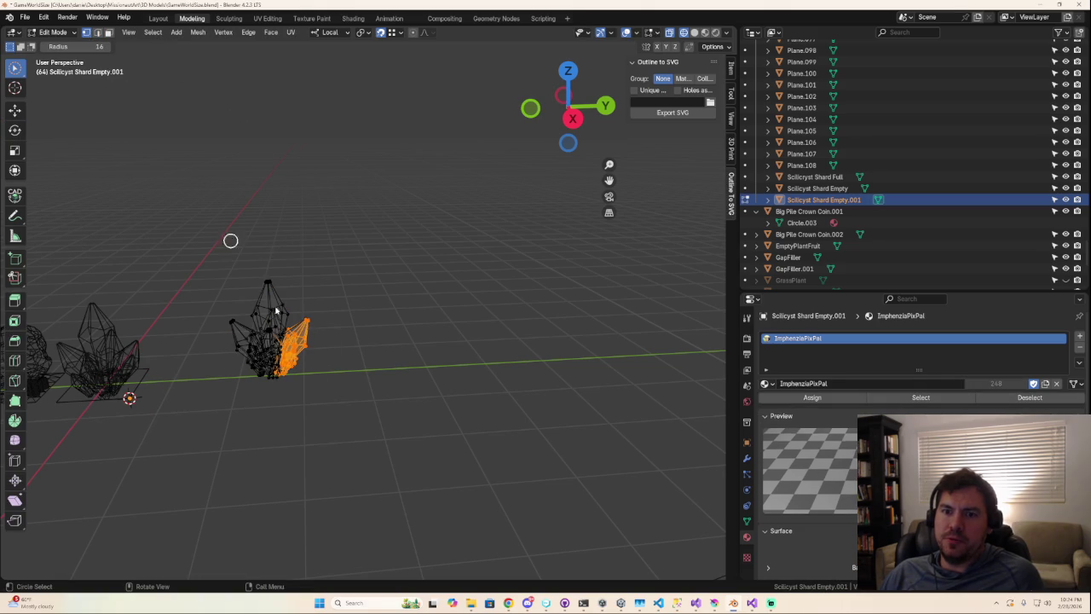
pyautogui.keyDown('shift'); pyautogui.moveTo(370, 407); pyautogui.dragTo(417, 381, button='middle'); pyautogui.keyUp('shift')
pyautogui.scroll(3, 322, 295)
pyautogui.moveTo(322, 295); pyautogui.dragTo(272, 381)
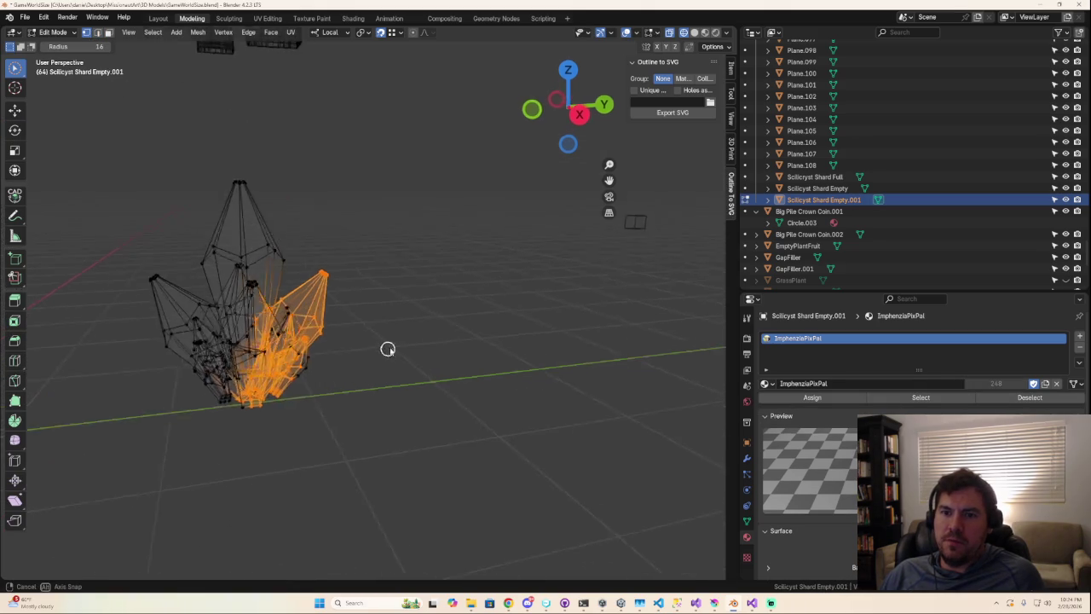
pyautogui.moveTo(384, 349); pyautogui.dragTo(549, 370, button='middle')
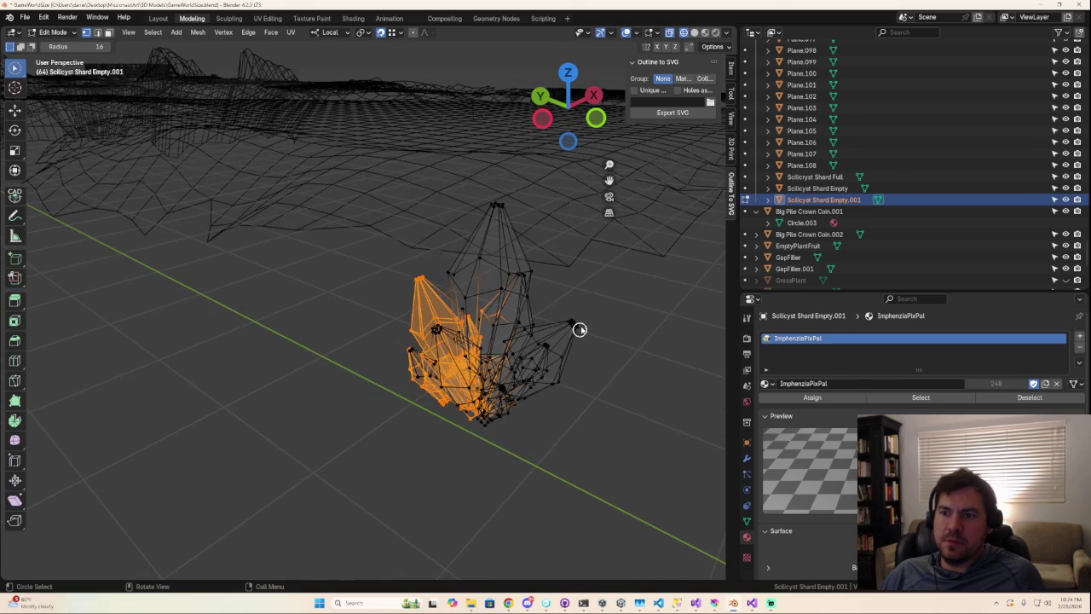
pyautogui.click(578, 335)
pyautogui.moveTo(578, 335); pyautogui.dragTo(360, 345, button='middle')
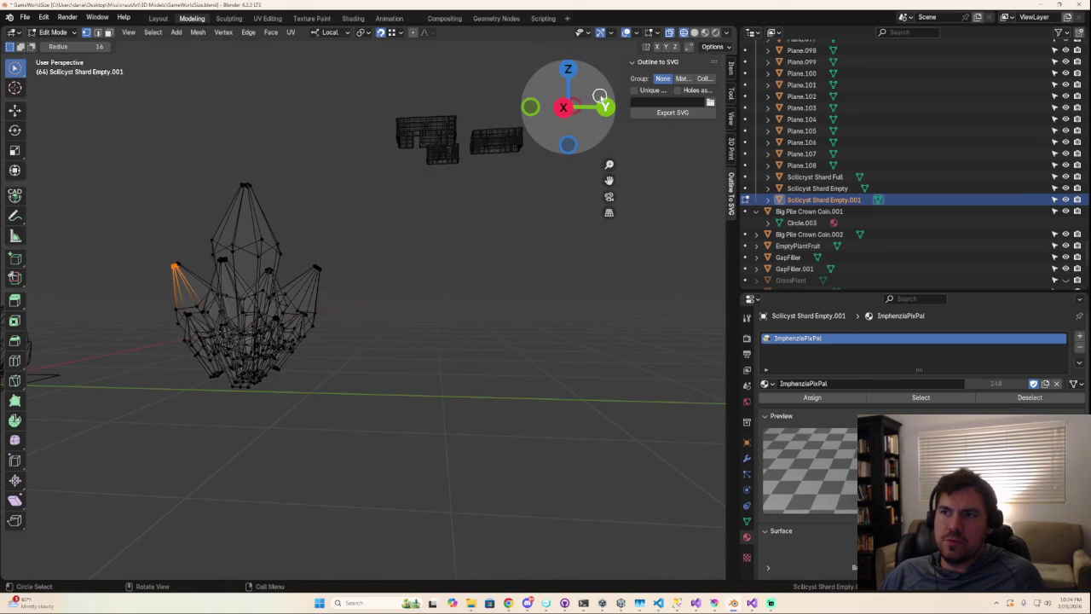
pyautogui.click(562, 72)
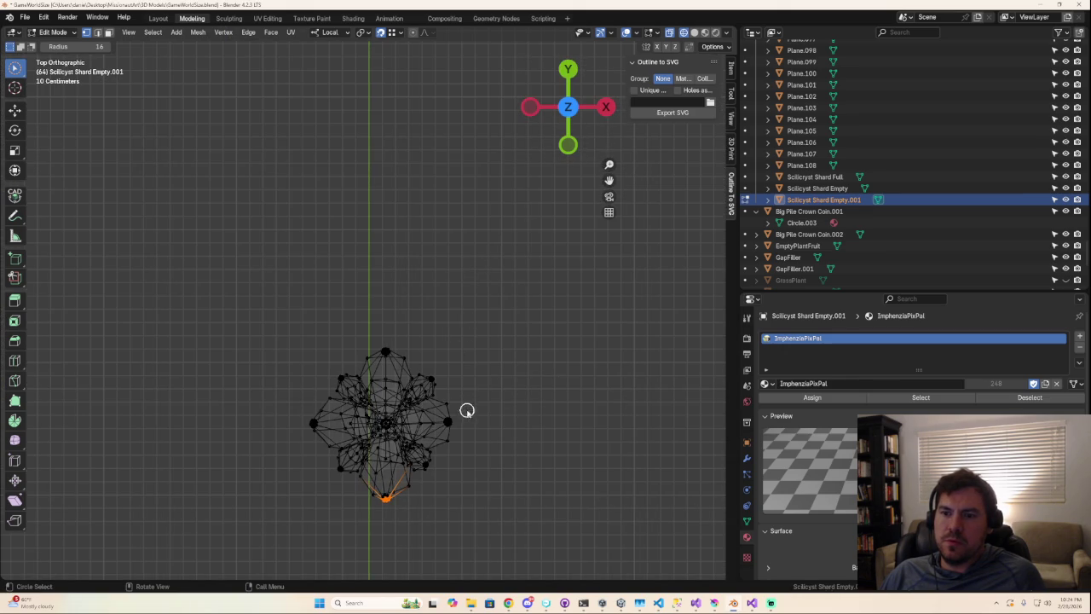
pyautogui.scroll(4, 452, 444)
pyautogui.moveTo(463, 456)
pyautogui.keyDown('shift'); pyautogui.mouseDown(button='middle')
pyautogui.moveTo(426, 202)
pyautogui.moveTo(446, 267)
pyautogui.mouseUp(button='middle'); pyautogui.keyUp('shift')
pyautogui.press('Tab')
pyautogui.scroll(-3, 446, 290)
pyautogui.scroll(-2, 448, 306)
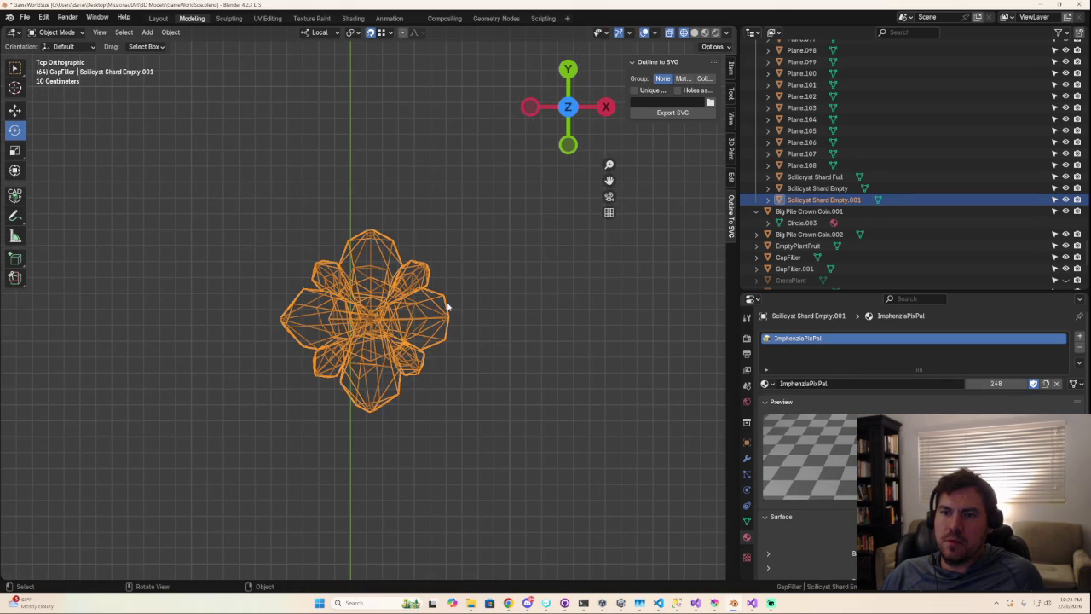
# - Set the viewport to Solid, then Rendered shading, and bring up the Sculpting workspace
pyautogui.click(695, 32)
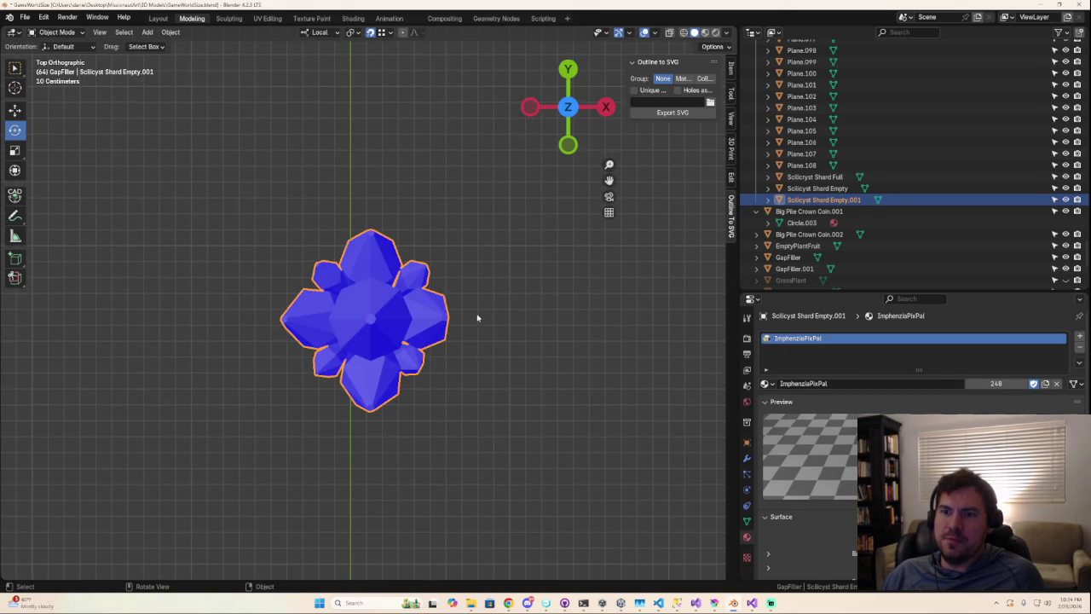
pyautogui.click(706, 32)
pyautogui.scroll(3, 456, 350)
pyautogui.moveTo(470, 358)
pyautogui.mouseDown(button='middle')
pyautogui.moveTo(486, 324)
pyautogui.moveTo(483, 299)
pyautogui.moveTo(482, 316)
pyautogui.mouseUp(button='middle')
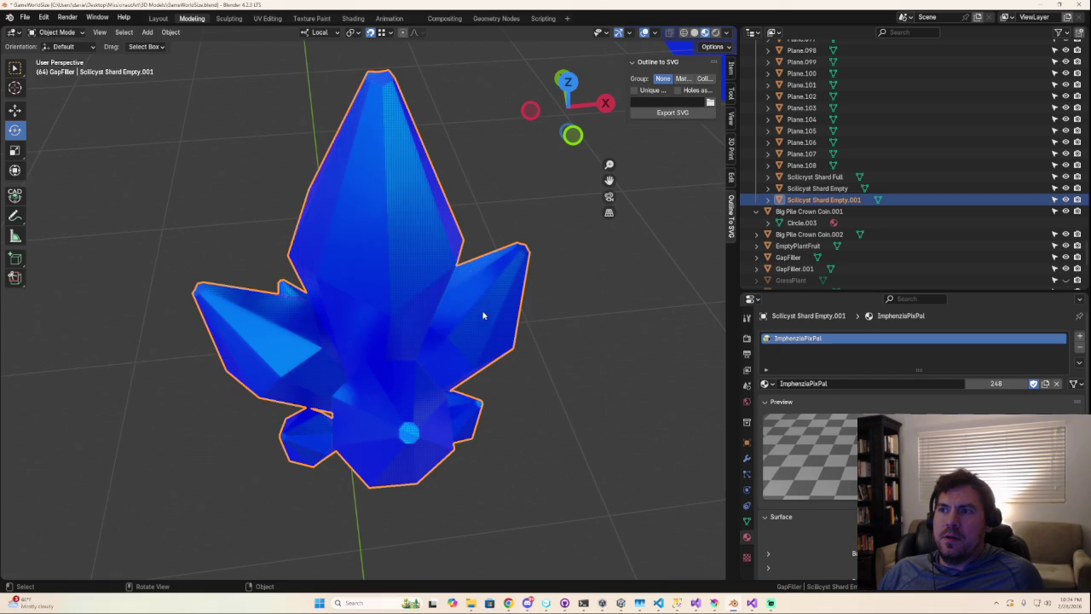
pyautogui.click(716, 32)
pyautogui.press('Tab')
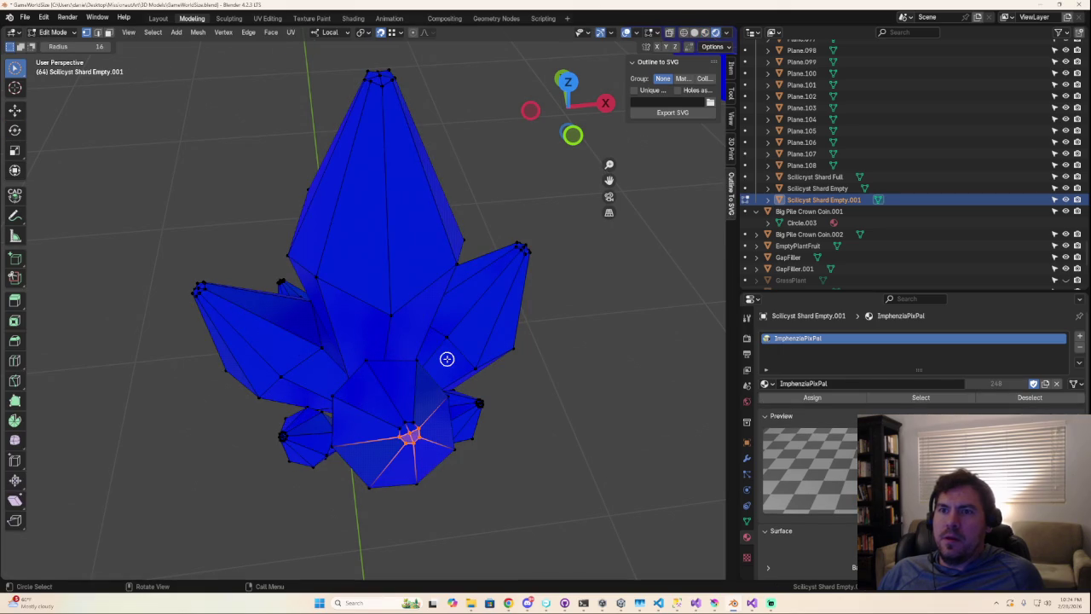
pyautogui.click(233, 20)
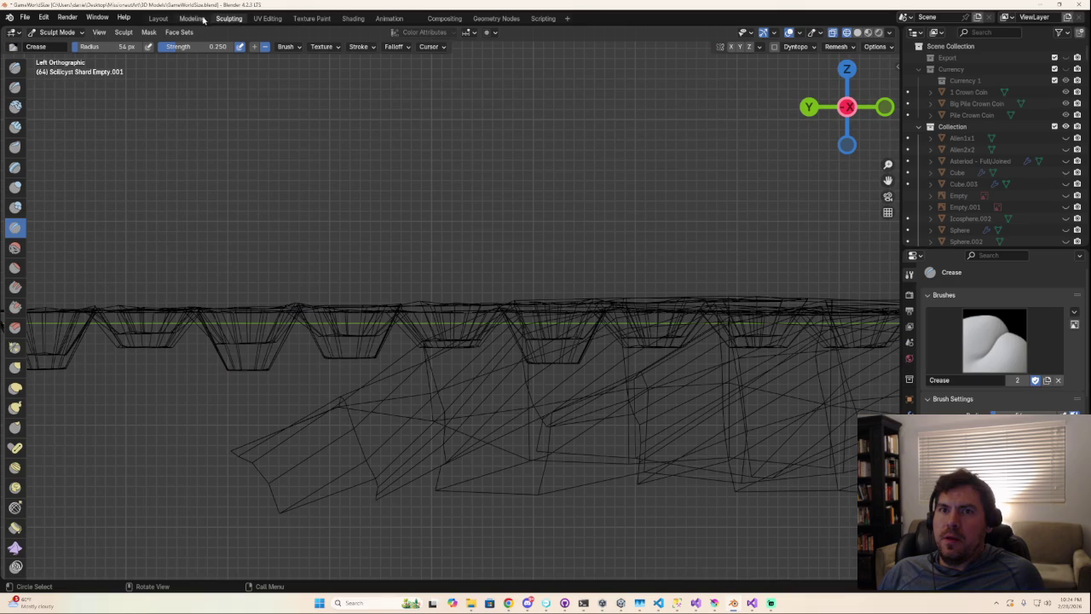
# - Return to Modeling with overlays hidden and preview the crystal's material
pyautogui.click(196, 18)
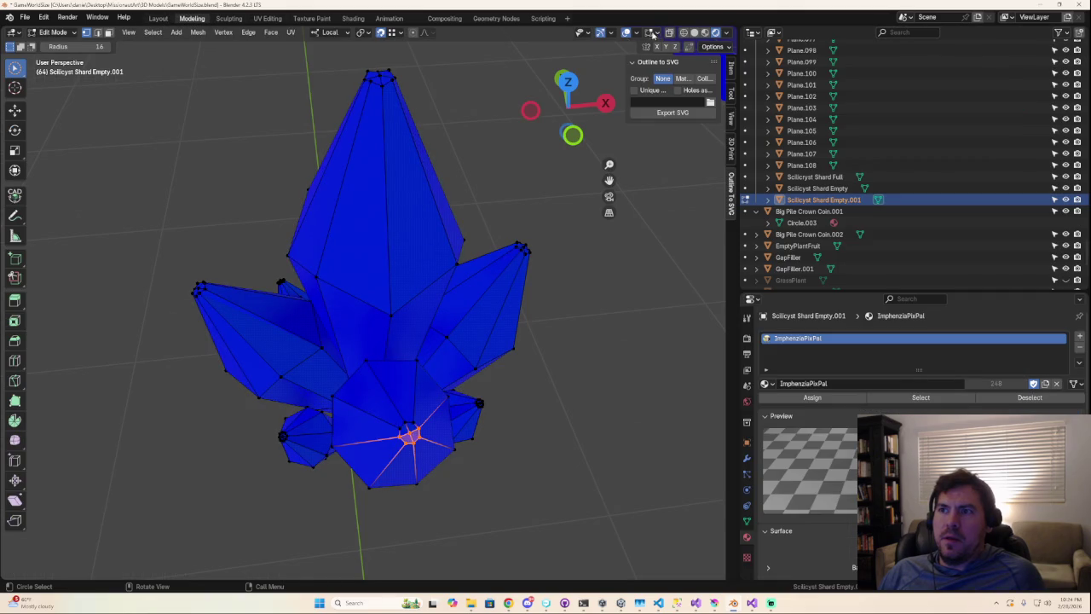
pyautogui.click(624, 33)
pyautogui.moveTo(427, 362)
pyautogui.mouseDown(button='middle')
pyautogui.moveTo(414, 372)
pyautogui.moveTo(433, 383)
pyautogui.moveTo(412, 394)
pyautogui.moveTo(453, 333)
pyautogui.moveTo(418, 332)
pyautogui.mouseUp(button='middle')
pyautogui.click(704, 32)
pyautogui.scroll(2, 413, 320)
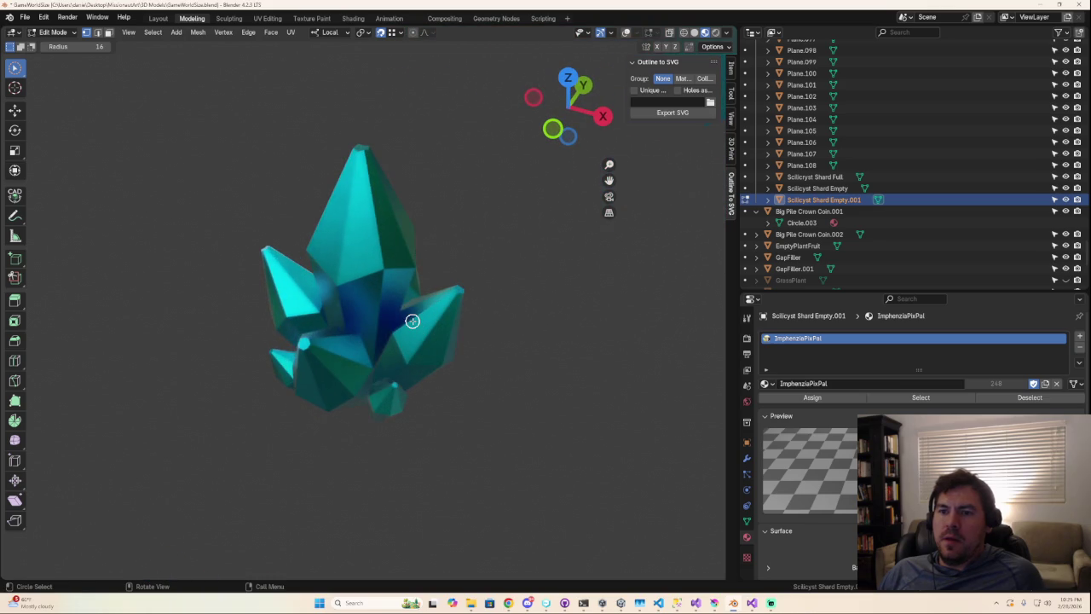
pyautogui.scroll(1, 413, 321)
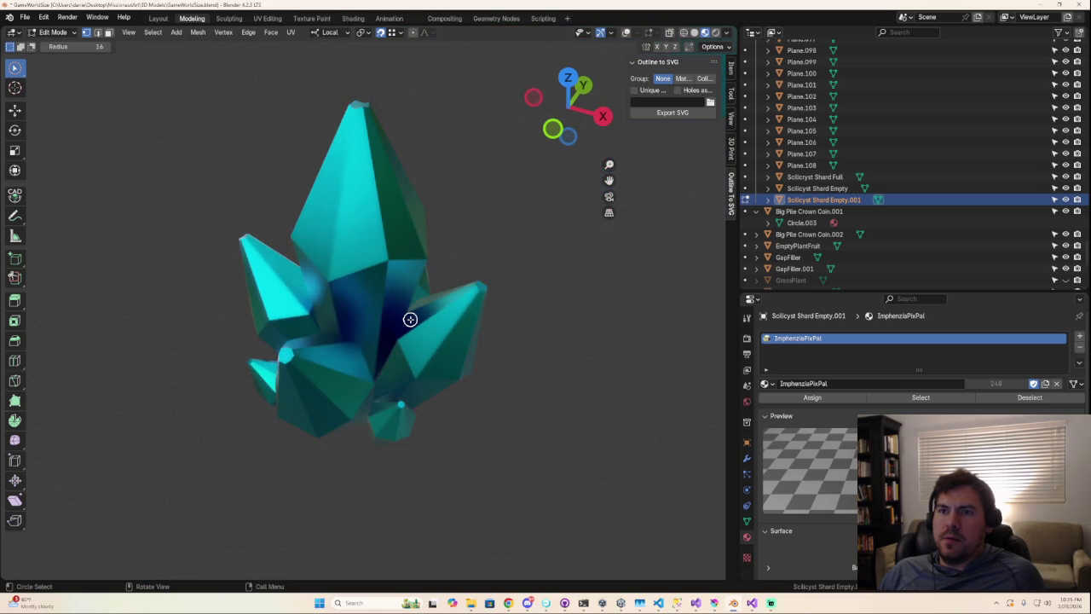
pyautogui.scroll(-1, 480, 323)
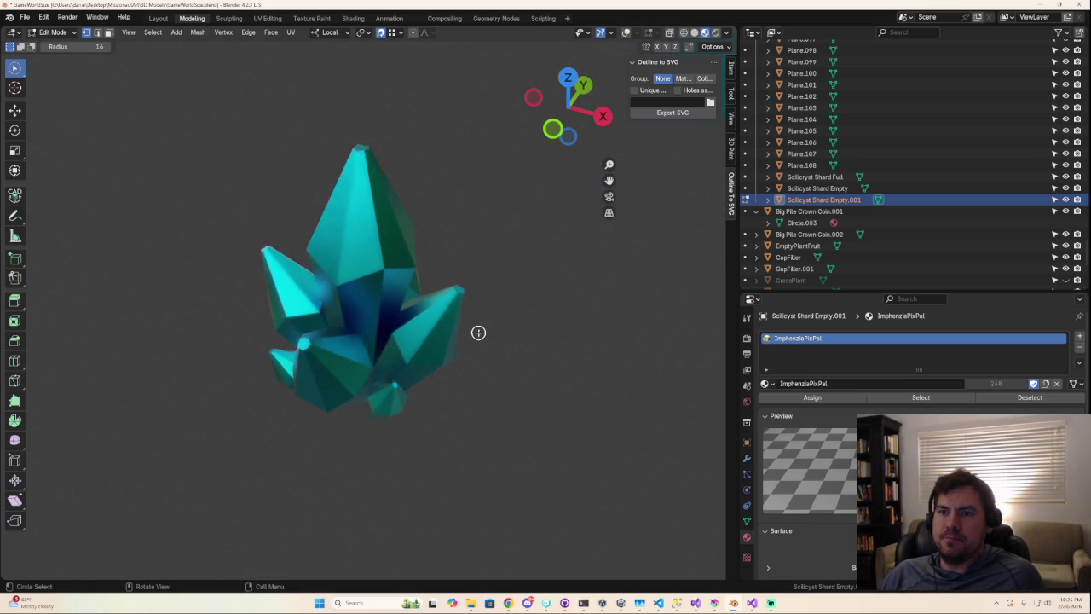
pyautogui.scroll(-4, 478, 330)
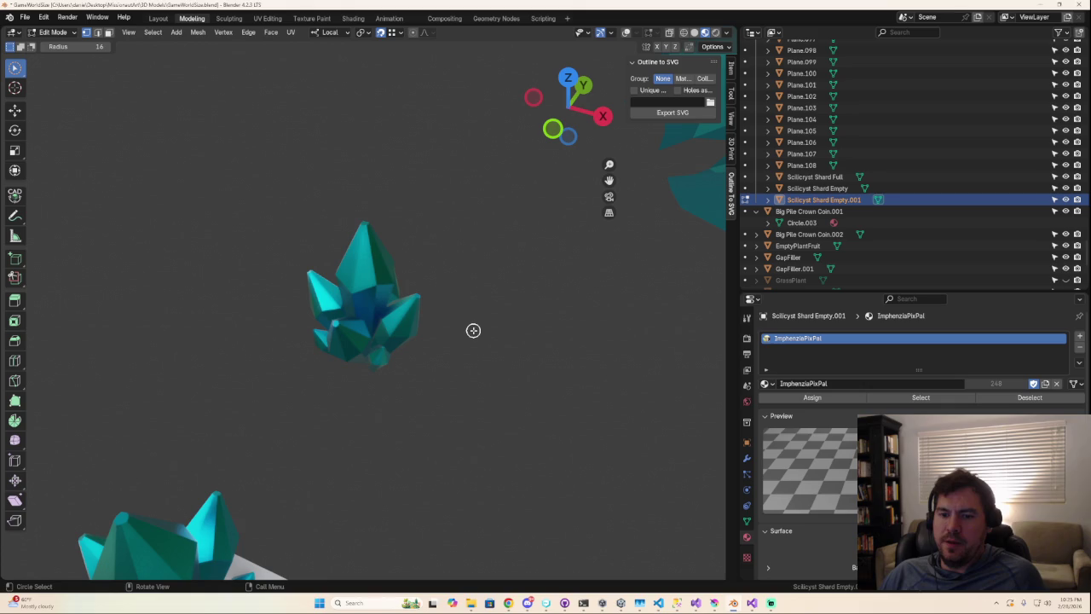
# - Cycle shading through the Z pie menu, settle on Material Preview, and start a screen capture
pyautogui.press('z')
pyautogui.rightClick(443, 332)
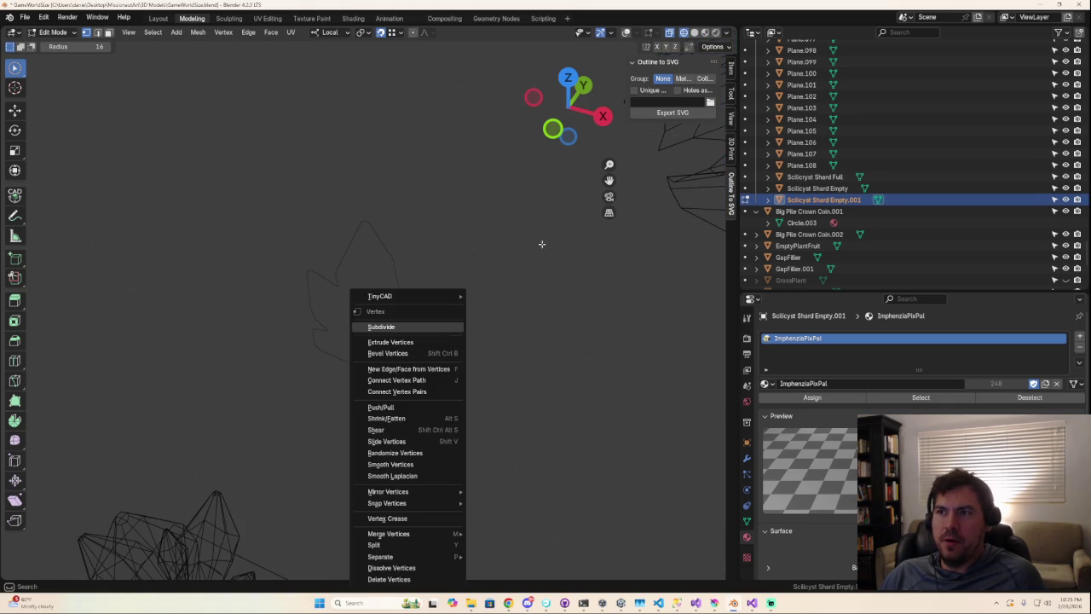
pyautogui.press('Escape')
pyautogui.press('z')
pyautogui.click(478, 243)
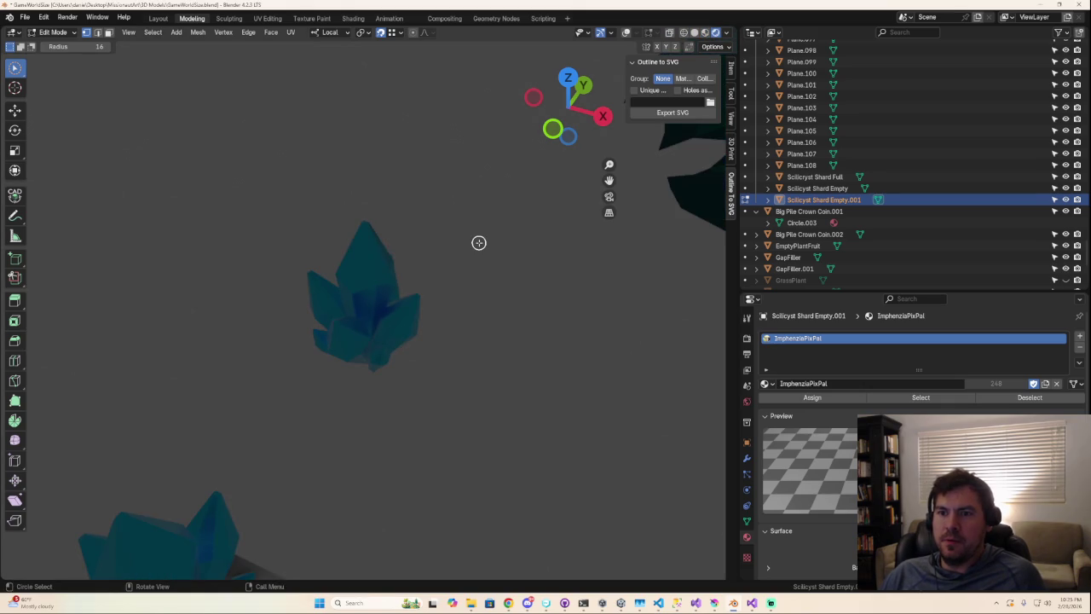
pyautogui.press('z')
pyautogui.click(395, 252)
pyautogui.press('z')
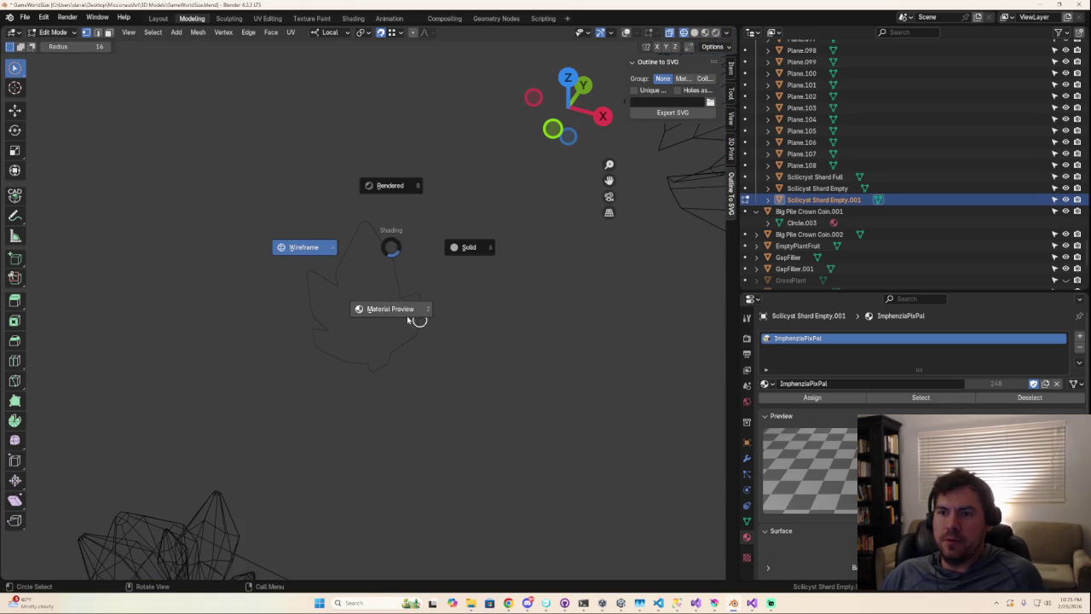
pyautogui.click(395, 310)
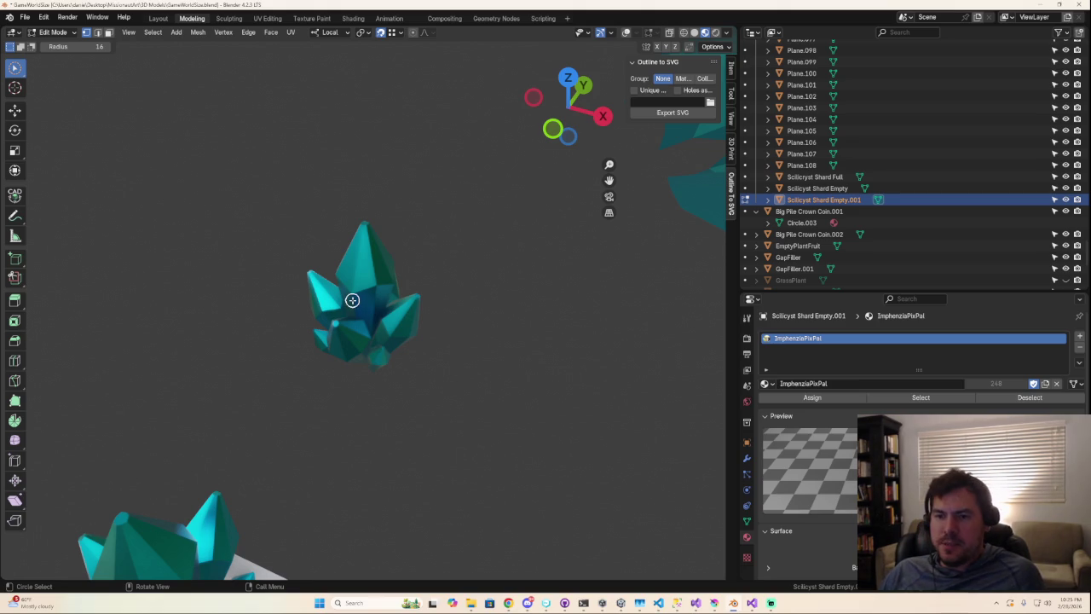
pyautogui.press('ctrl+Print')
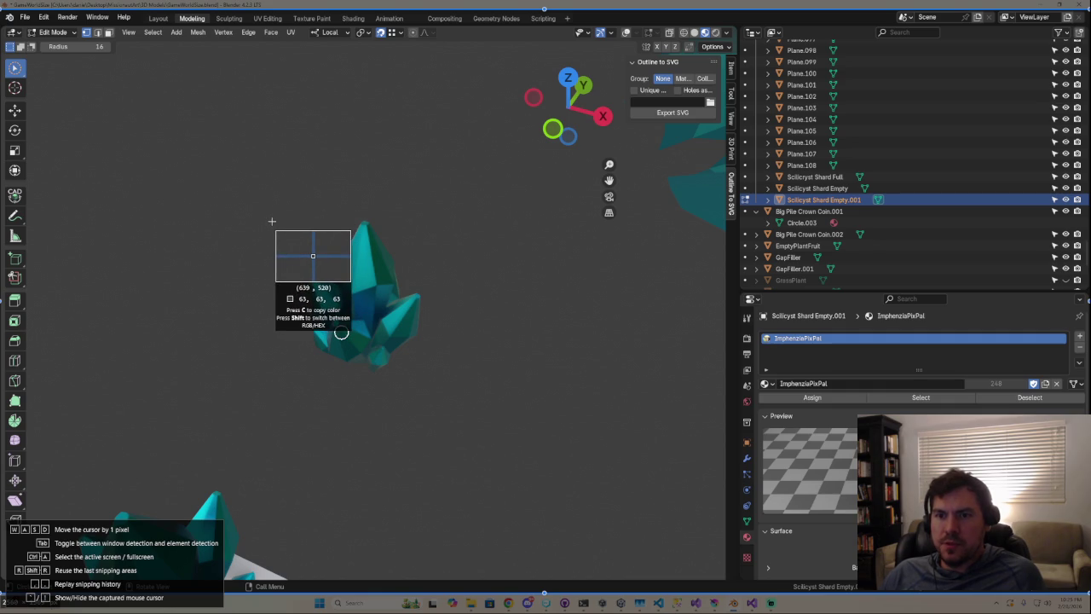
# - Cancel the capture, try a new snip around the crystal, and discard it
pyautogui.press('Escape')
pyautogui.moveTo(312, 254); pyautogui.dragTo(312, 262, button='middle')
pyautogui.press('F1')
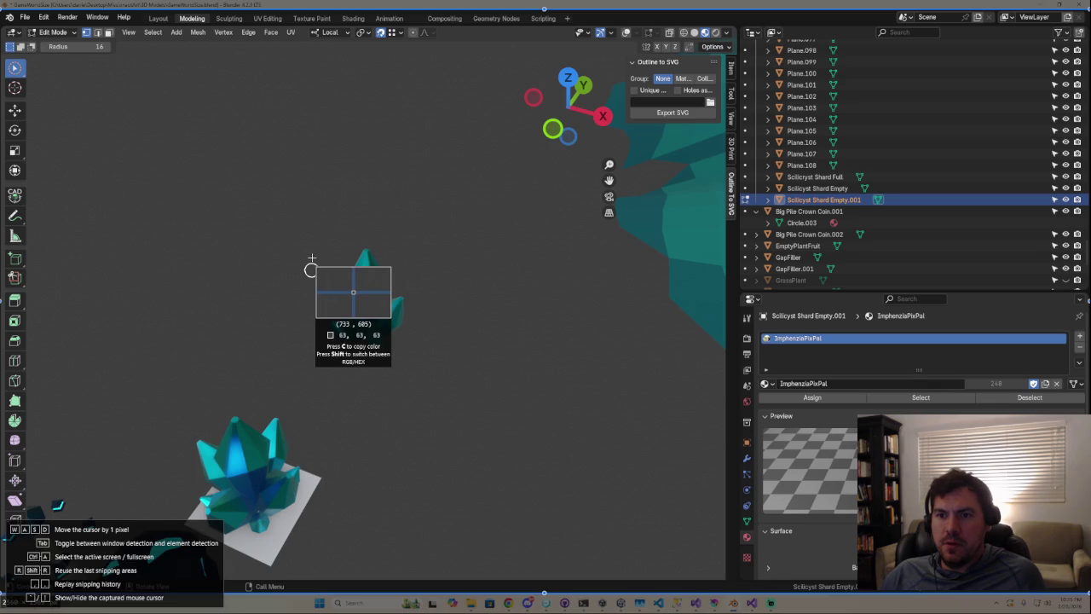
pyautogui.moveTo(305, 245); pyautogui.dragTo(430, 357)
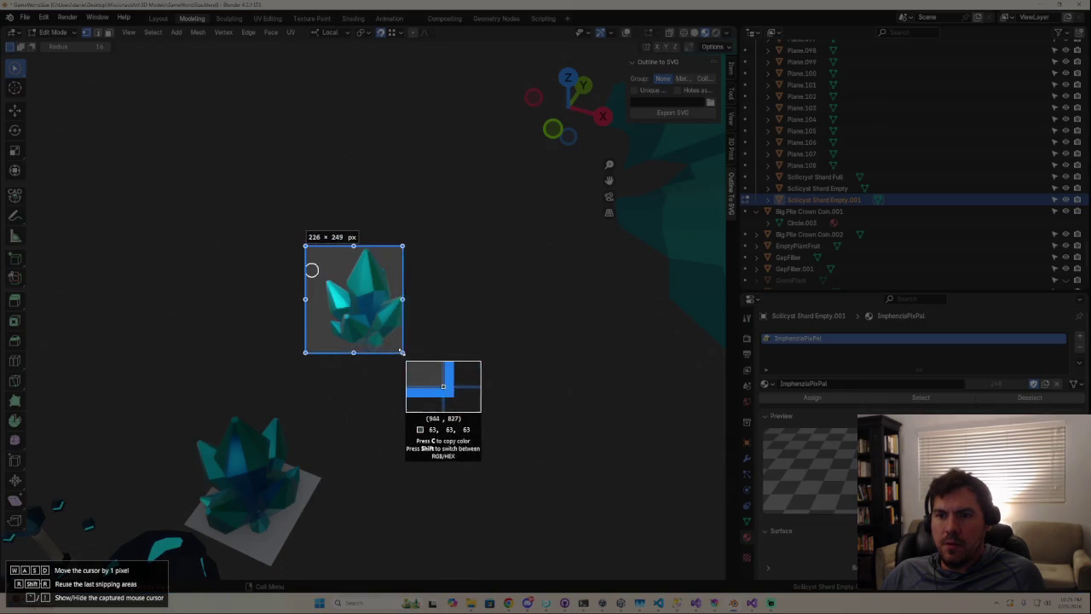
pyautogui.rightClick(437, 353)
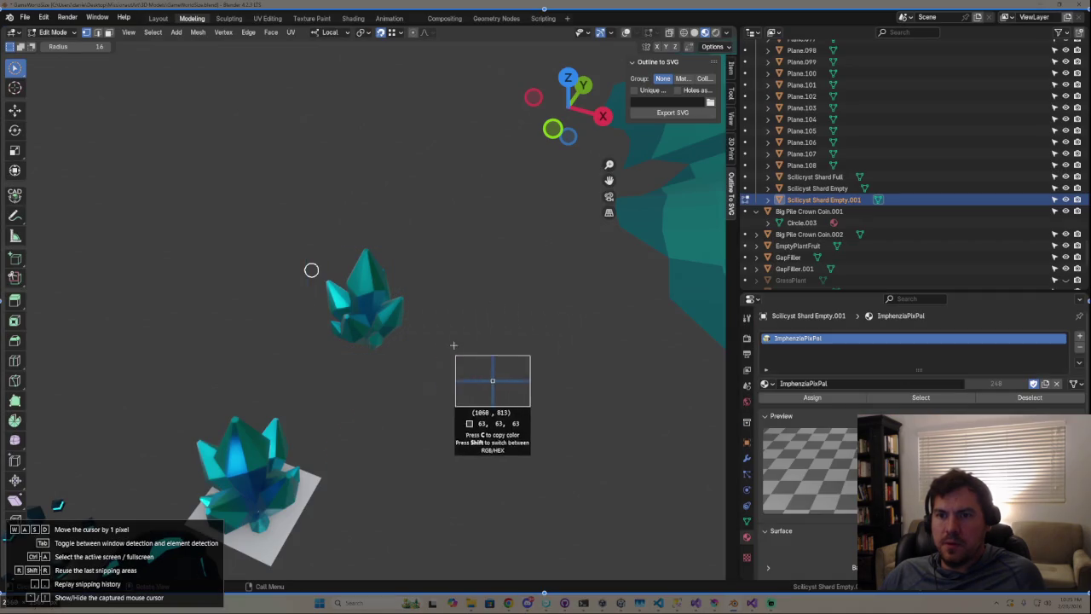
pyautogui.rightClick(390, 309)
# - Frame a capture box around the crystal, resize it repeatedly, then cancel it
pyautogui.scroll(2, 391, 308)
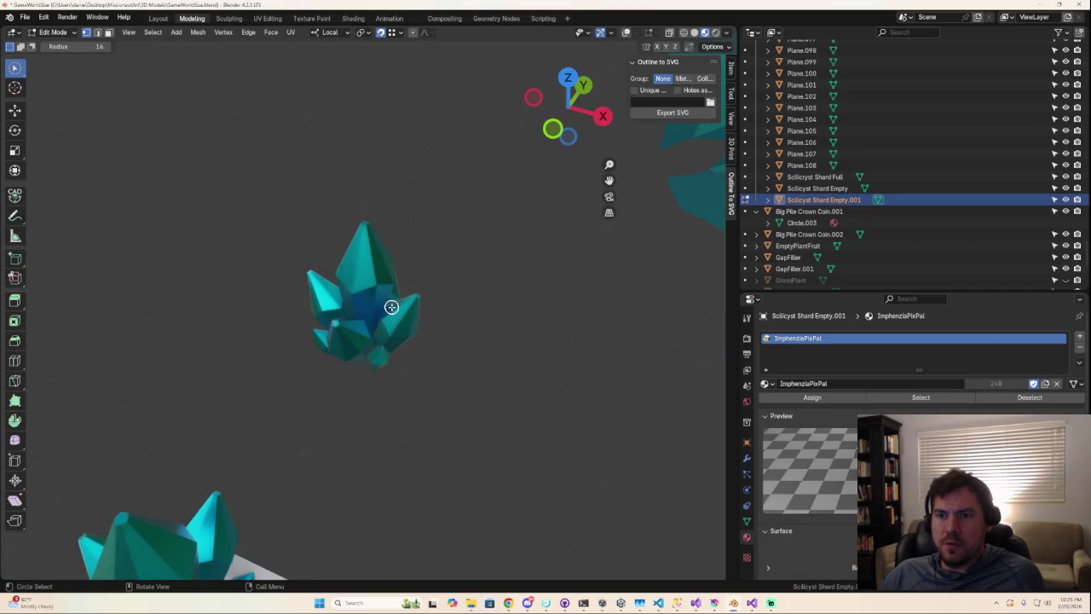
pyautogui.press('F1')
pyautogui.moveTo(251, 208); pyautogui.dragTo(463, 373)
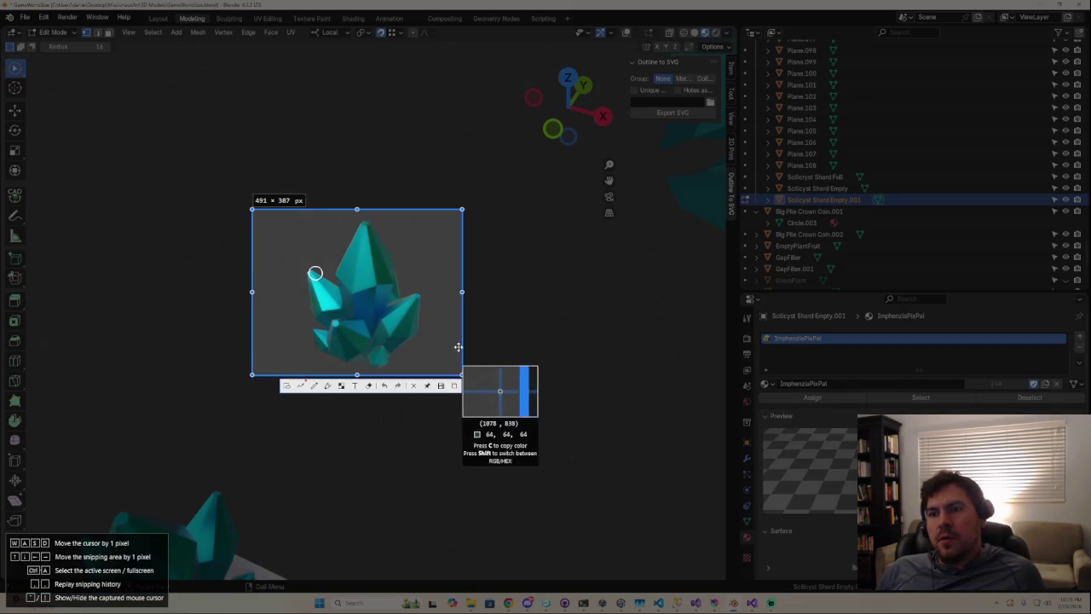
pyautogui.moveTo(465, 291); pyautogui.dragTo(474, 293)
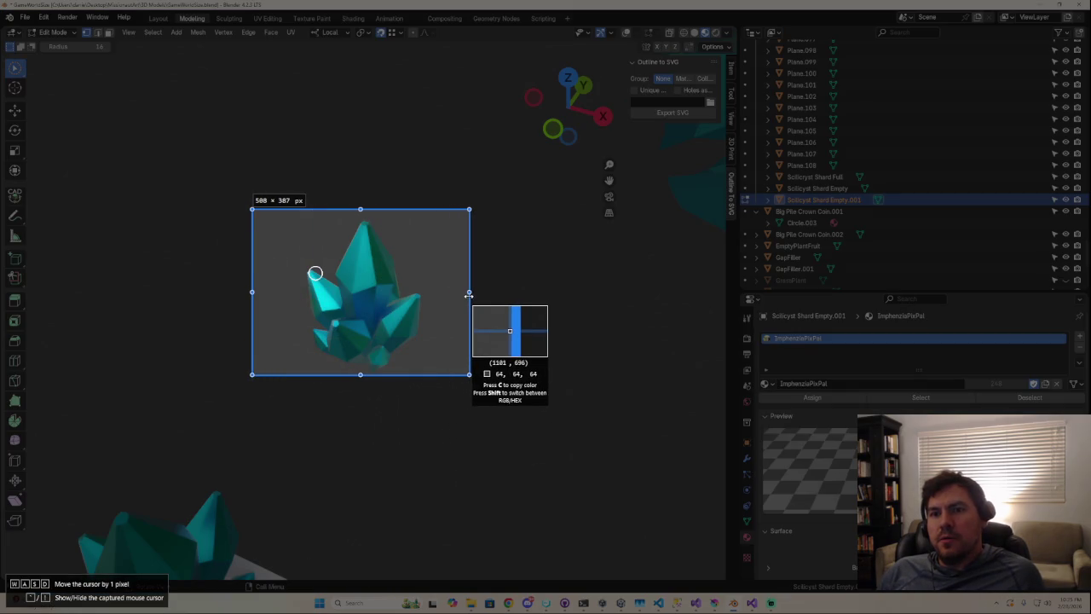
pyautogui.moveTo(474, 294); pyautogui.dragTo(476, 295)
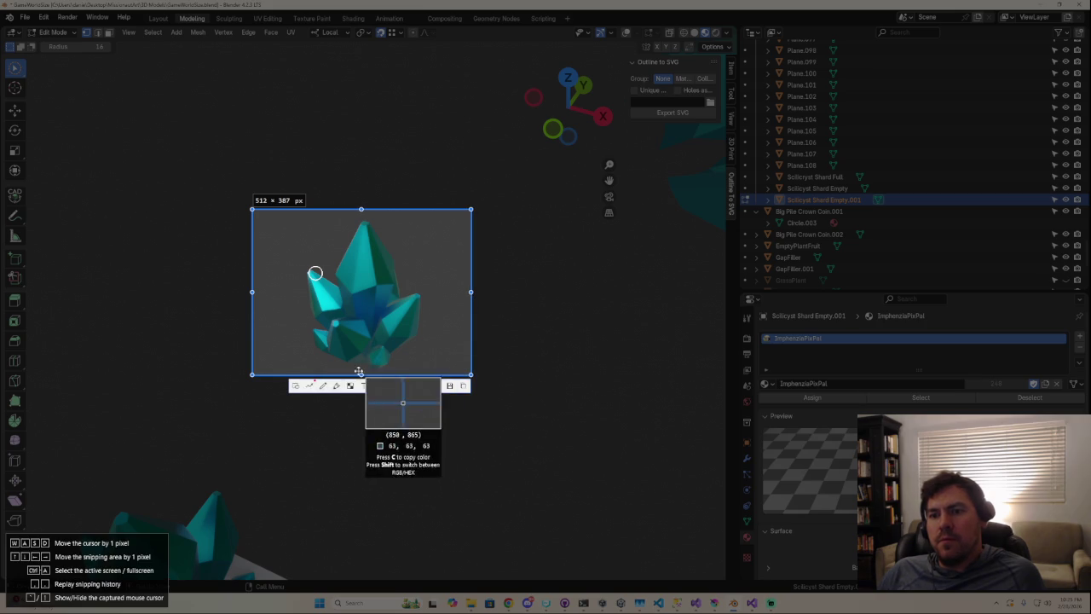
pyautogui.moveTo(363, 375); pyautogui.dragTo(362, 394)
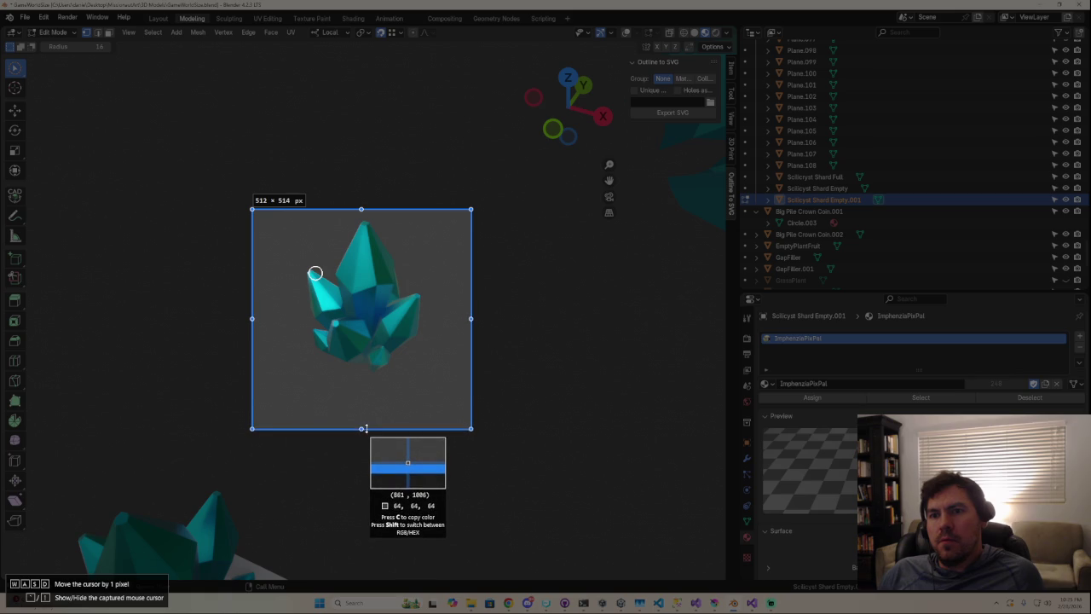
pyautogui.moveTo(410, 363); pyautogui.dragTo(413, 350)
pyautogui.moveTo(472, 301); pyautogui.dragTo(539, 301)
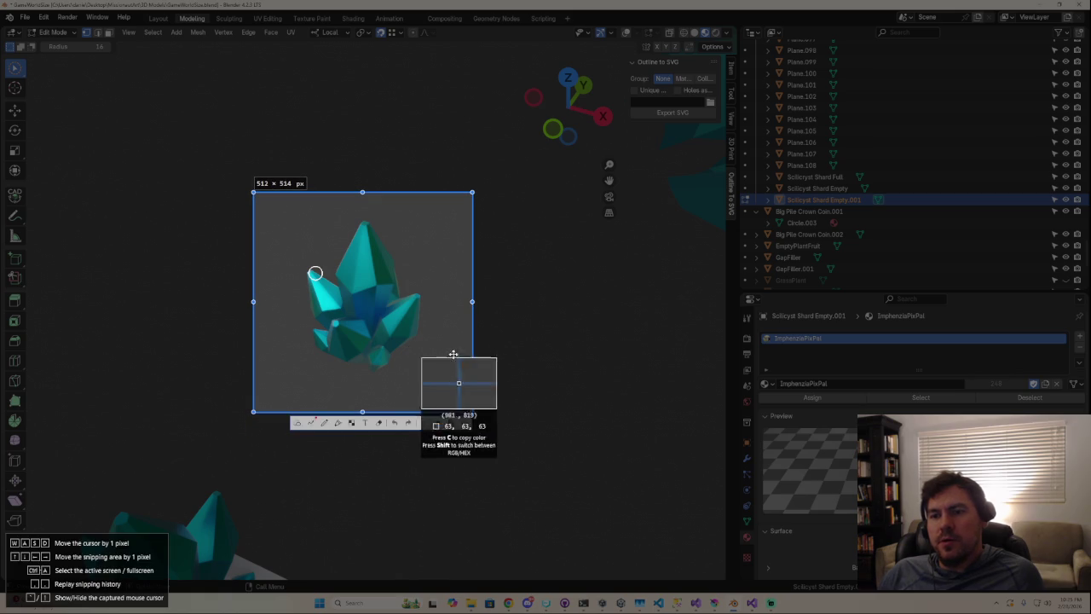
pyautogui.rightClick(528, 370)
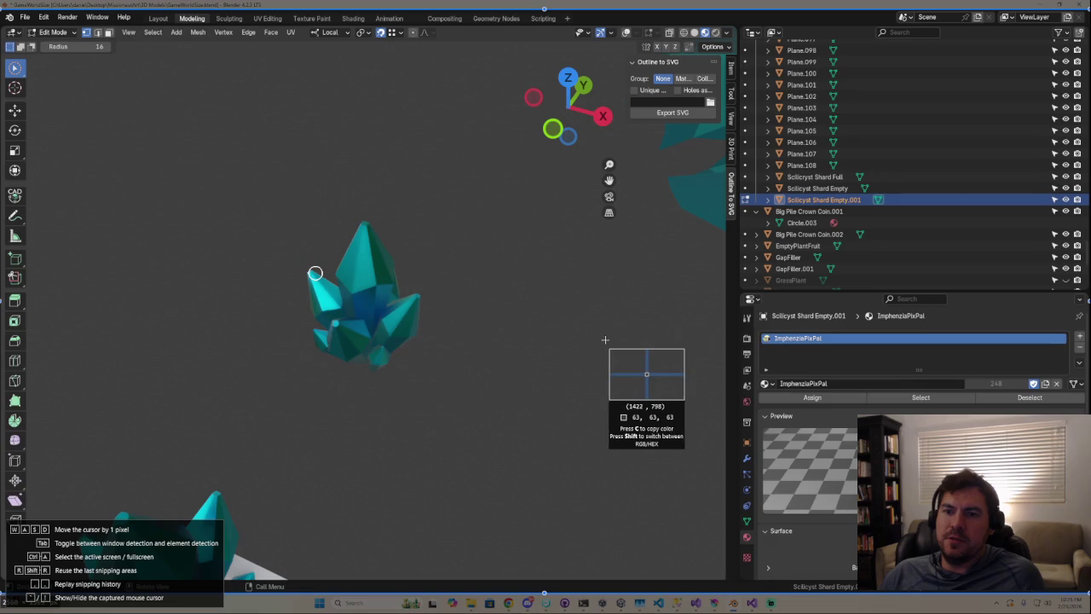
# - Pin the earlier reference screenshot over the viewport with F3, then close it with Esc
pyautogui.rightClick(443, 418)
pyautogui.rightClick(502, 399)
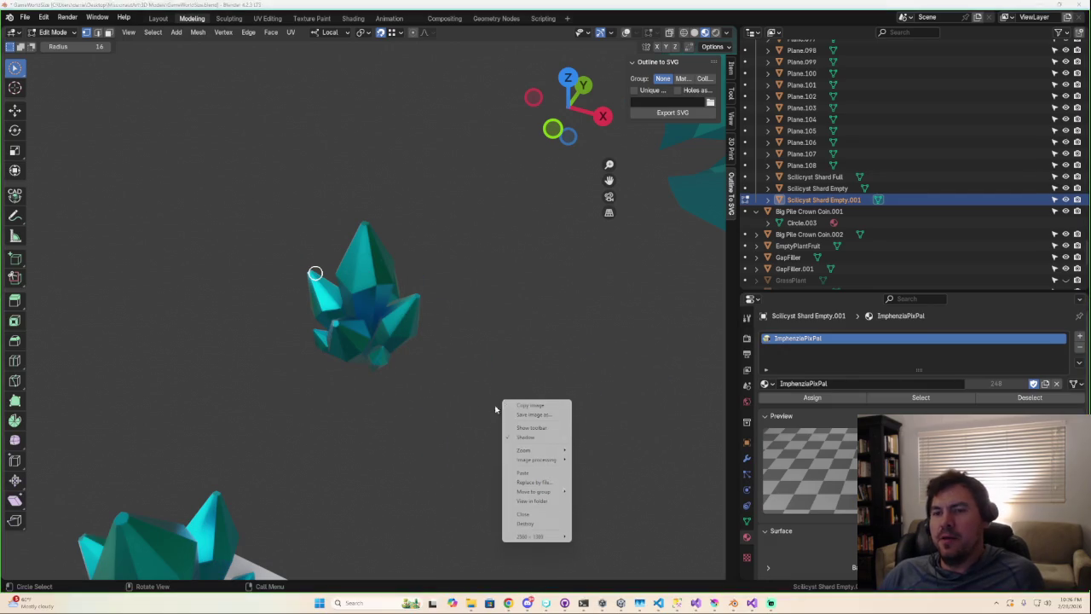
pyautogui.click(414, 458)
pyautogui.rightClick(316, 284)
pyautogui.rightClick(274, 209)
pyautogui.click(522, 373)
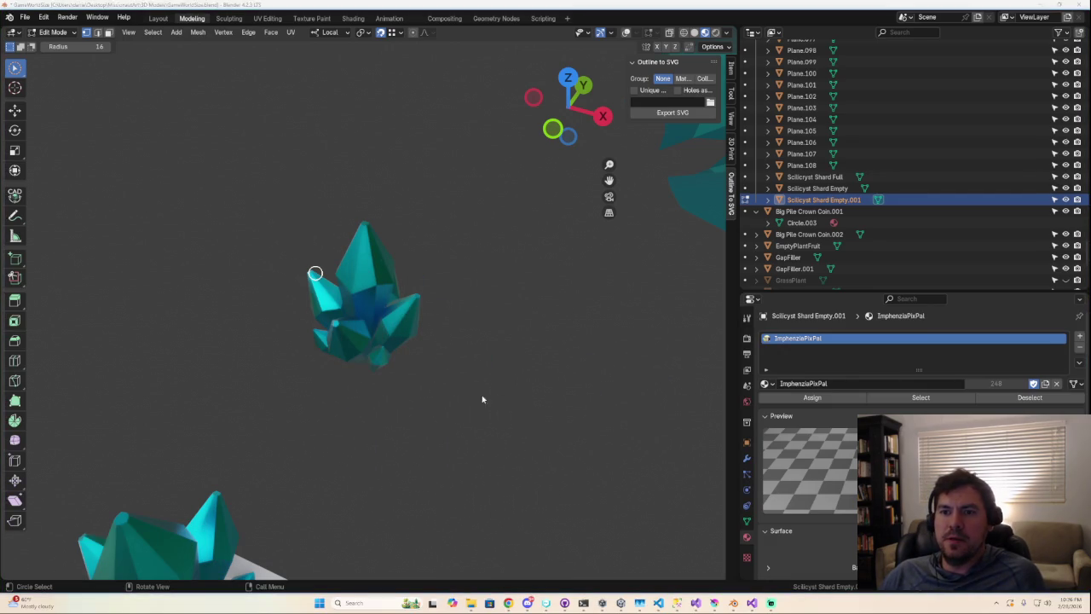
pyautogui.press('F3')
pyautogui.scroll(-3, 470, 426)
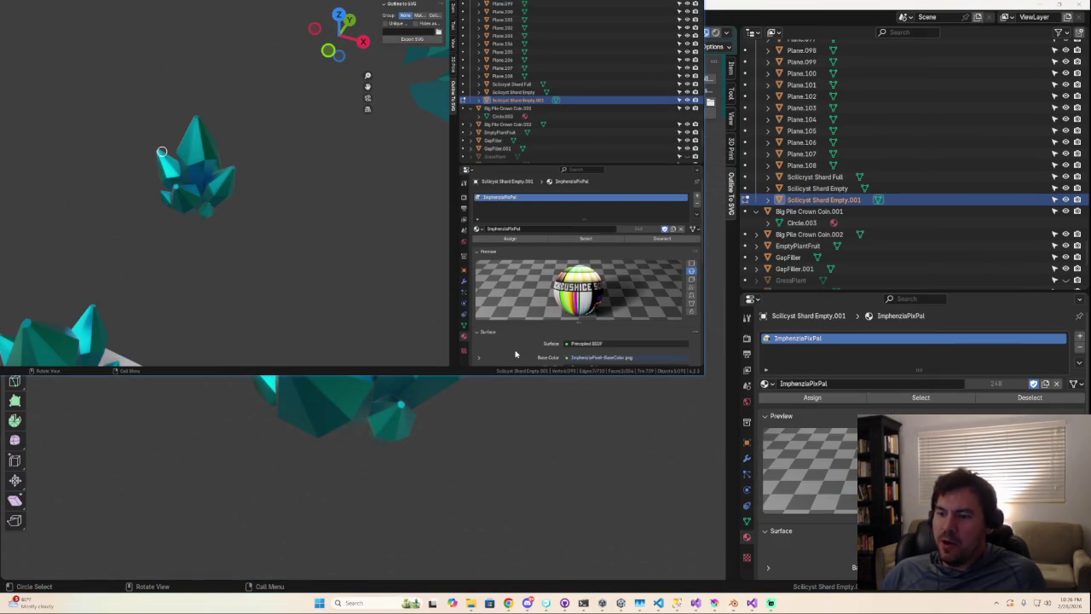
pyautogui.press('Escape')
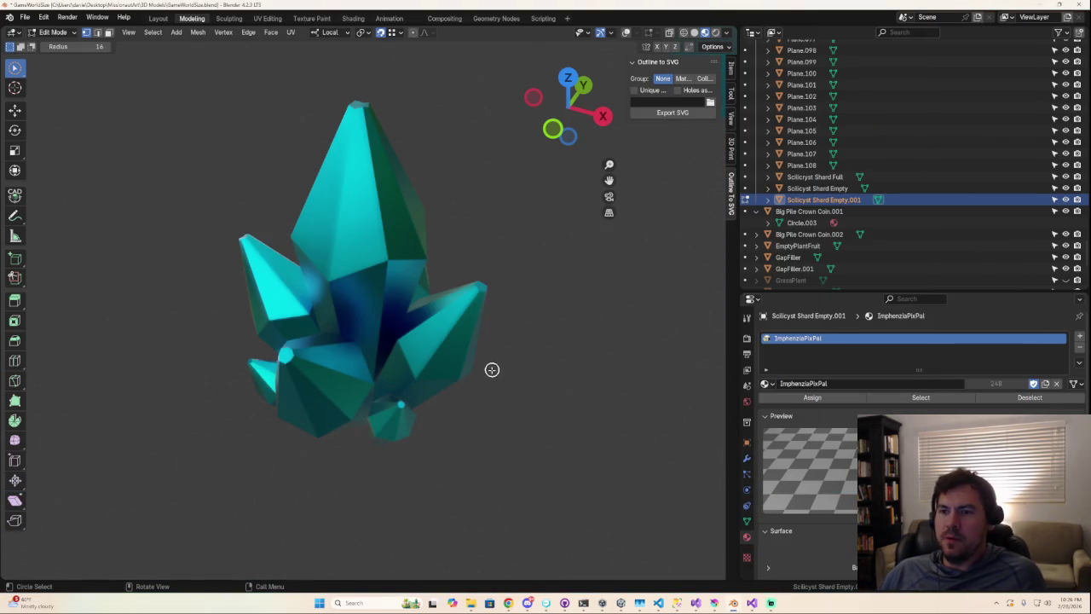
# - Orbit around the crystal, then switch to the running game build in fullscreen
pyautogui.scroll(-3, 353, 358)
pyautogui.scroll(2, 414, 334)
pyautogui.moveTo(414, 333)
pyautogui.mouseDown(button='middle')
pyautogui.moveTo(397, 335)
pyautogui.moveTo(406, 317)
pyautogui.moveTo(393, 347)
pyautogui.mouseUp(button='middle')
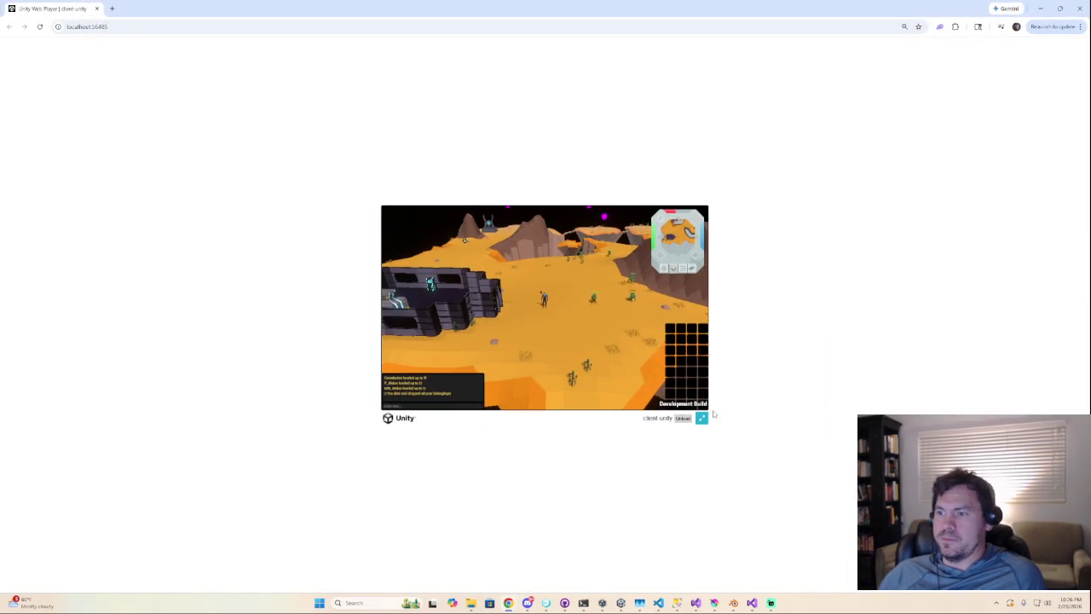
pyautogui.click(701, 418)
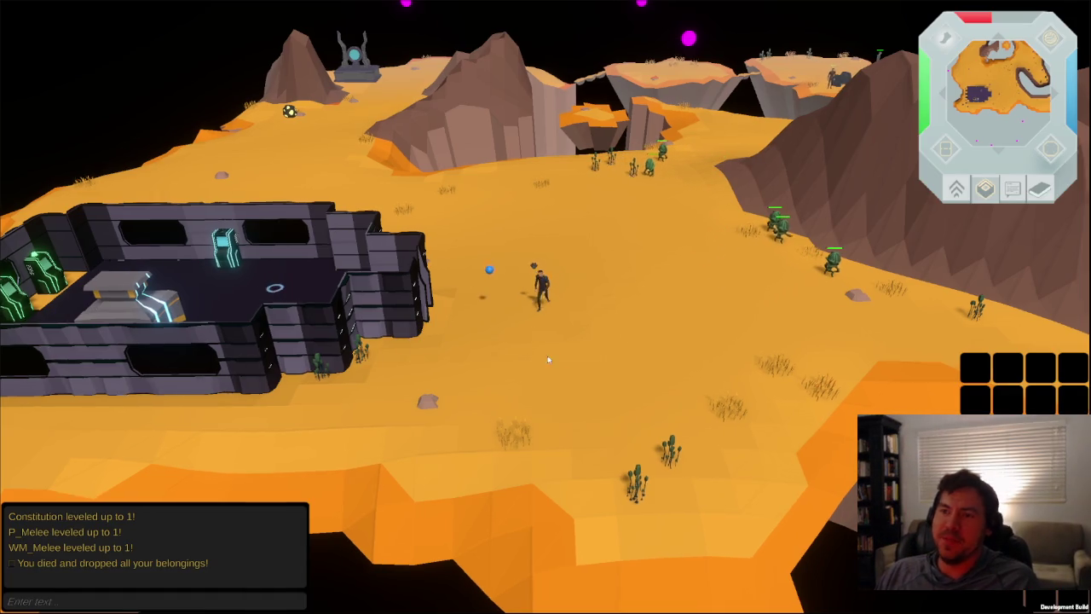
# - Walk the character across the sand and attack a monster on the plateau
pyautogui.moveTo(493, 353); pyautogui.dragTo(575, 363, button='right')
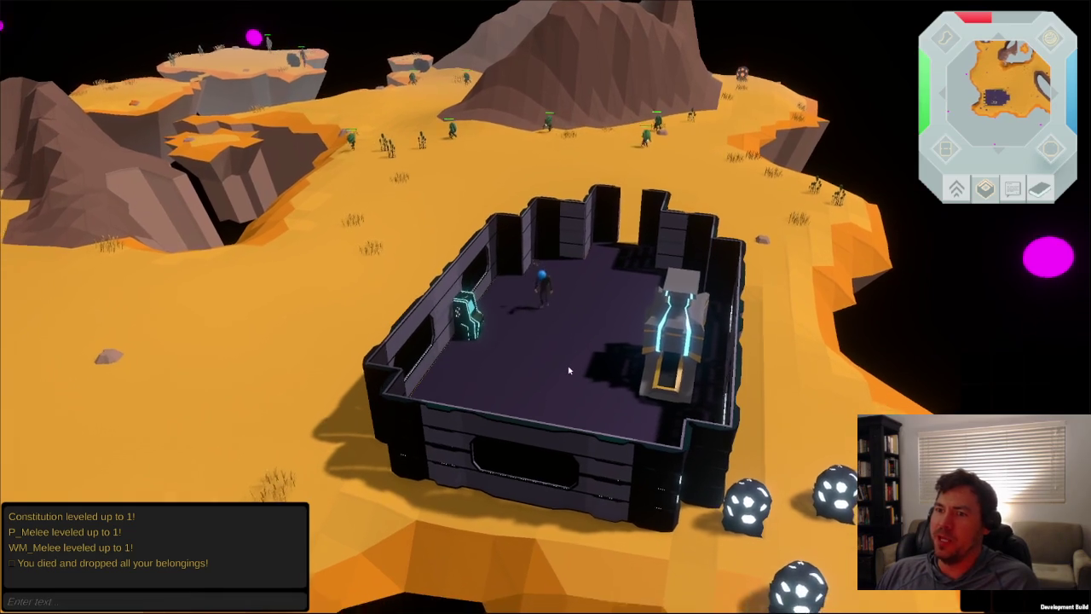
pyautogui.moveTo(582, 186); pyautogui.dragTo(869, 295, button='right')
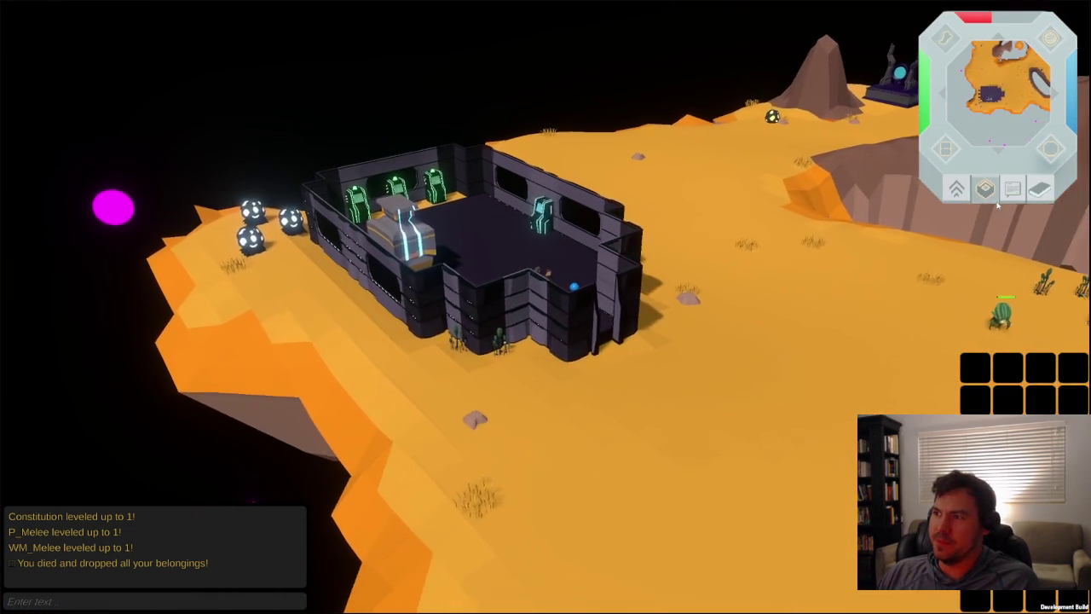
pyautogui.click(955, 188)
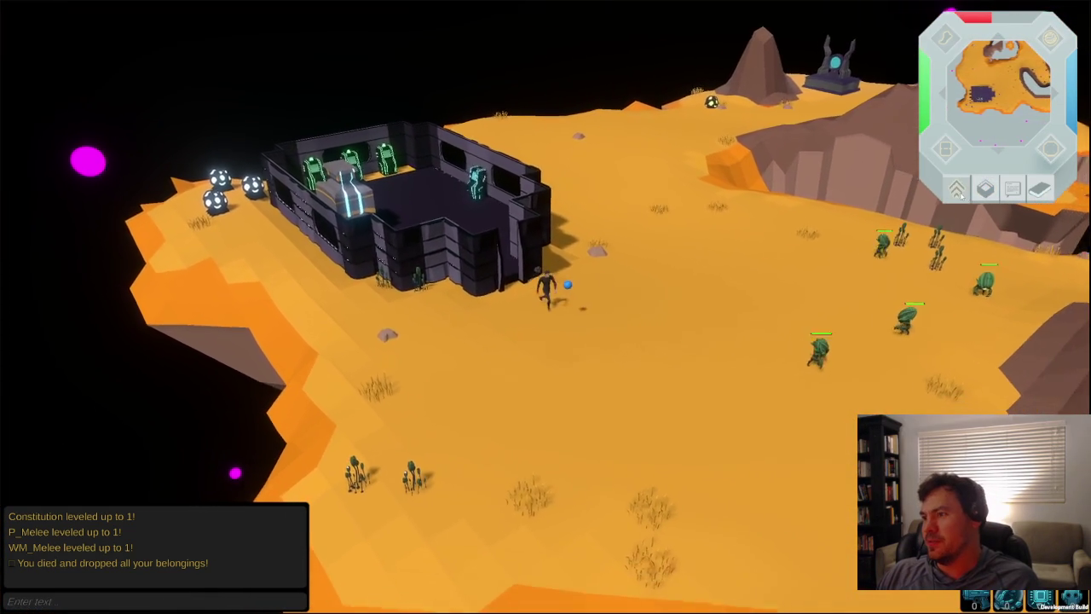
pyautogui.moveTo(698, 337); pyautogui.dragTo(510, 277, button='right')
pyautogui.rightClick(501, 271)
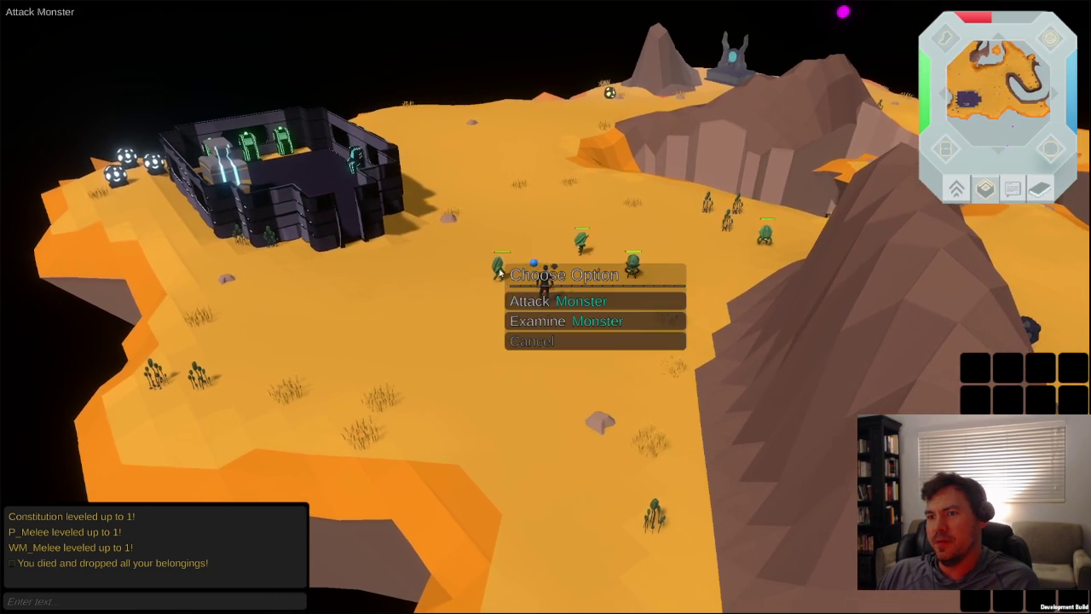
pyautogui.click(554, 301)
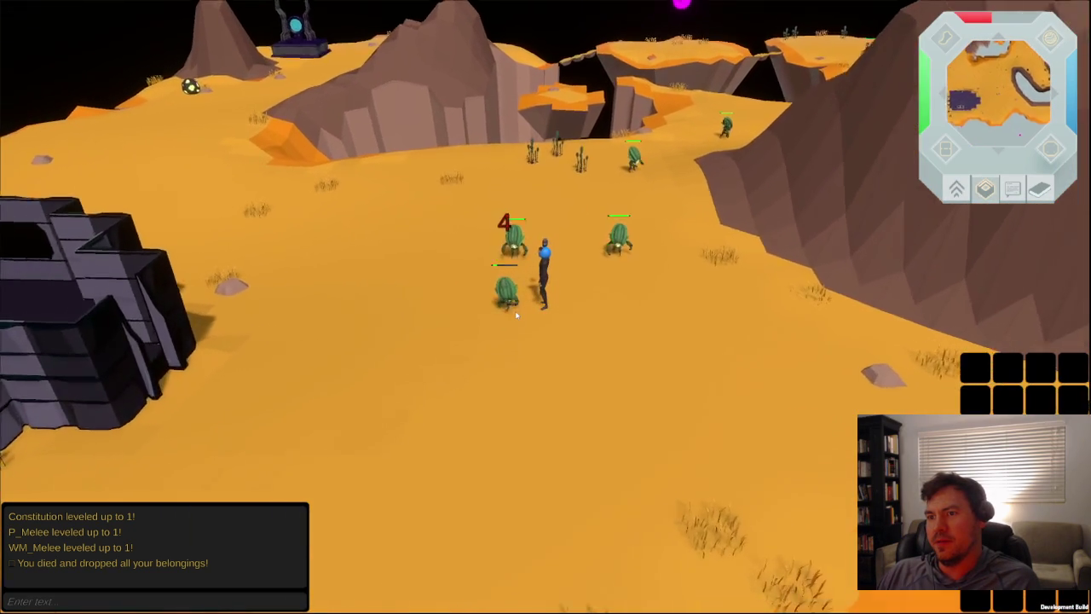
pyautogui.scroll(2, 516, 316)
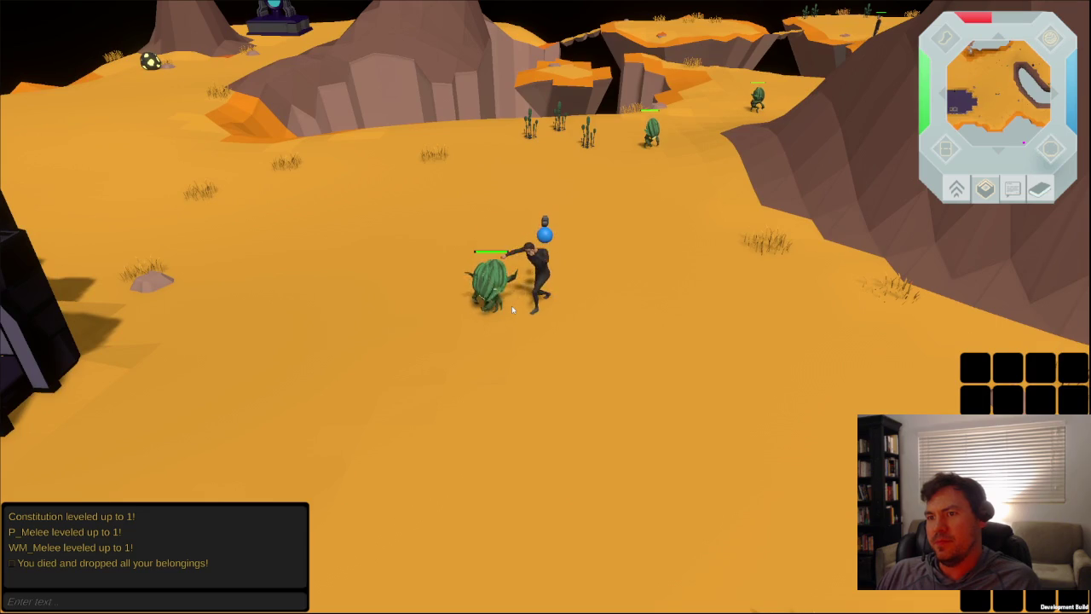
pyautogui.click(504, 203)
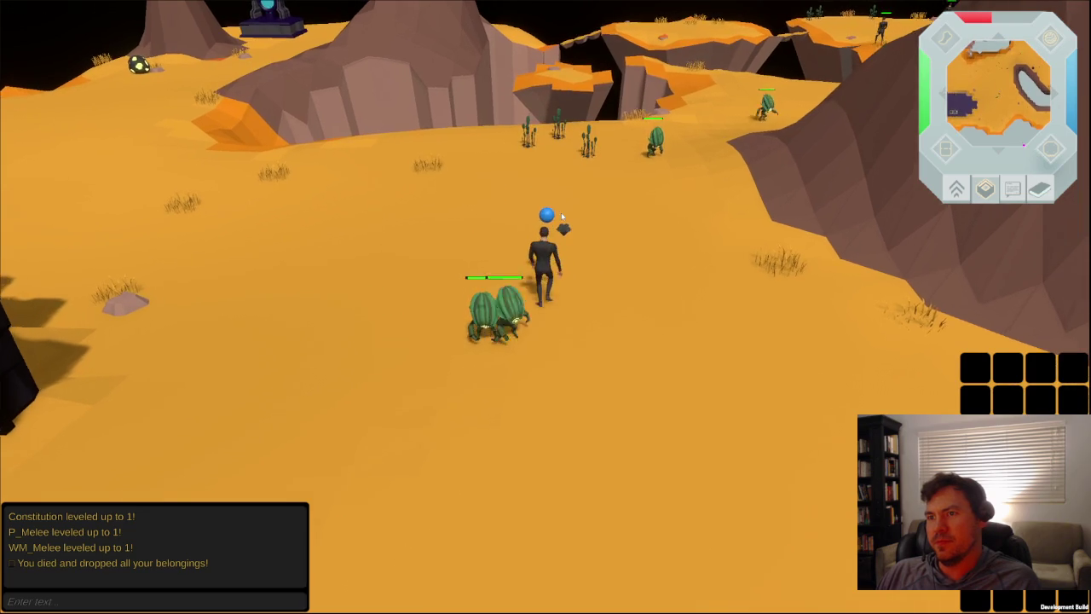
pyautogui.scroll(-3, 203, 192)
# - Orbit around the character and check the actions for the base, yellow orb and Foundry
pyautogui.moveTo(204, 193)
pyautogui.mouseDown(button='right')
pyautogui.moveTo(118, 171)
pyautogui.moveTo(432, 186)
pyautogui.mouseUp(button='right')
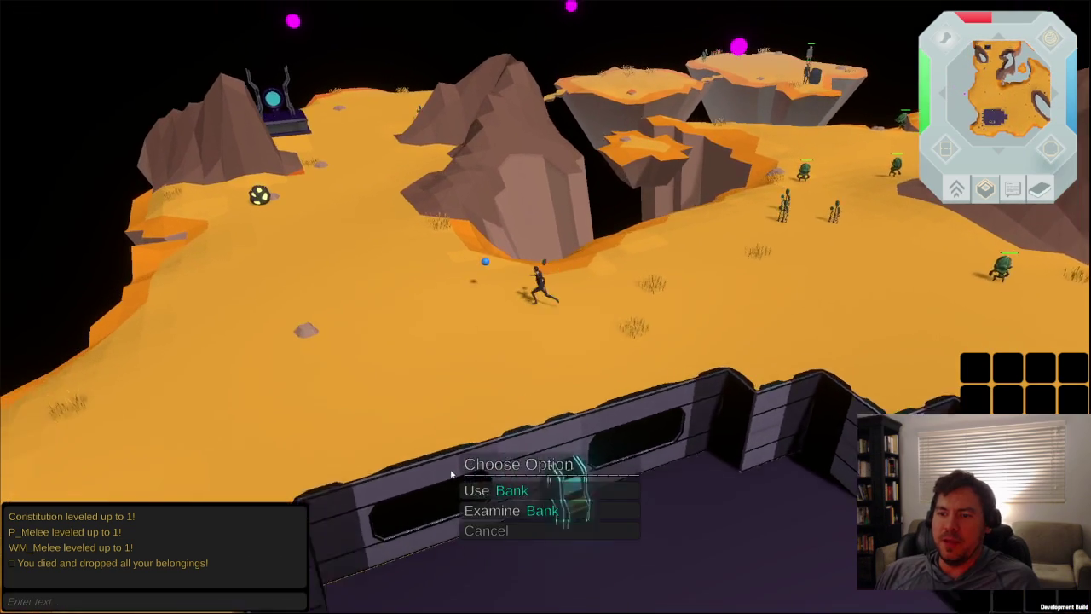
pyautogui.moveTo(431, 186)
pyautogui.mouseDown(button='right')
pyautogui.moveTo(628, 385)
pyautogui.moveTo(566, 160)
pyautogui.moveTo(281, 94)
pyautogui.mouseUp(button='right')
pyautogui.rightClick(349, 55)
pyautogui.rightClick(701, 399)
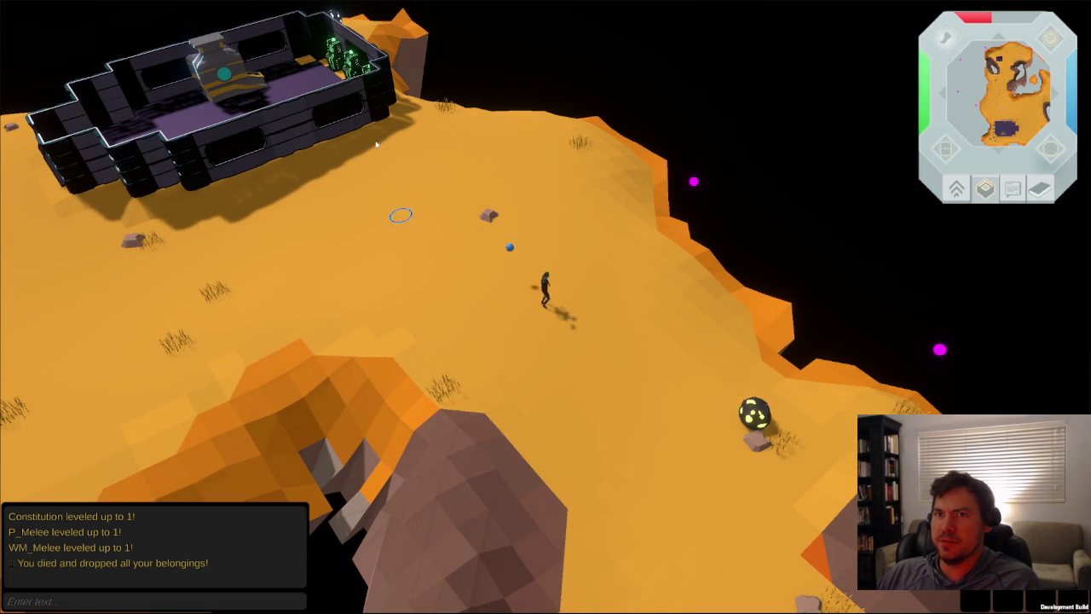
pyautogui.moveTo(393, 184); pyautogui.dragTo(326, 130, button='right')
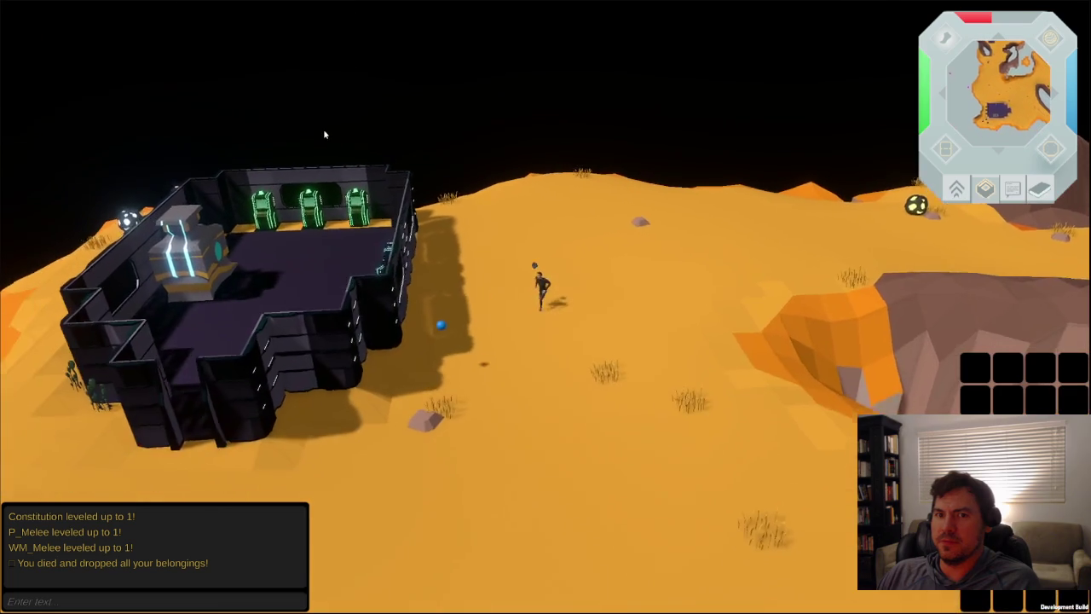
pyautogui.rightClick(346, 224)
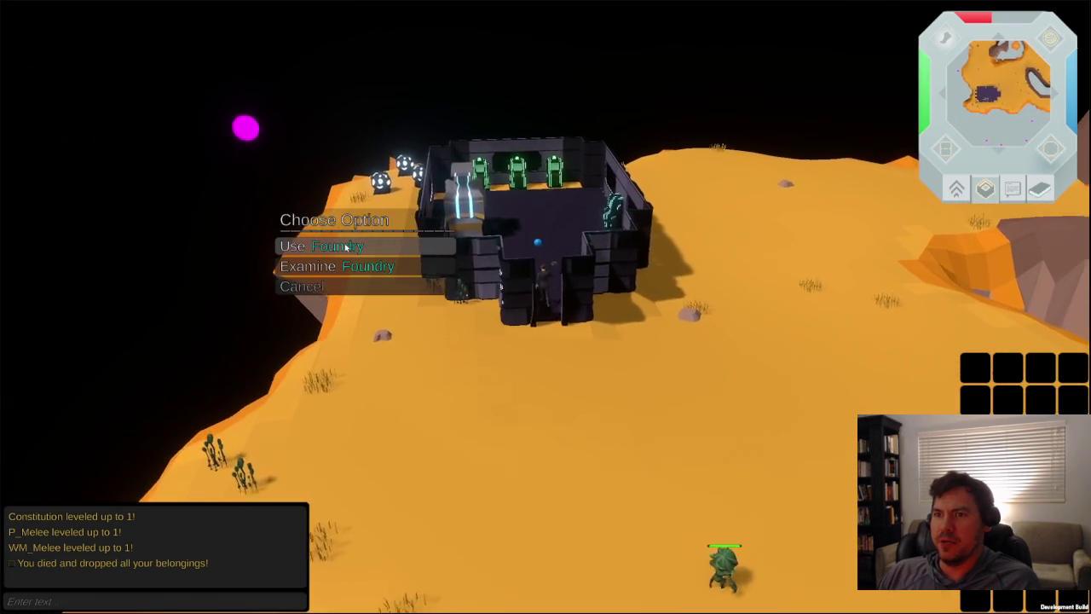
pyautogui.moveTo(545, 273)
pyautogui.mouseDown(button='right')
pyautogui.moveTo(529, 303)
pyautogui.moveTo(650, 428)
pyautogui.moveTo(819, 354)
pyautogui.moveTo(307, 147)
pyautogui.moveTo(199, 376)
pyautogui.moveTo(265, 284)
pyautogui.mouseUp(button='right')
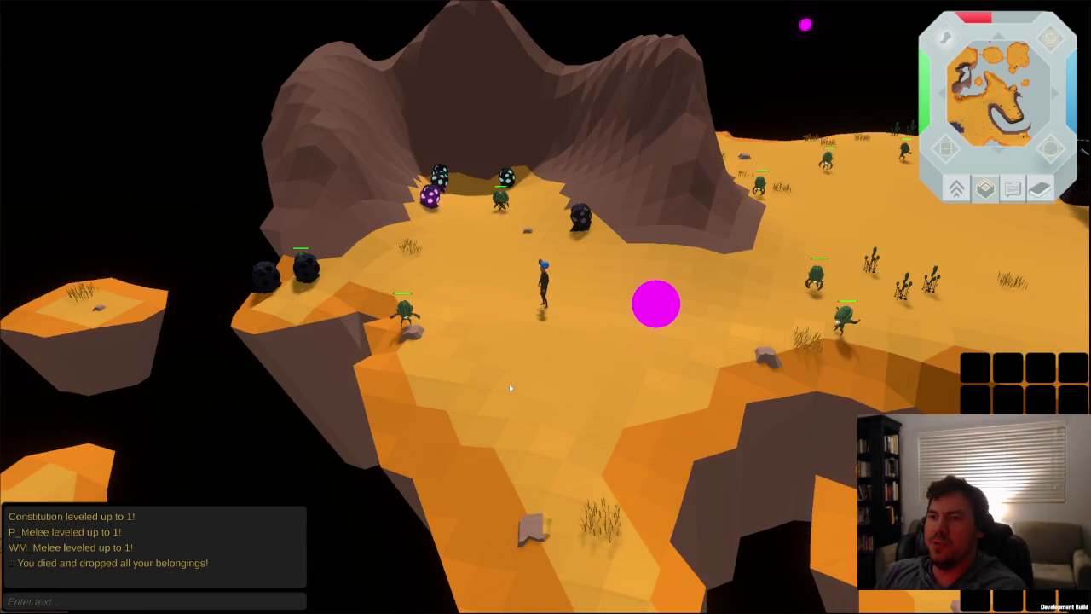
# - Survey the cliffs, floating islands and base plateau, and move the character onto the island
pyautogui.moveTo(468, 382); pyautogui.dragTo(684, 332, button='right')
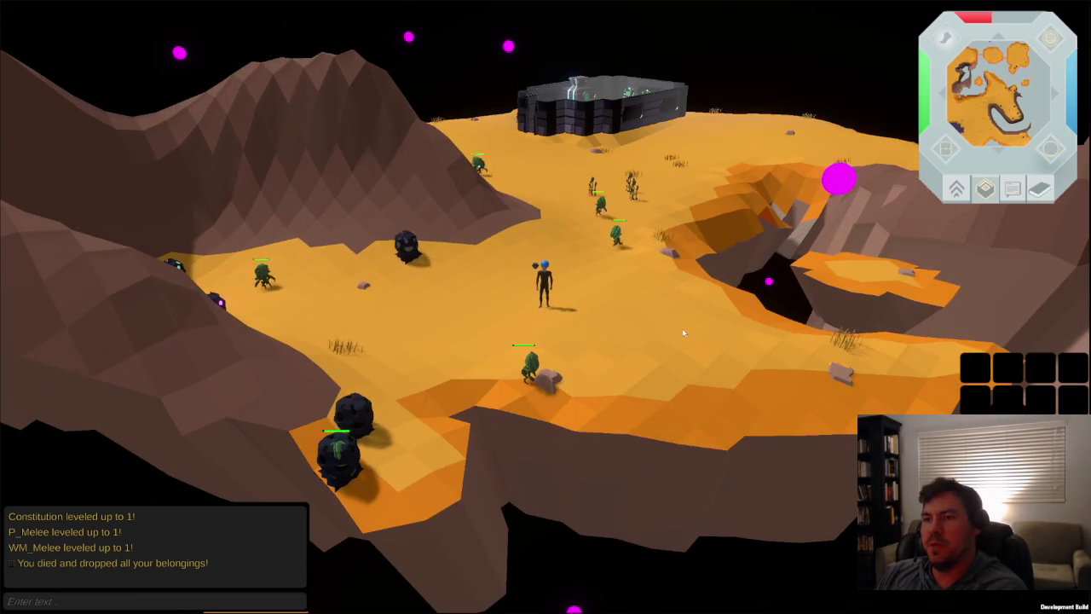
pyautogui.moveTo(613, 290)
pyautogui.mouseDown(button='right')
pyautogui.moveTo(572, 368)
pyautogui.moveTo(521, 337)
pyautogui.moveTo(643, 353)
pyautogui.moveTo(871, 412)
pyautogui.mouseUp(button='right')
pyautogui.moveTo(533, 219)
pyautogui.mouseDown(button='right')
pyautogui.moveTo(491, 199)
pyautogui.moveTo(498, 210)
pyautogui.moveTo(476, 128)
pyautogui.moveTo(207, 199)
pyautogui.moveTo(201, 173)
pyautogui.moveTo(434, 180)
pyautogui.moveTo(726, 137)
pyautogui.mouseUp(button='right')
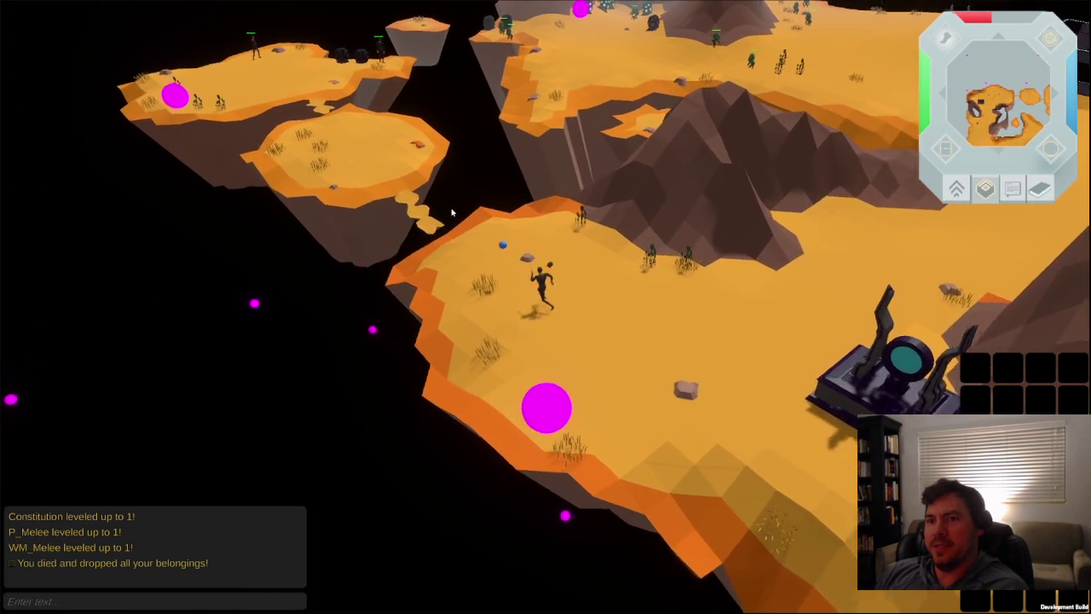
pyautogui.moveTo(726, 137)
pyautogui.mouseDown(button='right')
pyautogui.moveTo(459, 204)
pyautogui.moveTo(483, 199)
pyautogui.mouseUp(button='right')
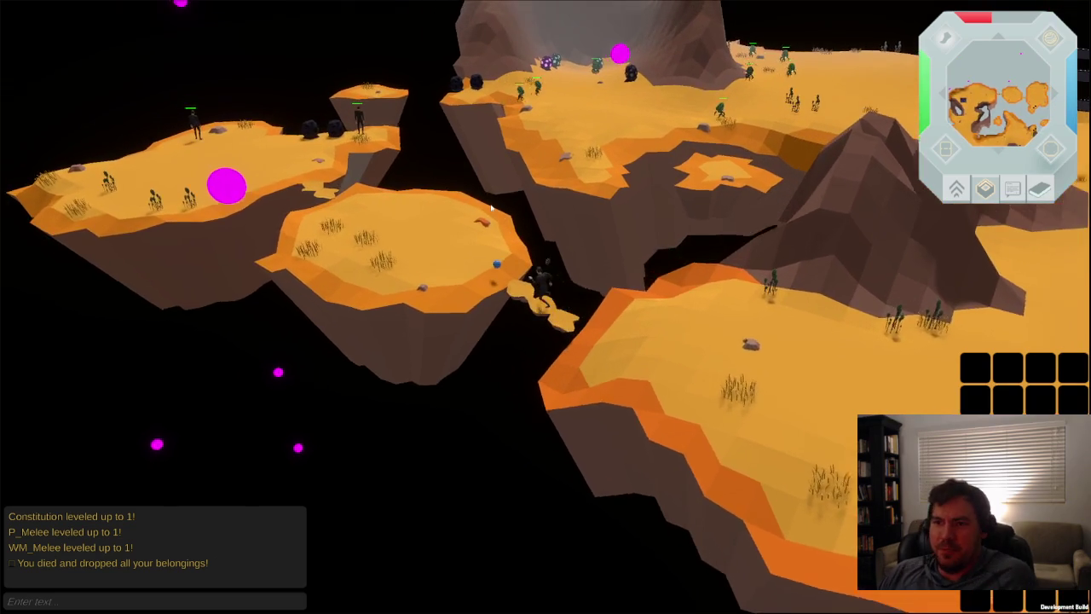
pyautogui.moveTo(482, 199)
pyautogui.mouseDown(button='right')
pyautogui.moveTo(594, 154)
pyautogui.moveTo(498, 295)
pyautogui.mouseUp(button='right')
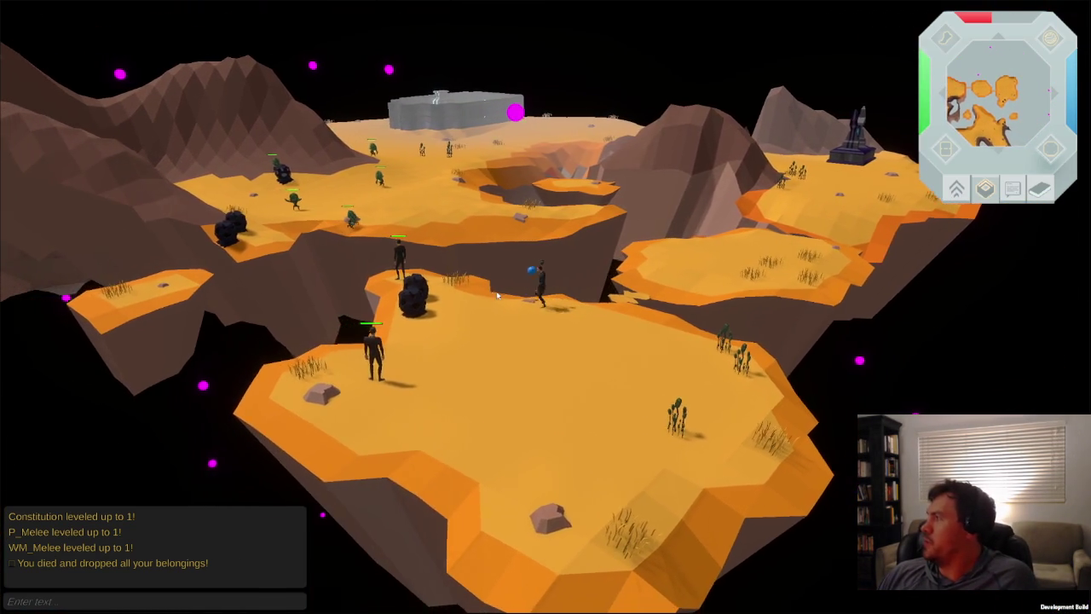
pyautogui.moveTo(458, 398)
pyautogui.mouseDown(button='right')
pyautogui.moveTo(650, 386)
pyautogui.moveTo(570, 387)
pyautogui.mouseUp(button='right')
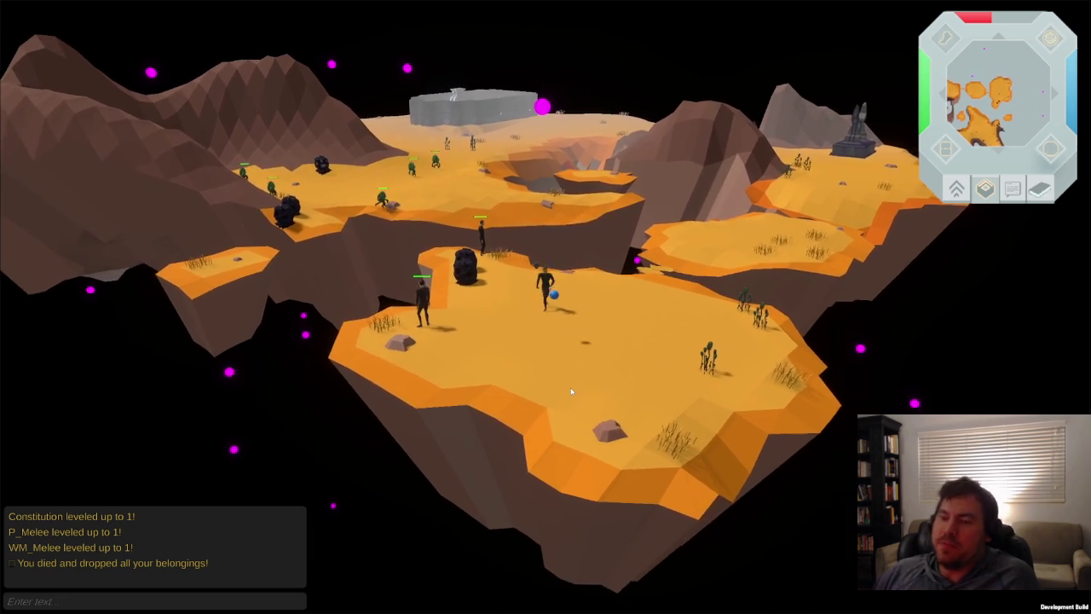
pyautogui.scroll(-3, 571, 390)
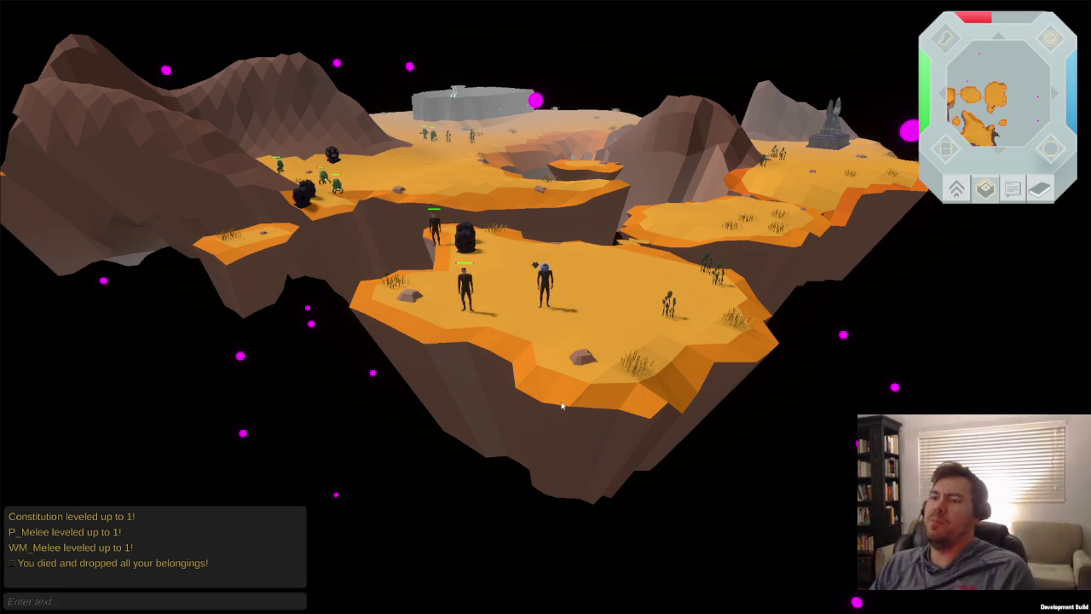
pyautogui.click(608, 304)
pyautogui.moveTo(609, 304); pyautogui.dragTo(484, 299, button='middle')
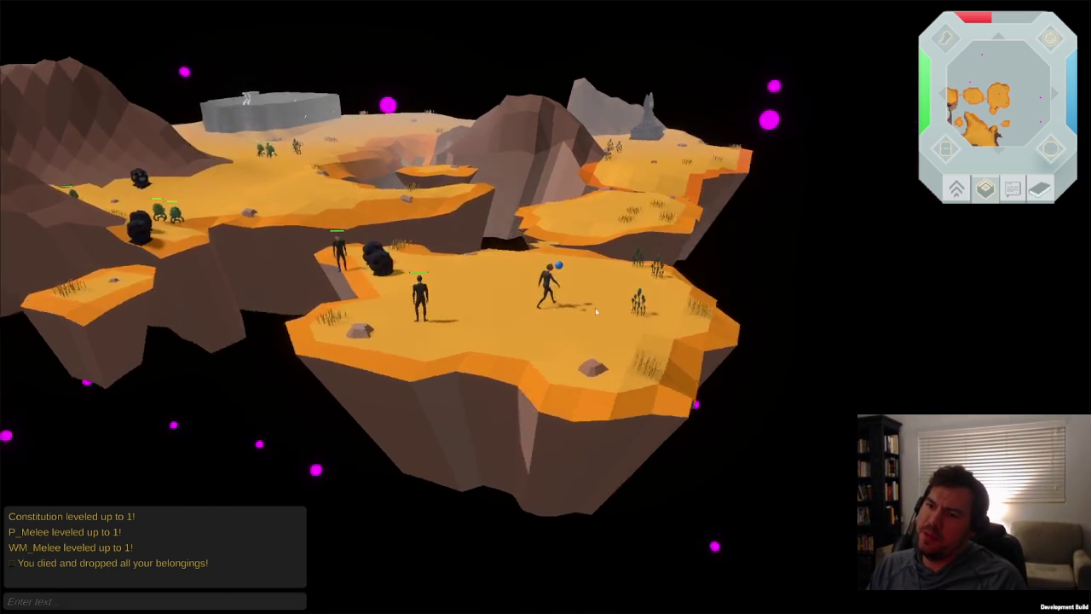
pyautogui.press('q')
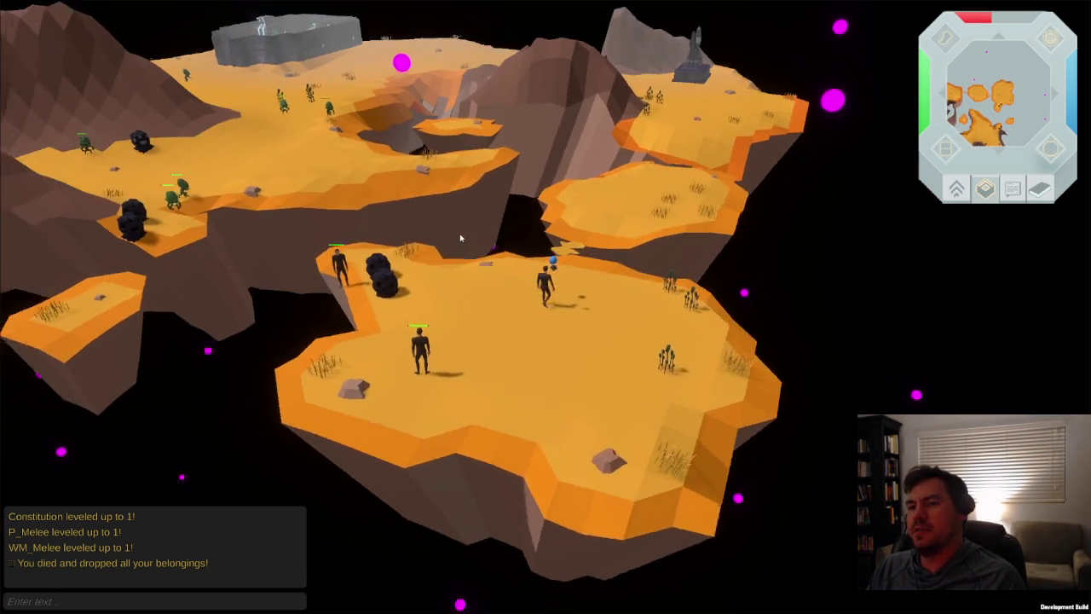
pyautogui.moveTo(580, 228); pyautogui.dragTo(93, 560, button='middle')
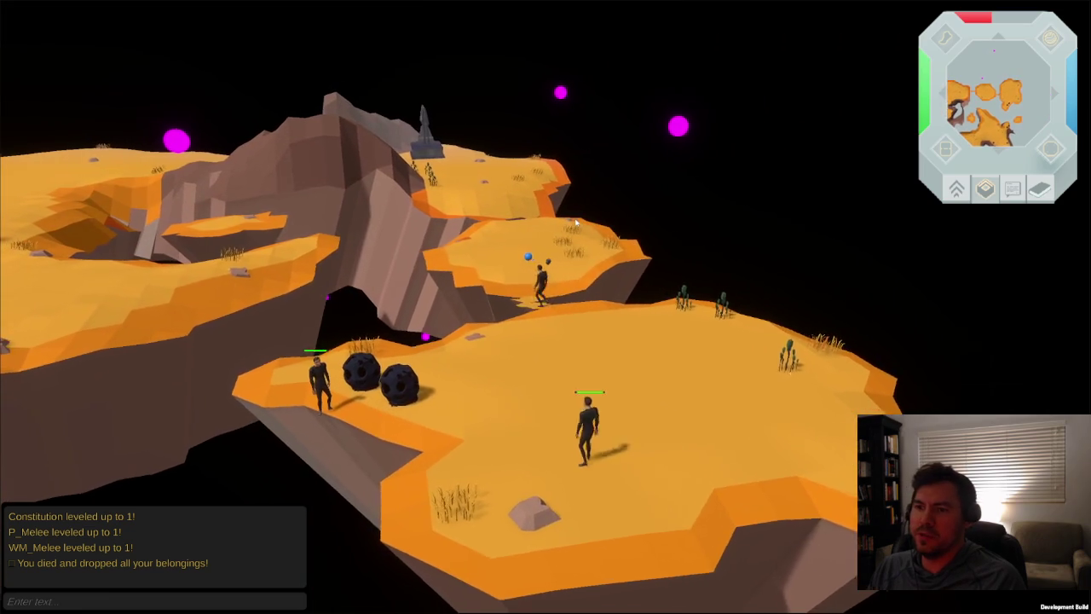
# - Send 'Hello' in the game chat
pyautogui.click(76, 600)
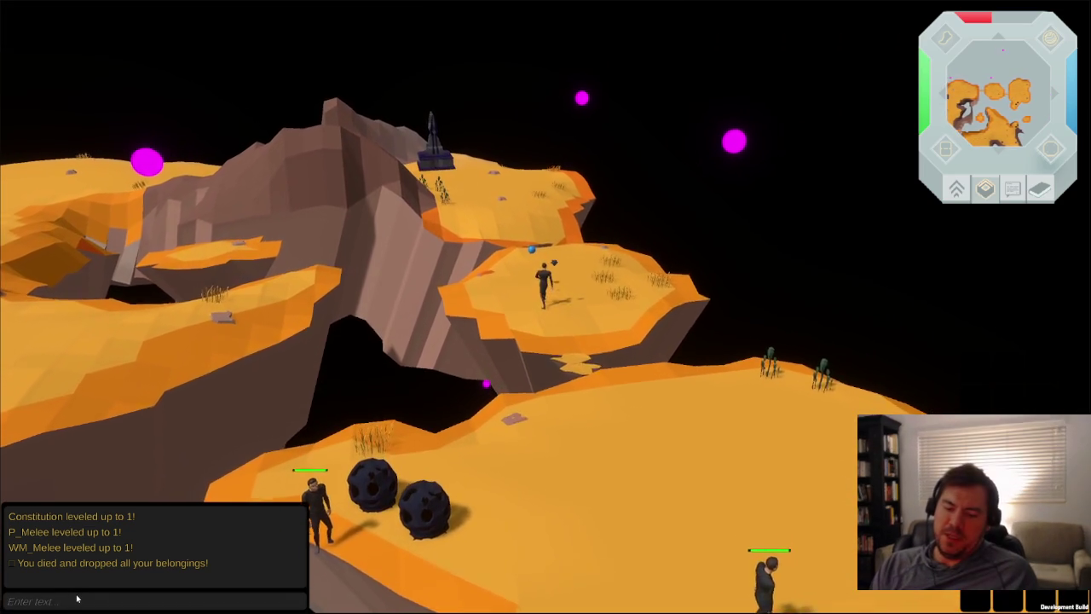
pyautogui.write('Hello')
pyautogui.press('Return')
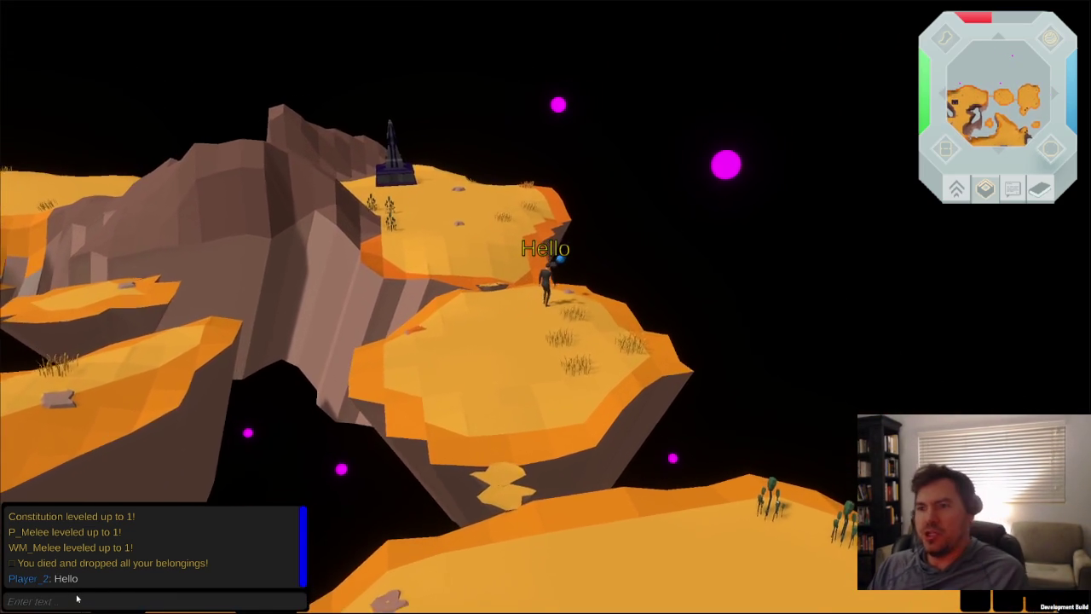
# - Orbit the view with the arrow keys and walk the character toward the mountain
pyautogui.press('Left')
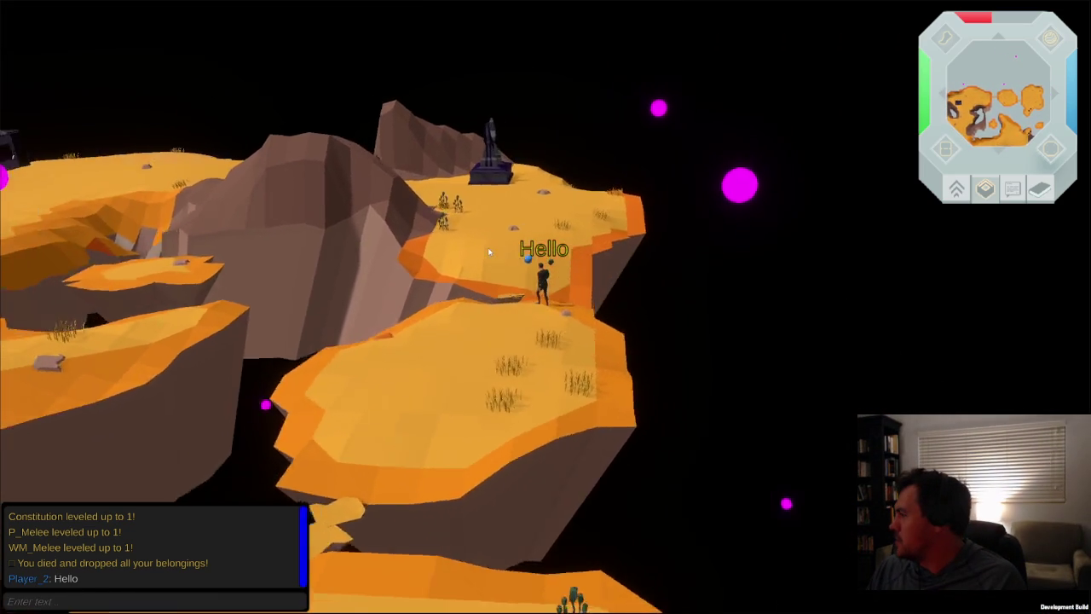
pyautogui.press('Left')
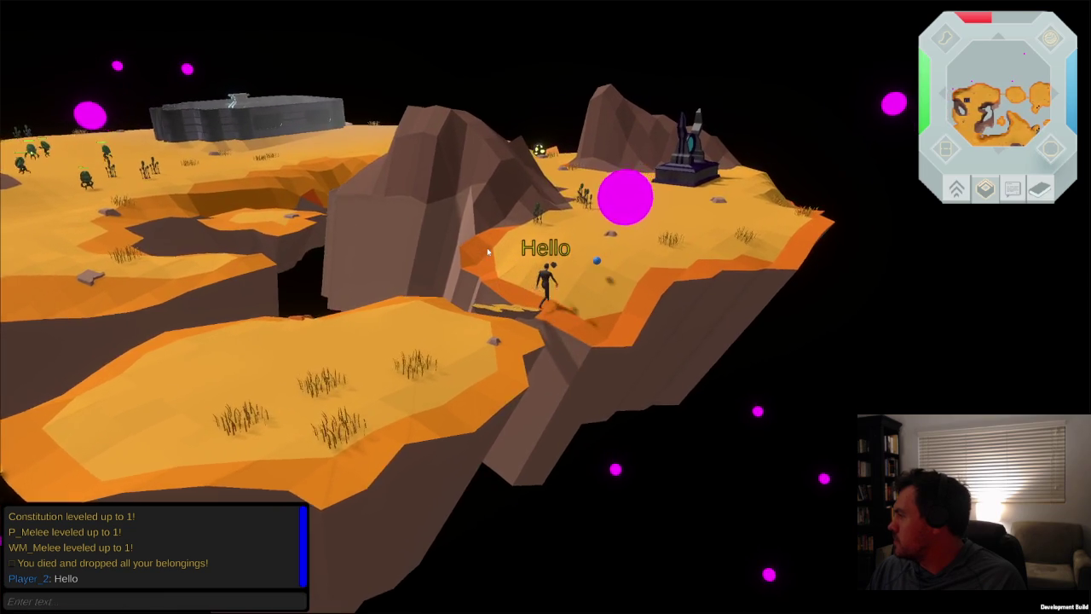
pyautogui.press('Left')
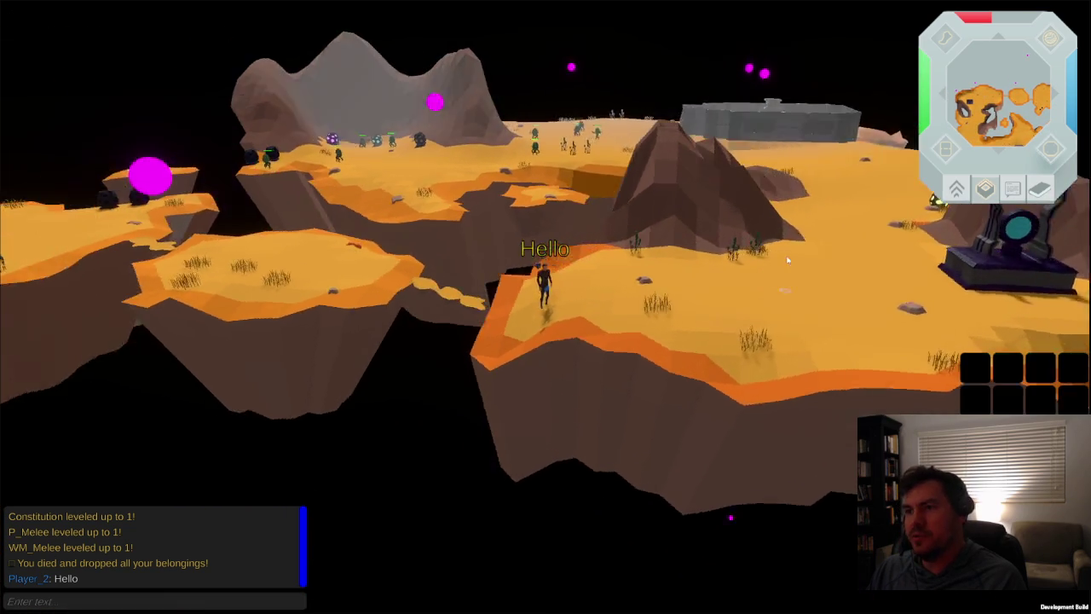
pyautogui.press('Left')
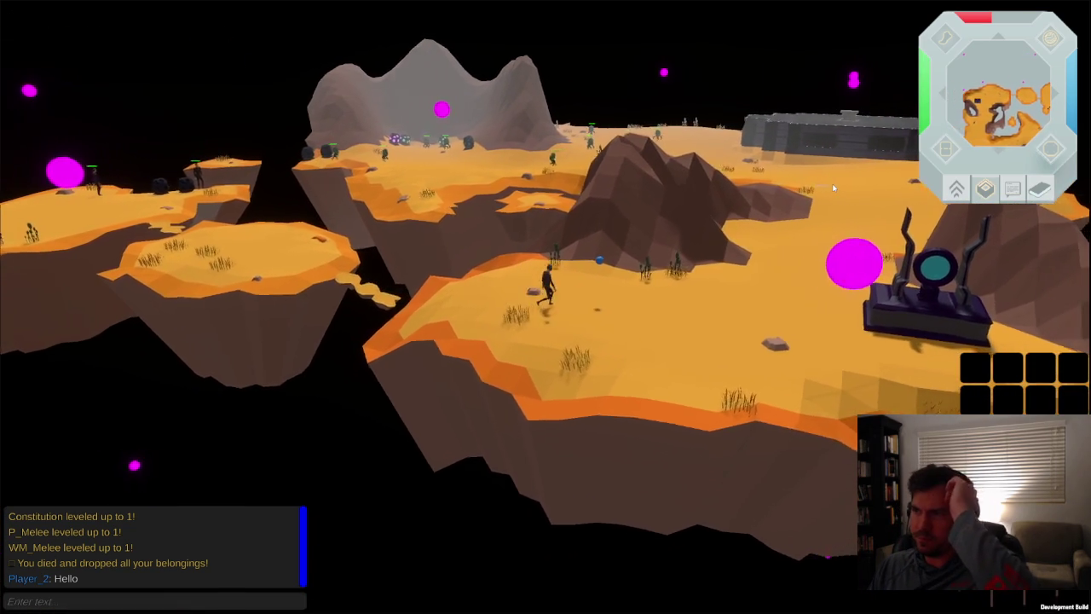
pyautogui.press('Left')
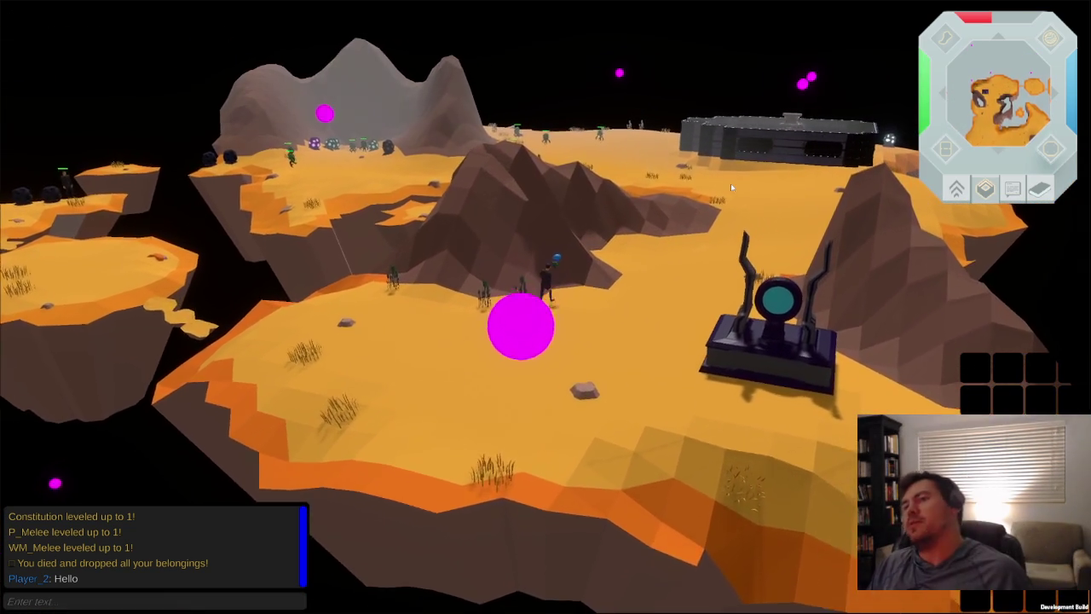
pyautogui.press('Left')
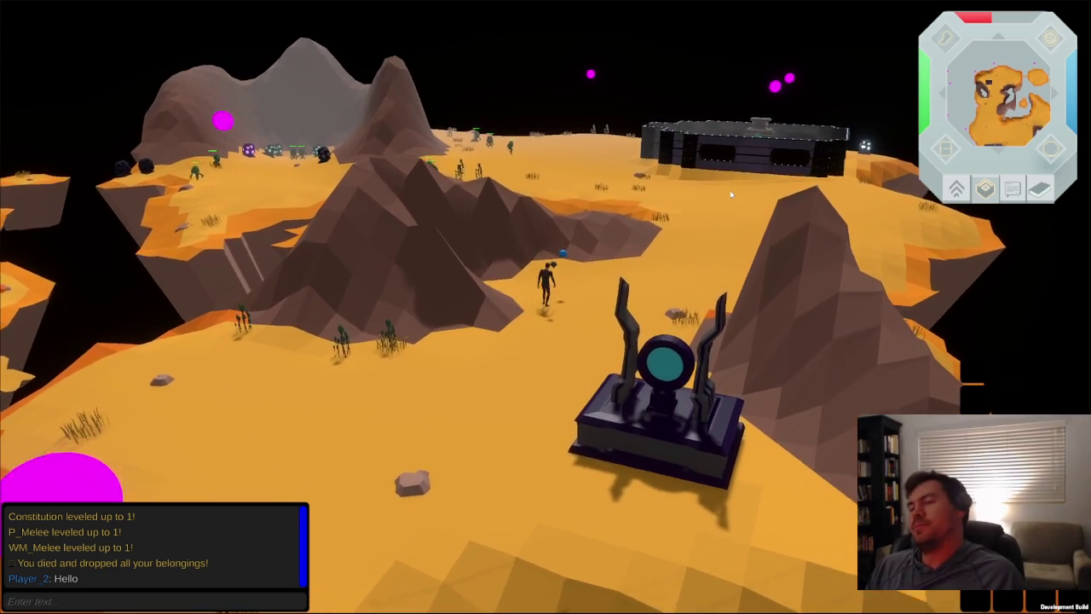
pyautogui.press('Left')
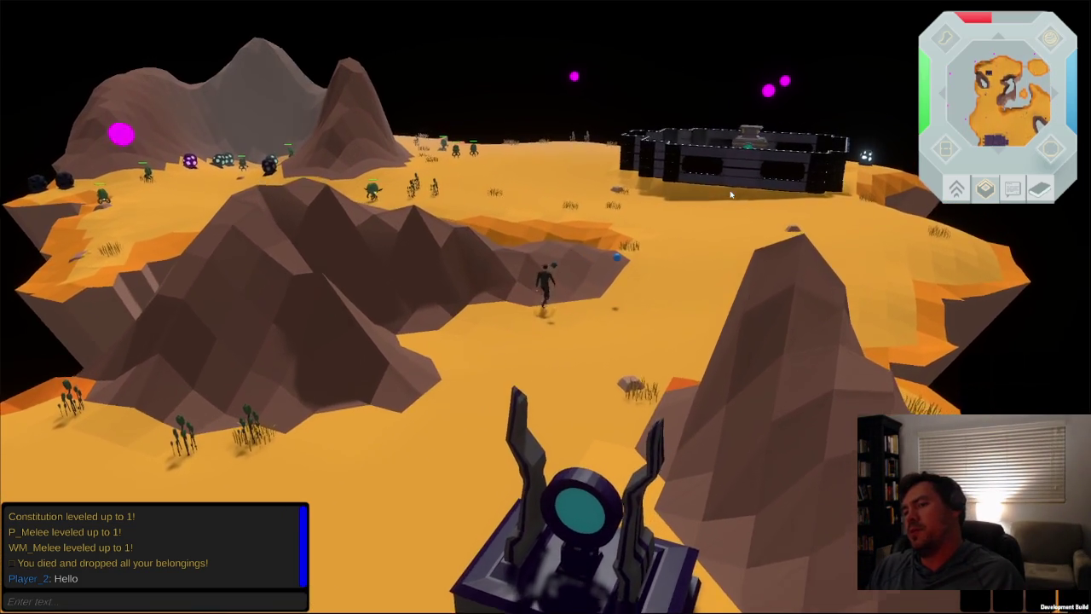
pyautogui.press('Left')
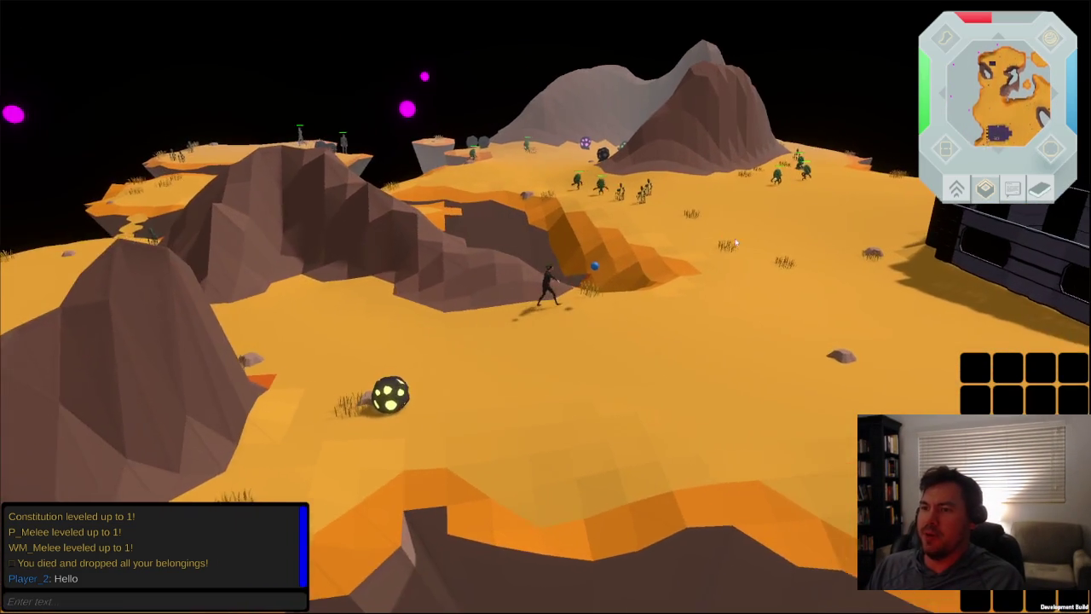
pyautogui.press('Left')
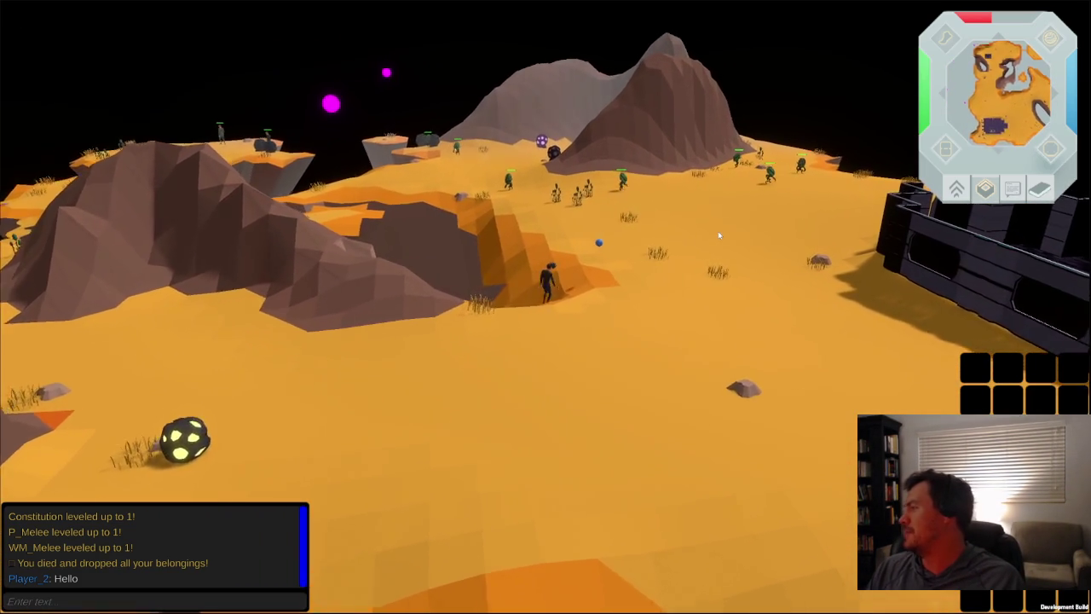
pyautogui.press('Left')
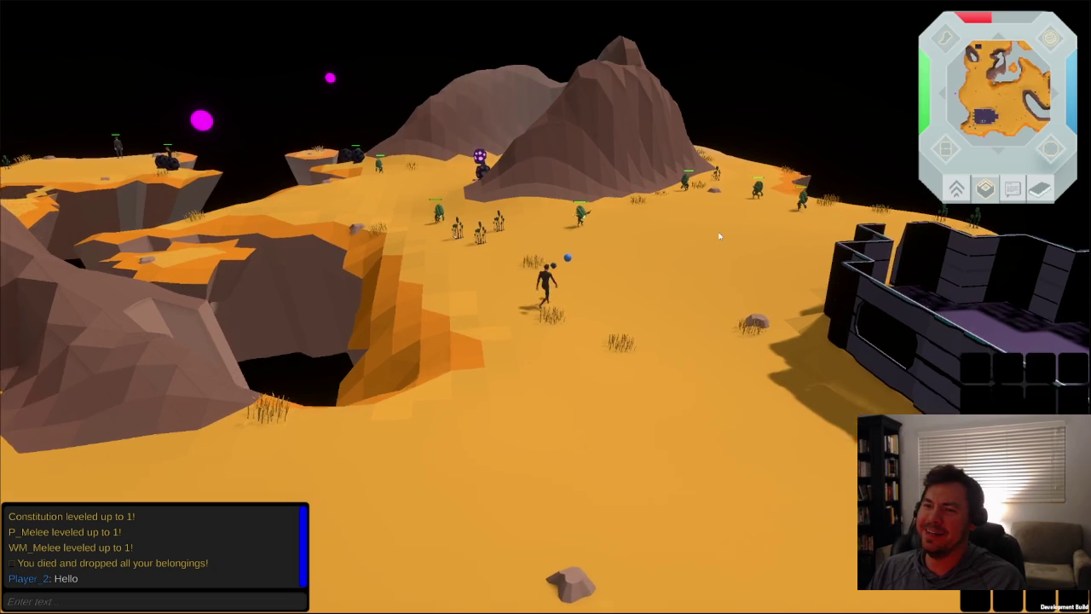
pyautogui.press('Left')
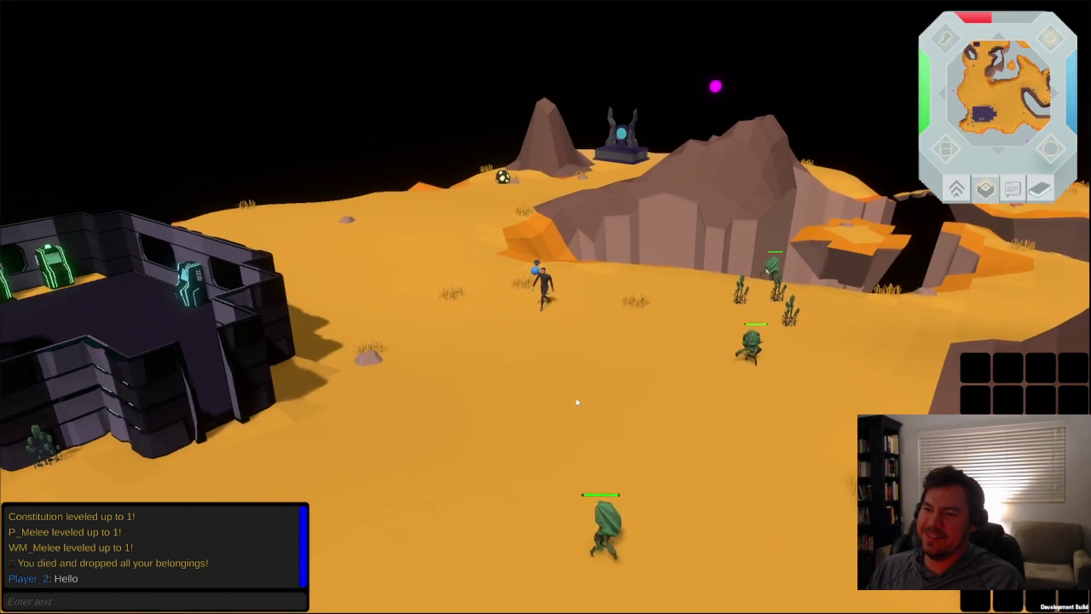
pyautogui.press('Left')
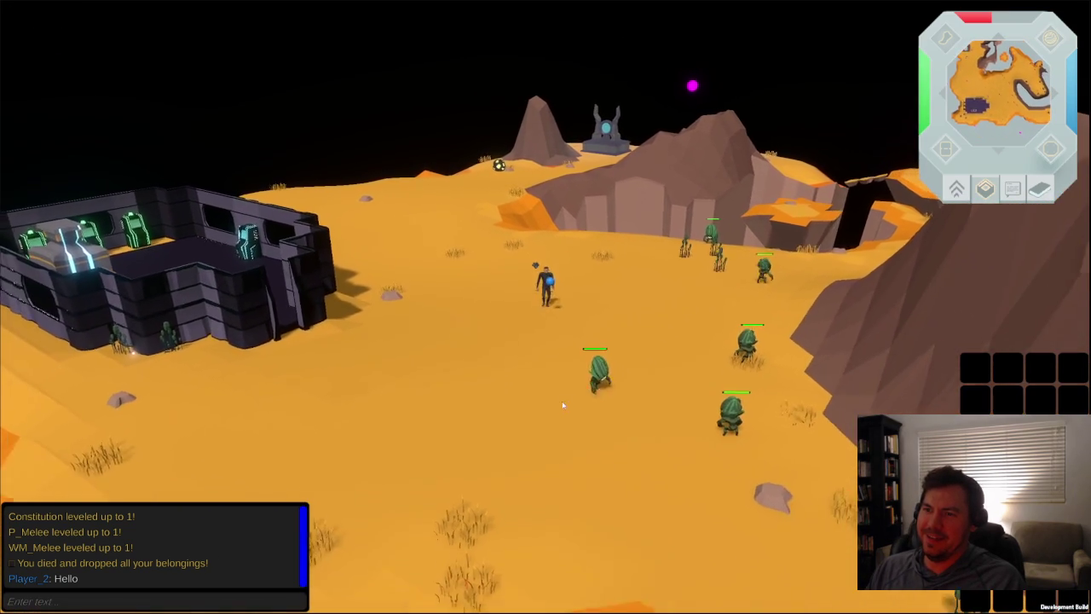
pyautogui.press('Left')
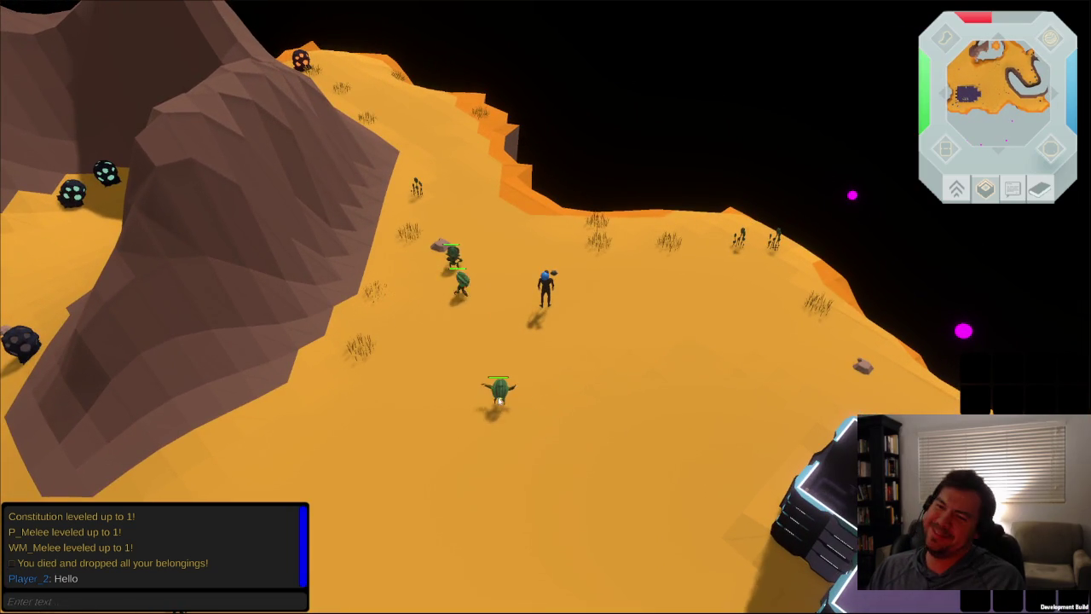
pyautogui.press('Left')
pyautogui.press('Left')
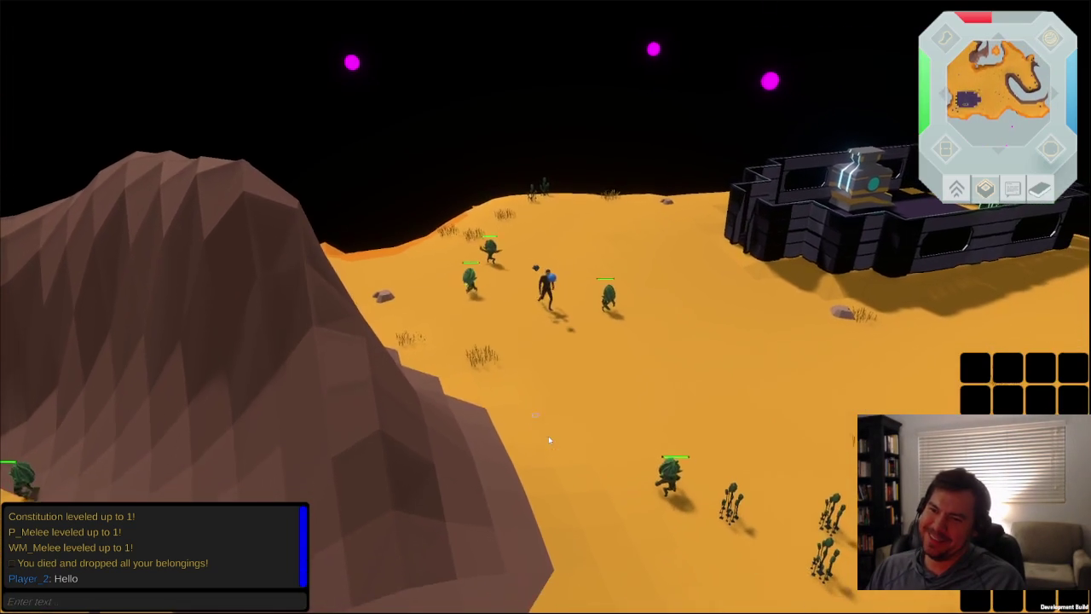
pyautogui.click(590, 492)
pyautogui.press('Left')
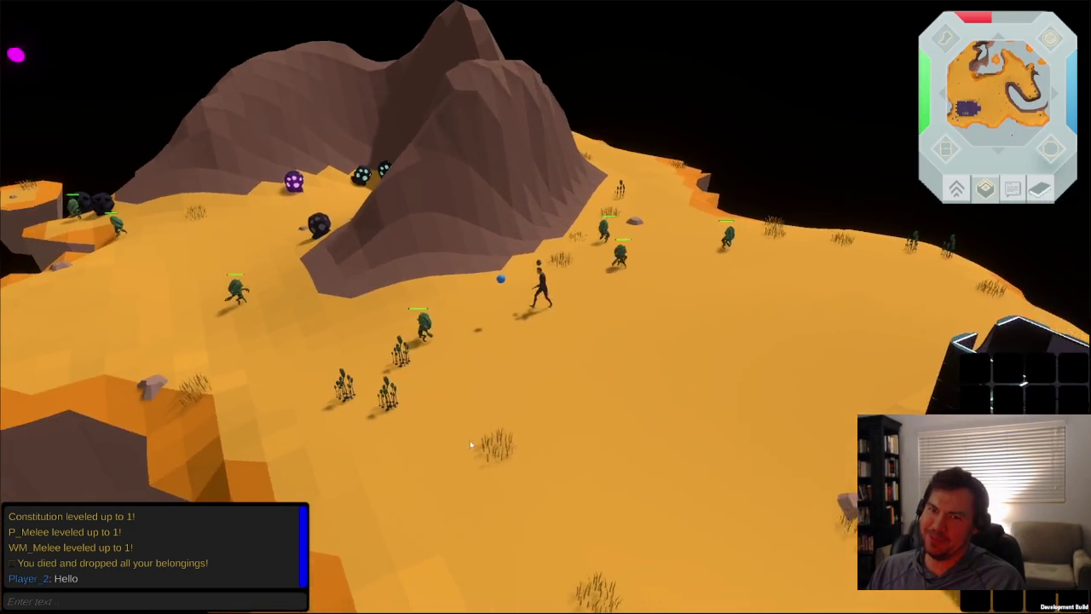
pyautogui.click(285, 242)
pyautogui.press('Left')
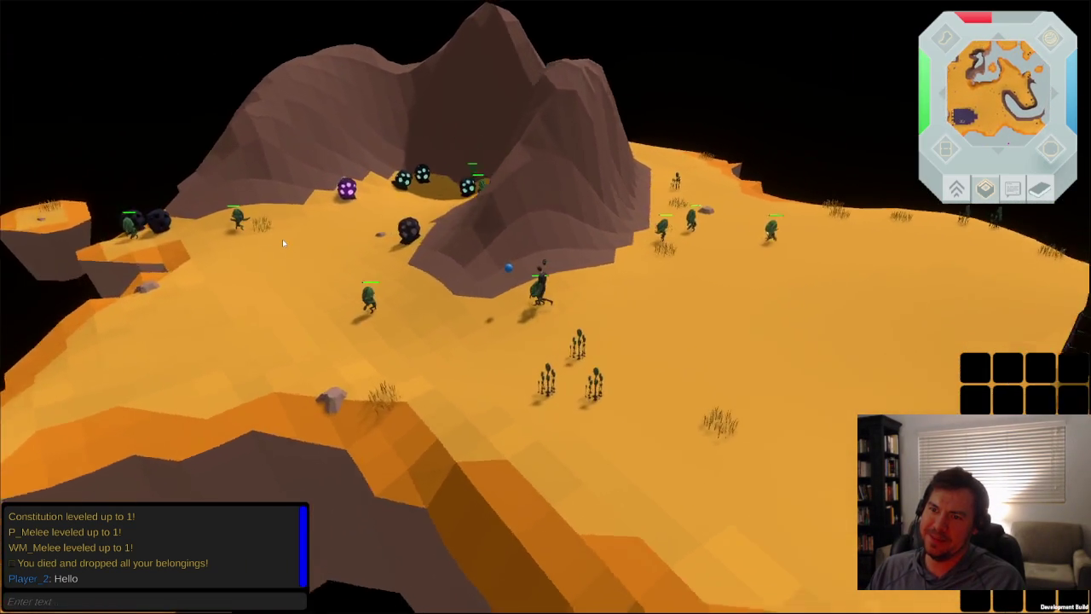
pyautogui.press('Up')
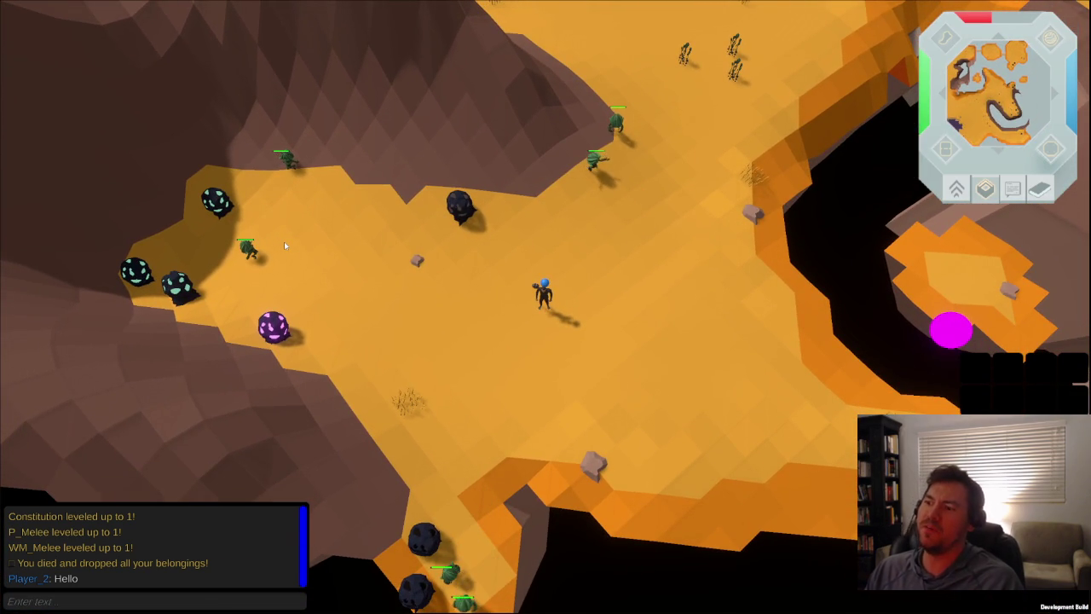
pyautogui.press('Down')
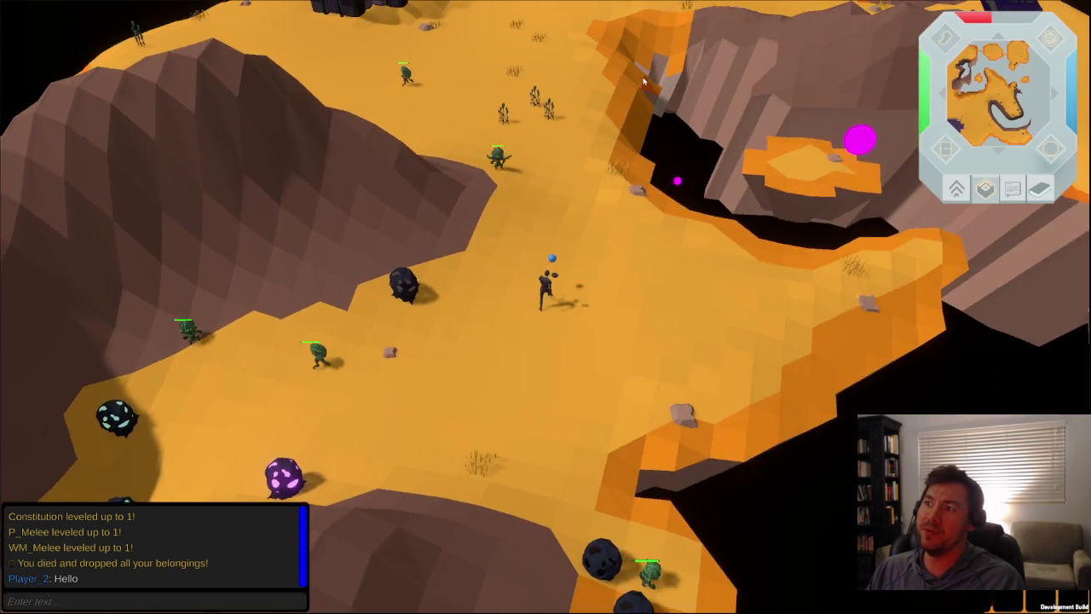
pyautogui.press('Down')
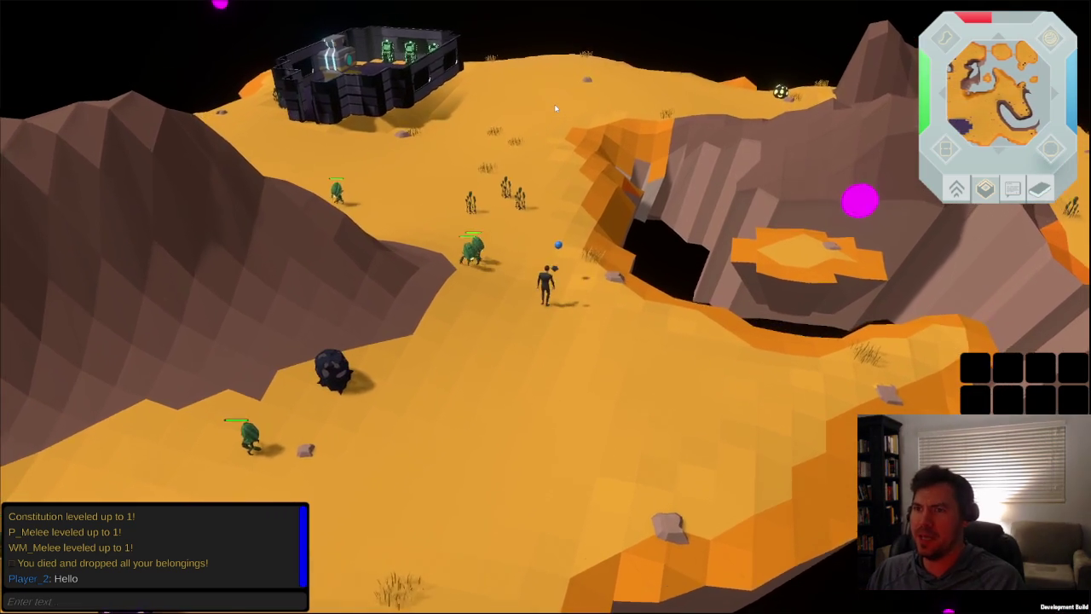
pyautogui.press('Left')
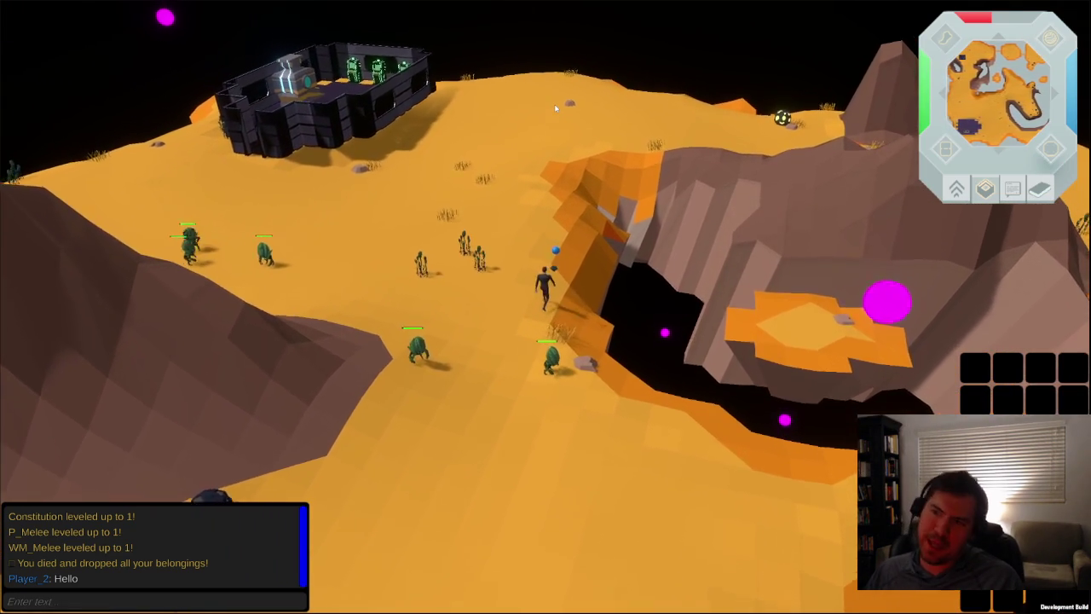
pyautogui.press('Left')
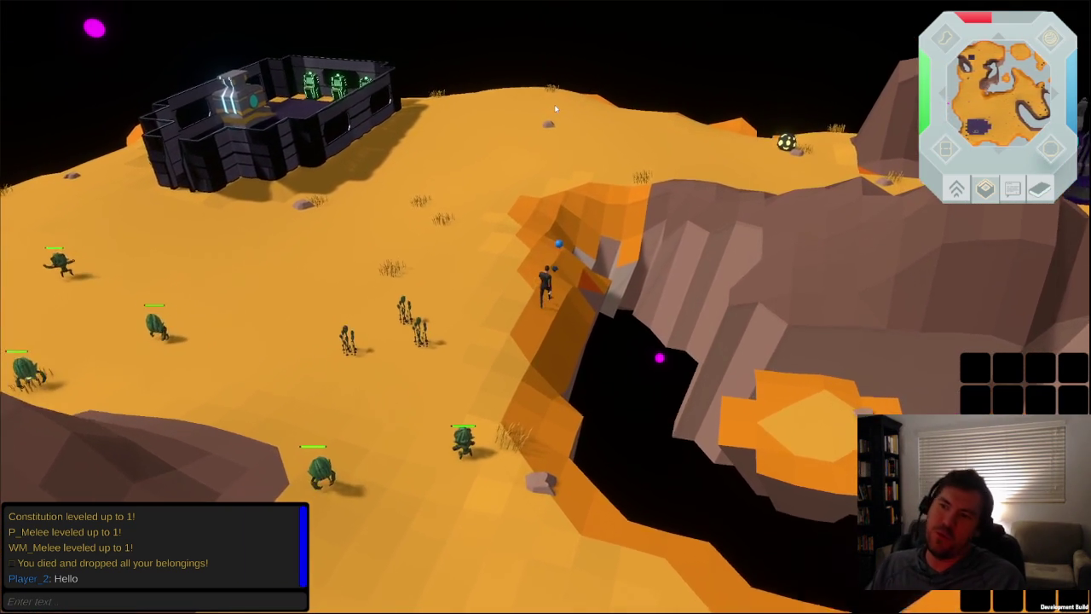
pyautogui.press('Right')
pyautogui.press('Right')
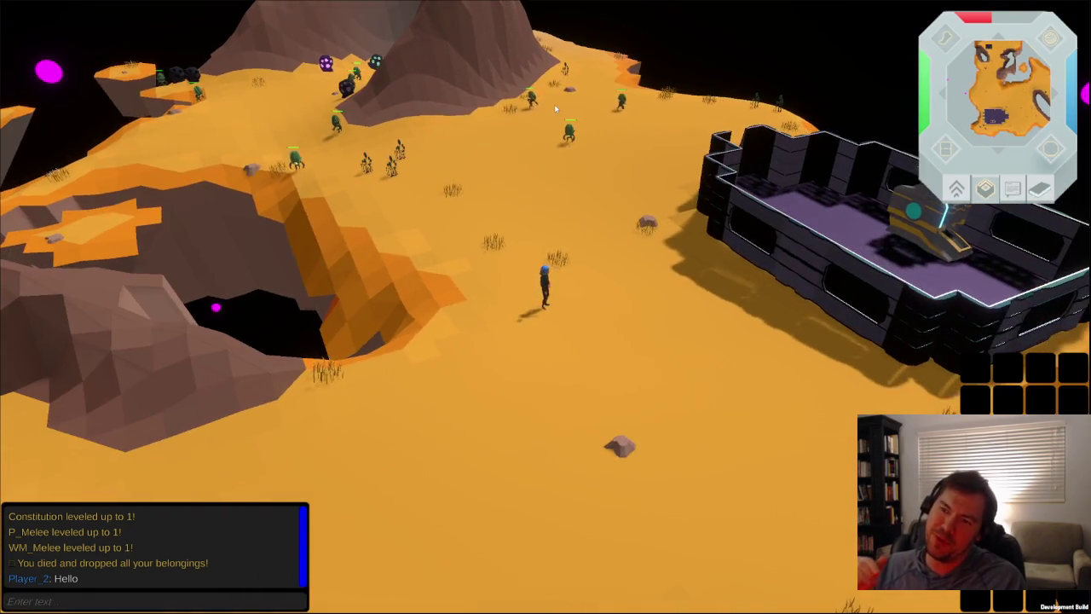
pyautogui.press('Right')
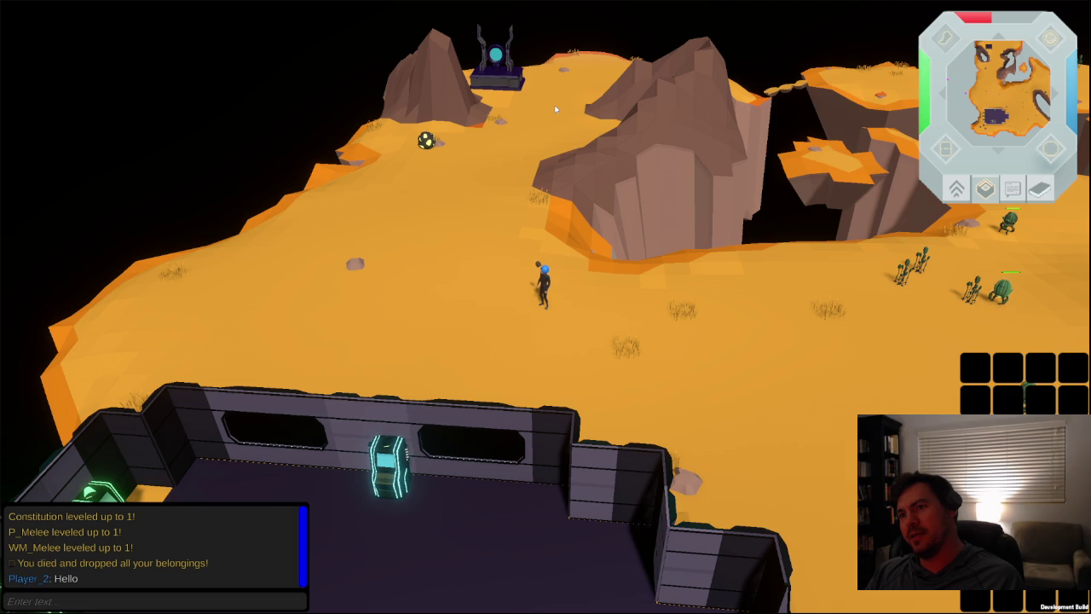
pyautogui.press('Left')
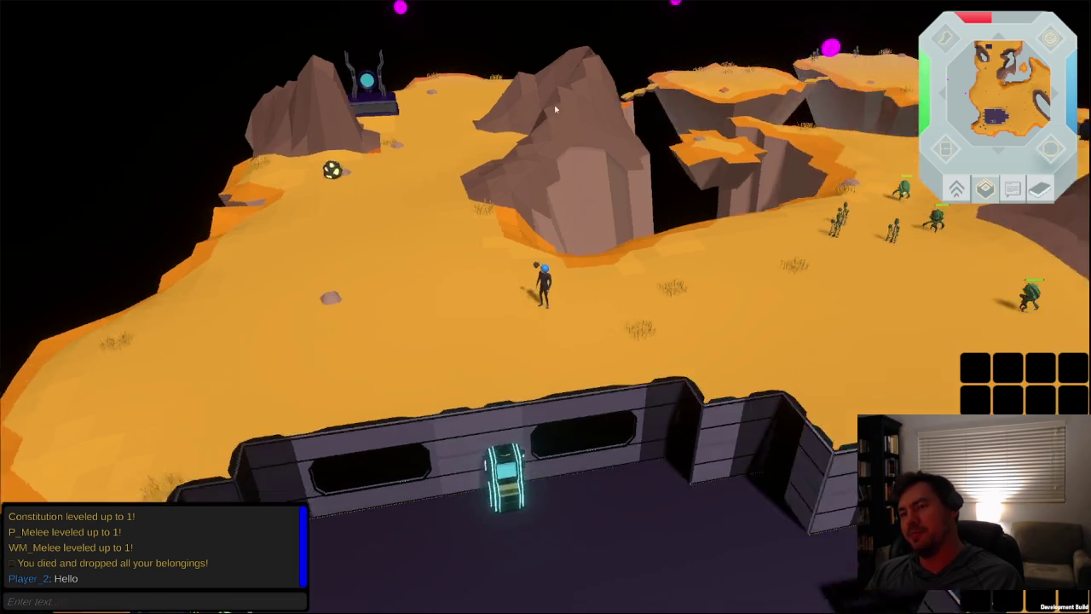
pyautogui.press('Right')
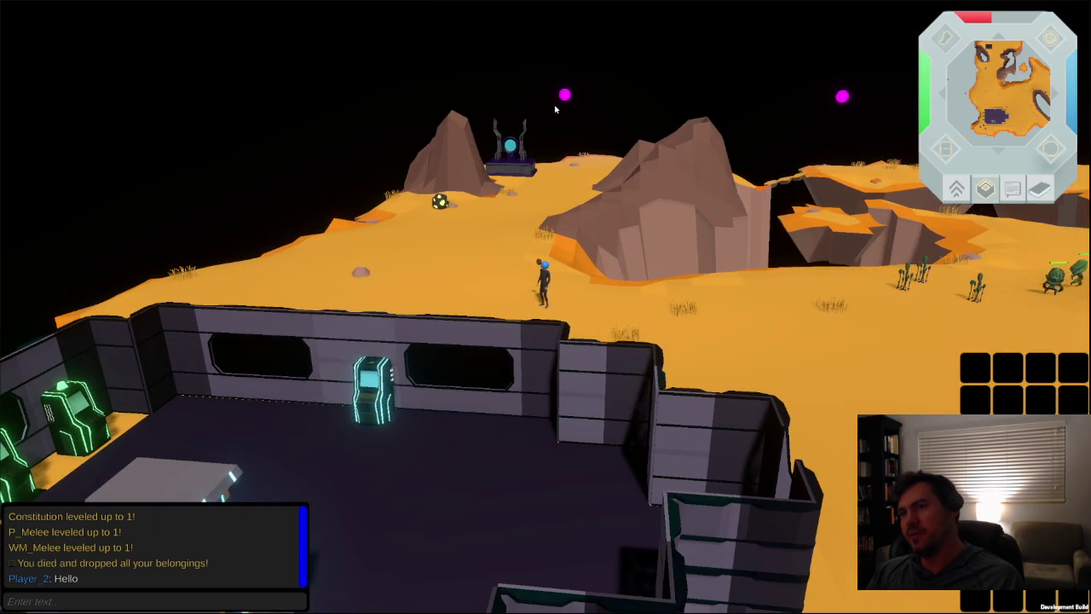
pyautogui.press('Right')
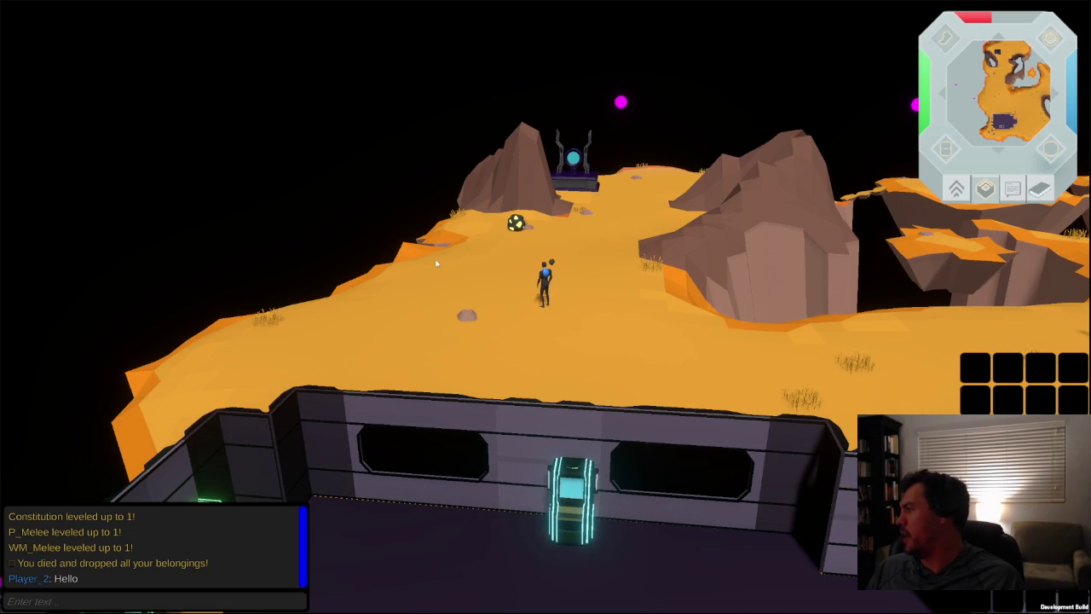
pyautogui.press('Right')
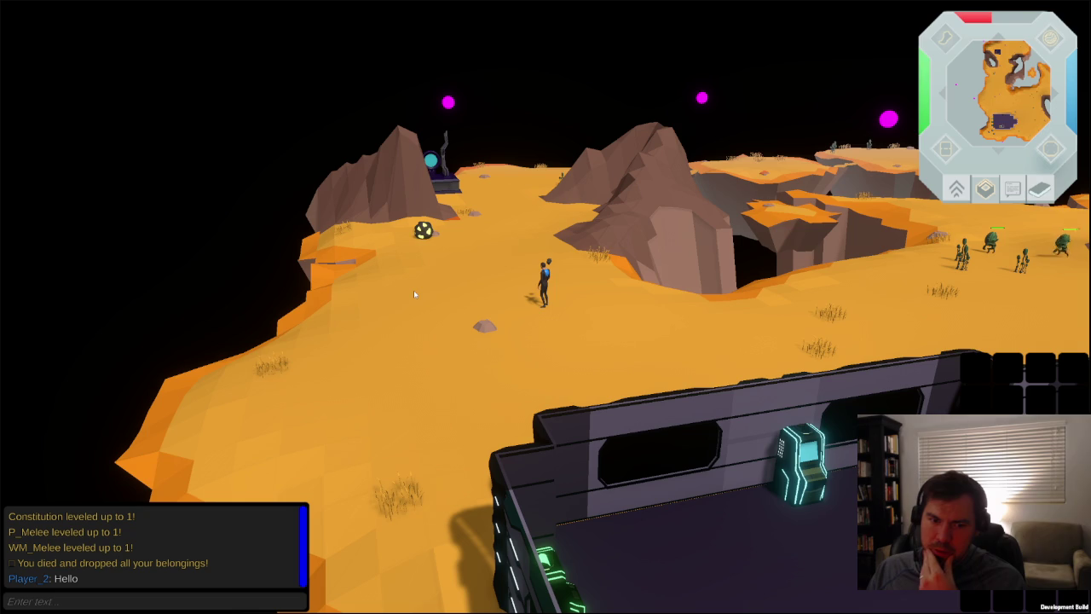
# - Run the character across the plateau, orbit the camera, then Alt+Tab to the Videos folder
pyautogui.click(512, 238)
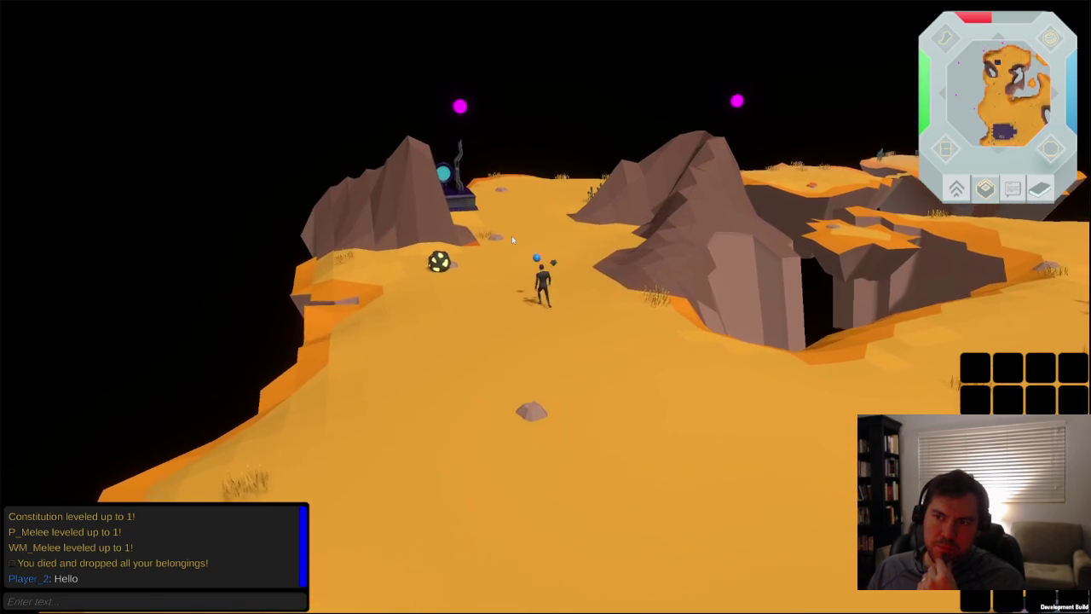
pyautogui.click(590, 243)
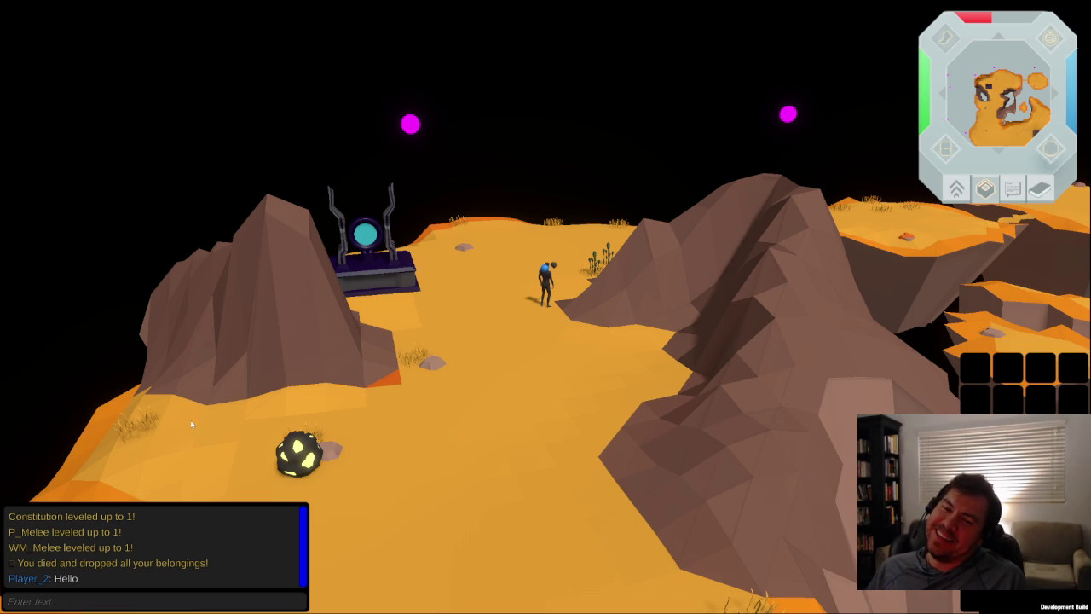
pyautogui.press('Left')
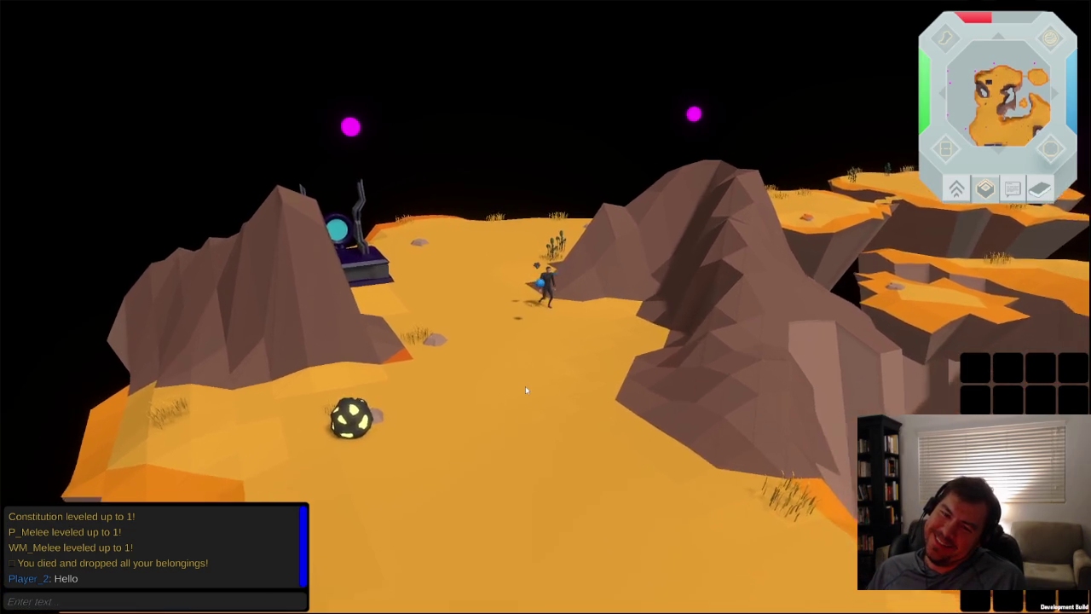
pyautogui.press('Right')
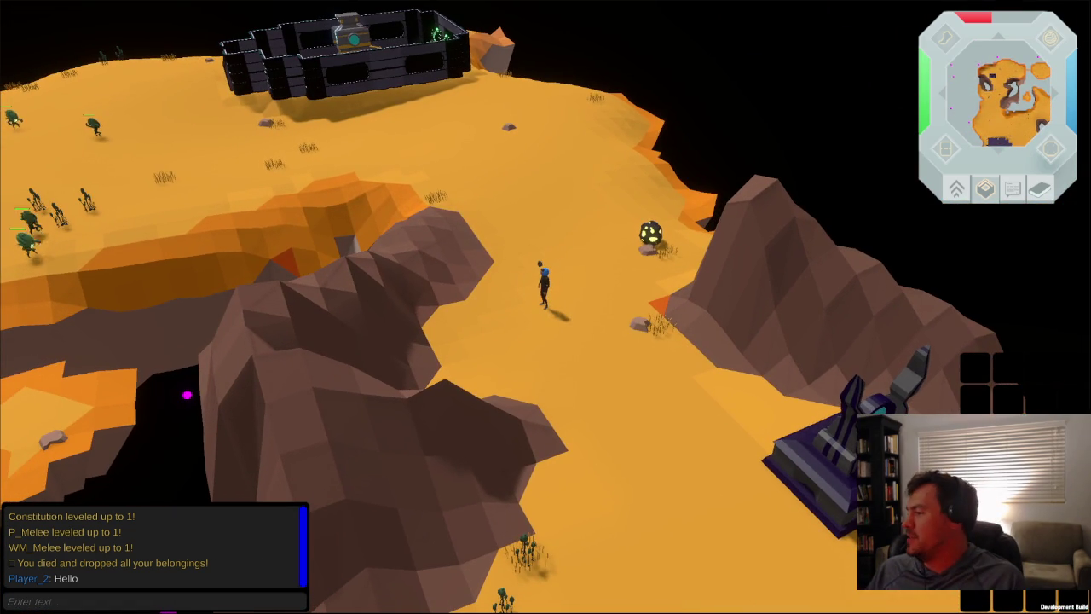
pyautogui.hotkey('alt', 'Tab')
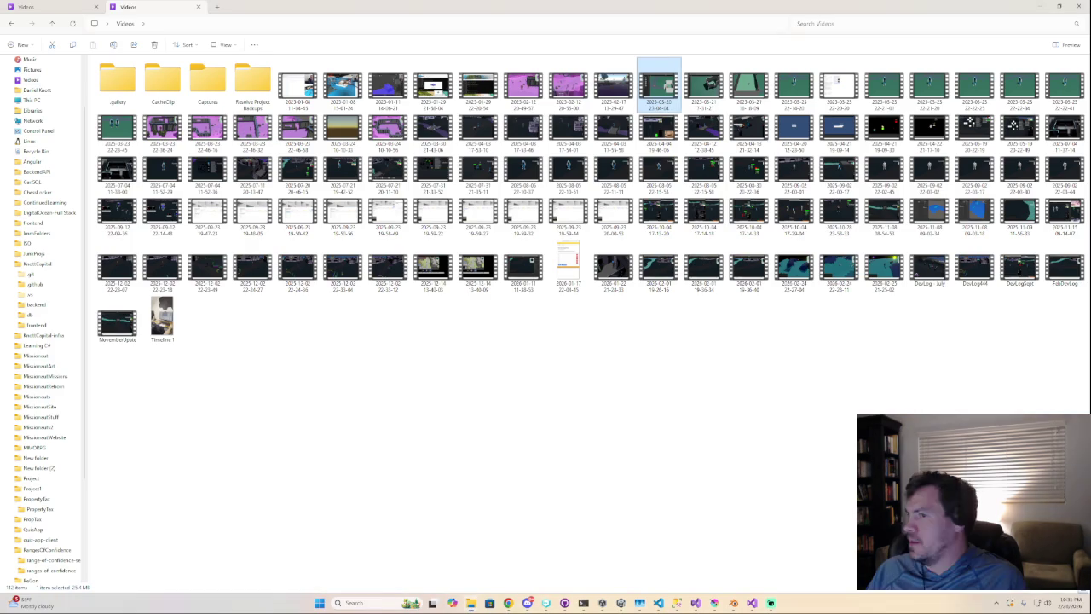
pyautogui.doubleClick(884, 273)
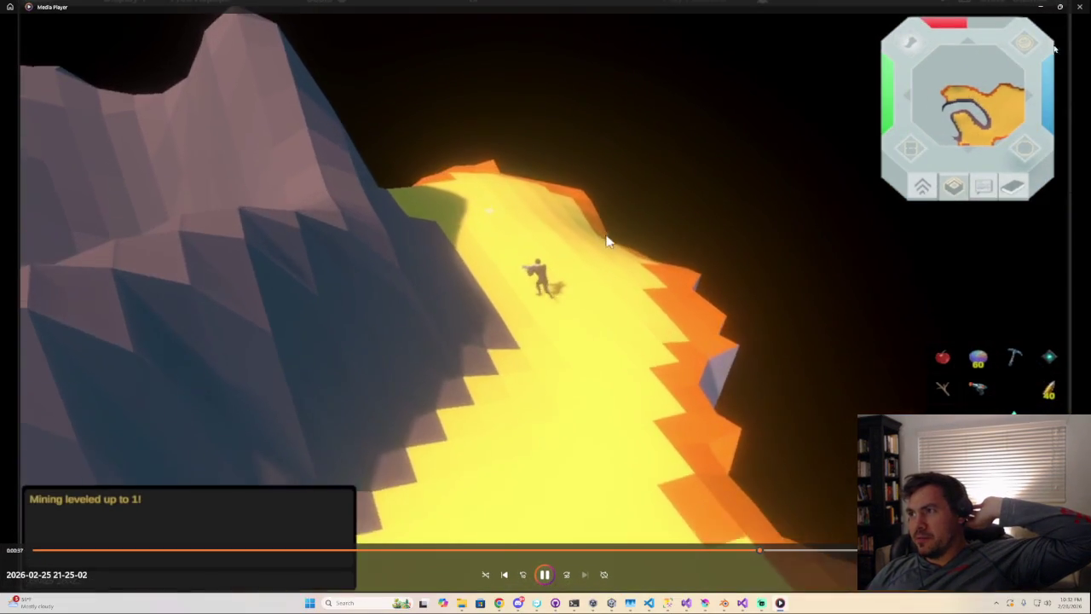
pyautogui.hotkey('alt', 'F4')
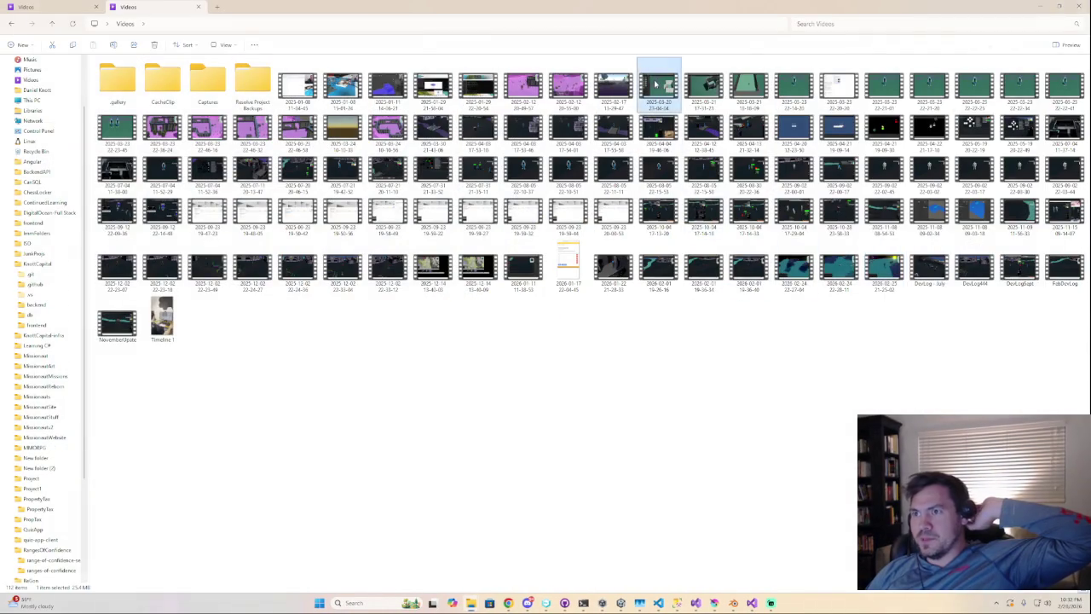
pyautogui.doubleClick(654, 83)
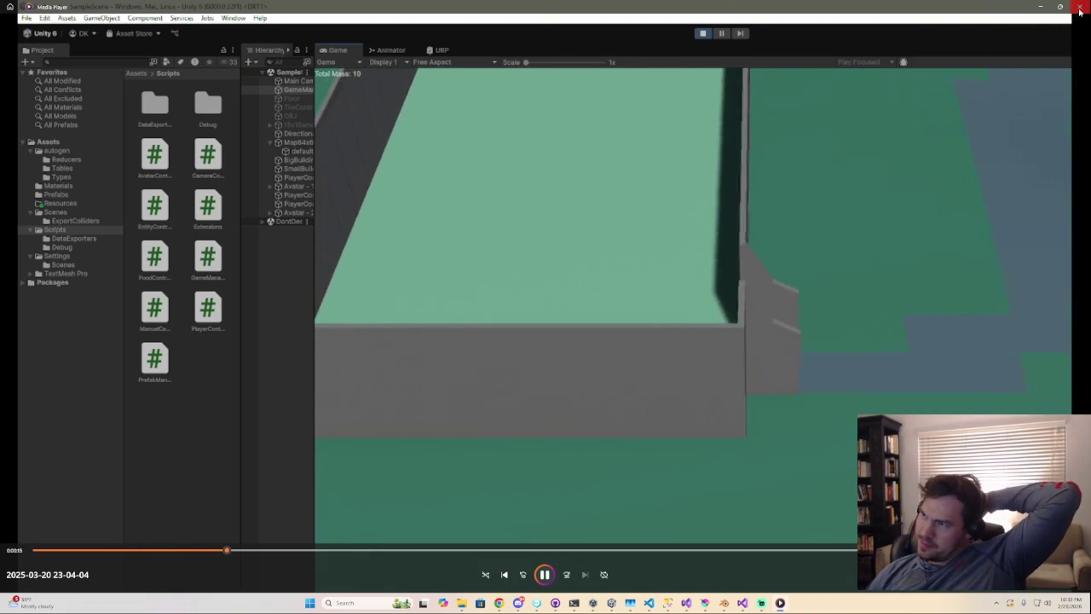
pyautogui.click(1080, 7)
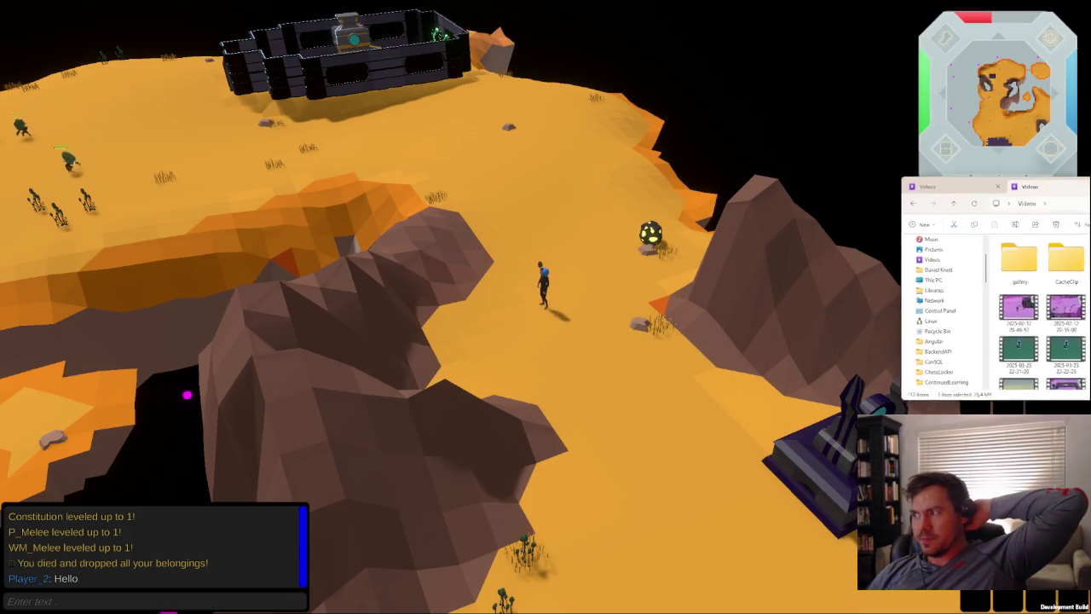
pyautogui.hotkey('alt', 'Tab')
pyautogui.doubleClick(703, 183)
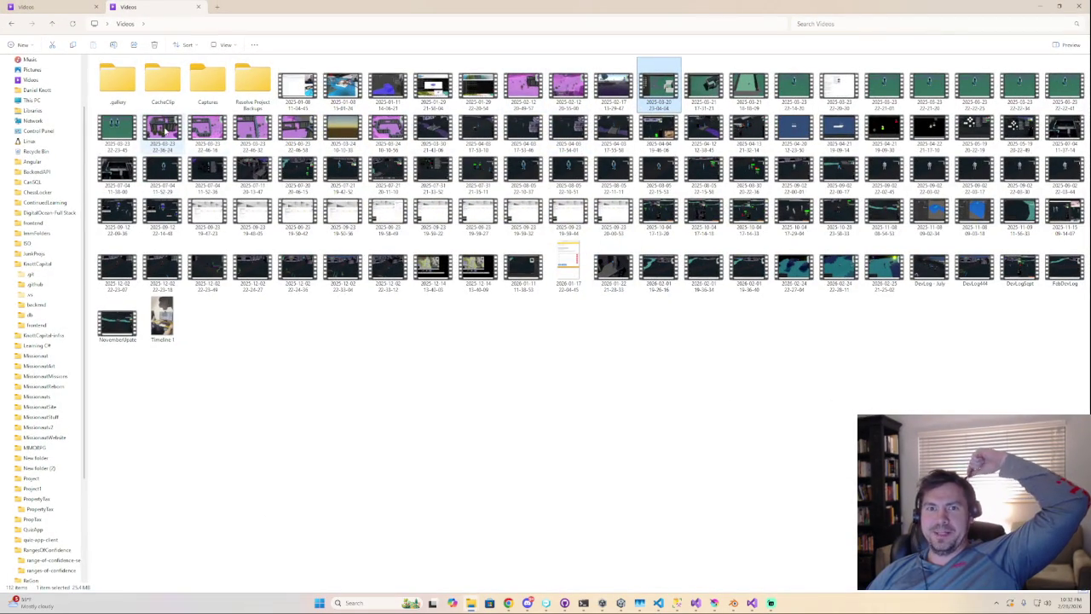
pyautogui.doubleClick(164, 130)
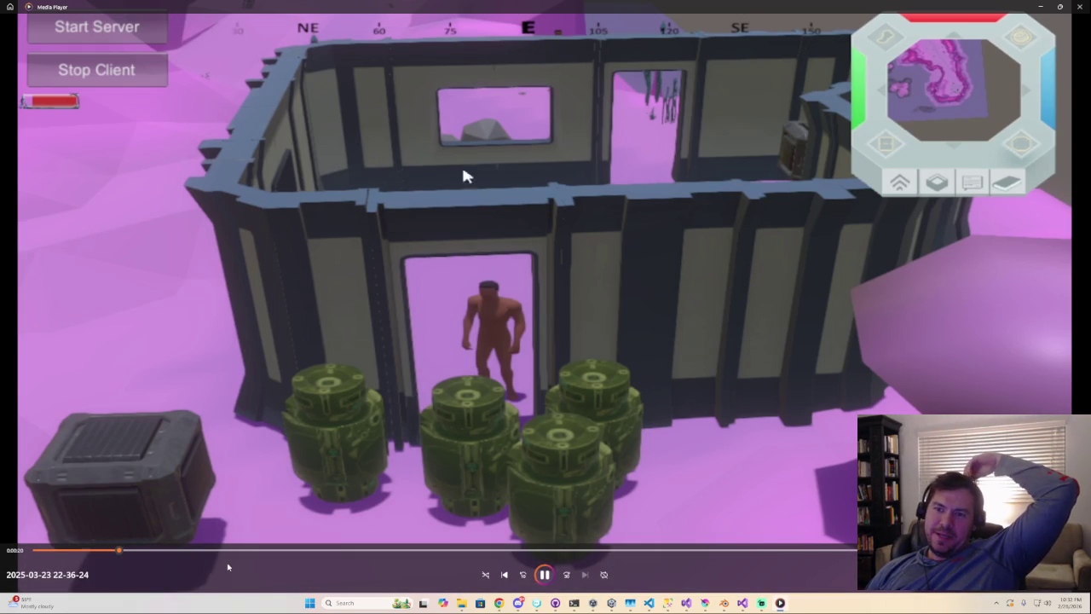
pyautogui.click(242, 551)
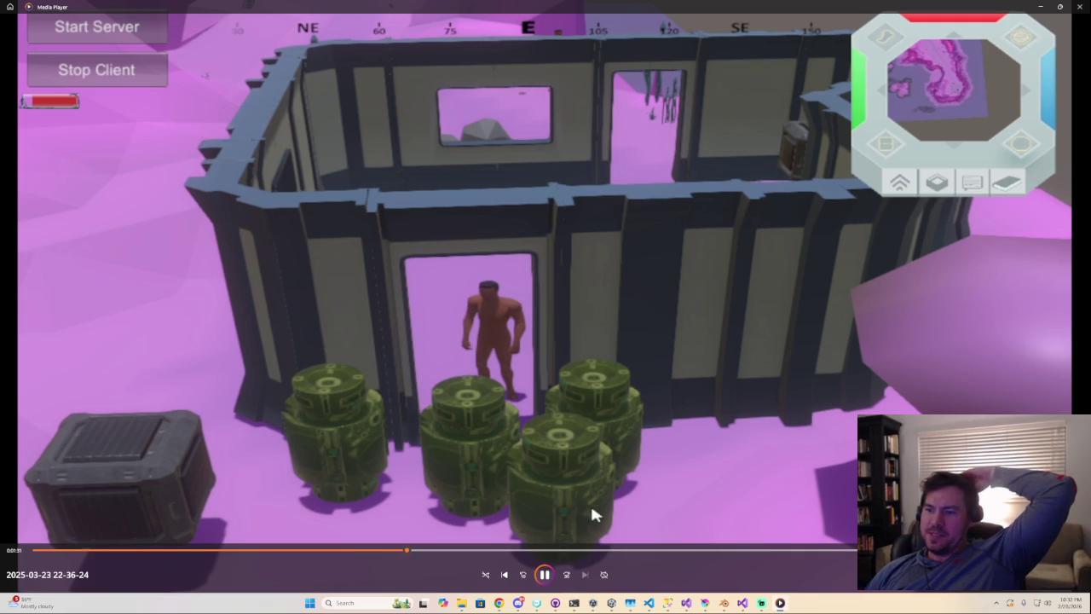
pyautogui.doubleClick(906, 315)
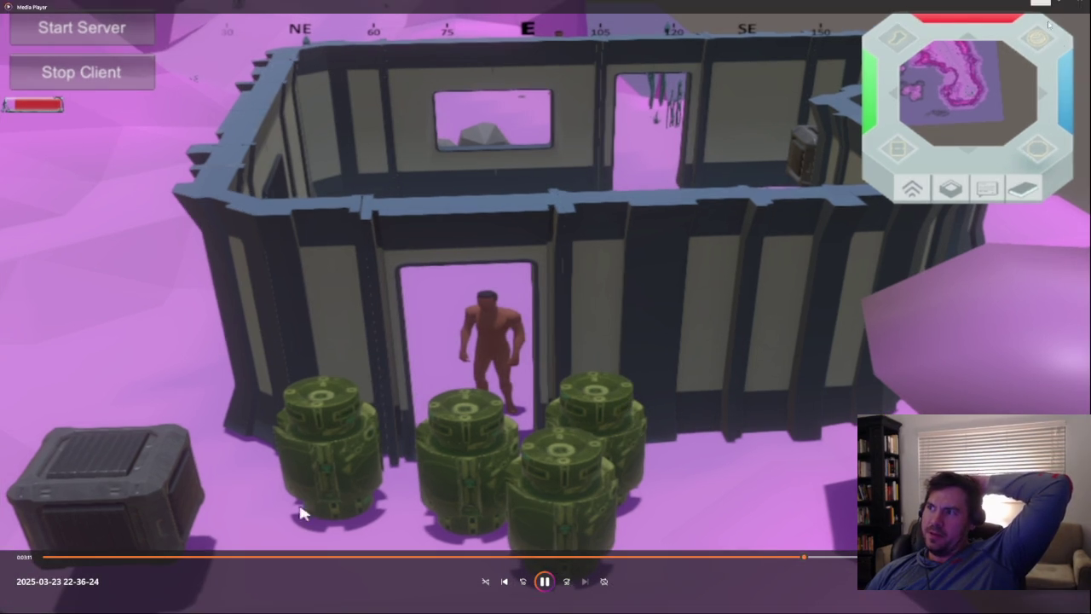
pyautogui.press('Escape')
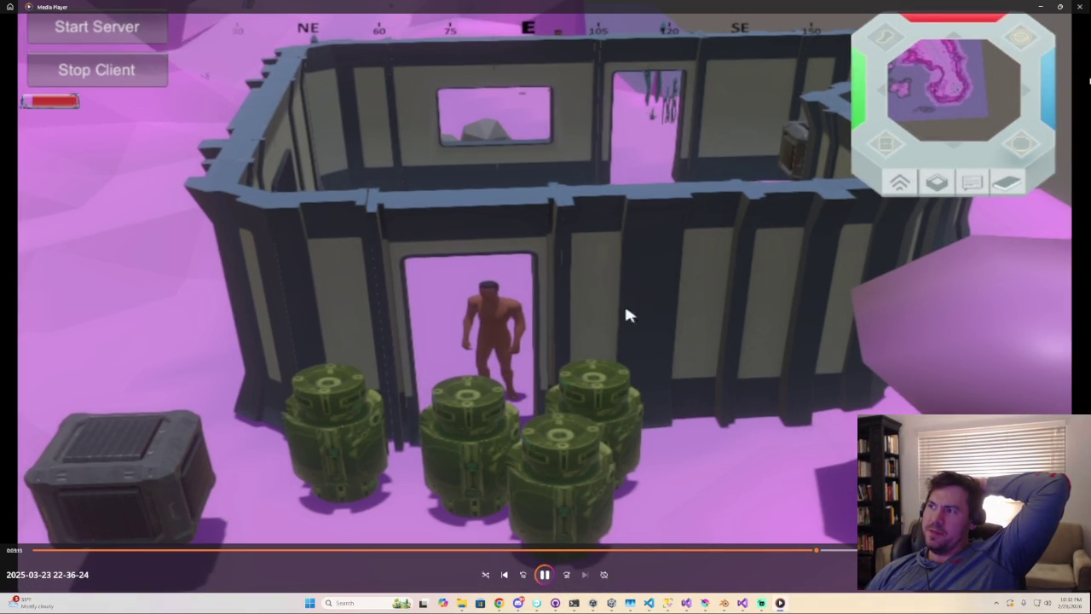
pyautogui.click(1081, 6)
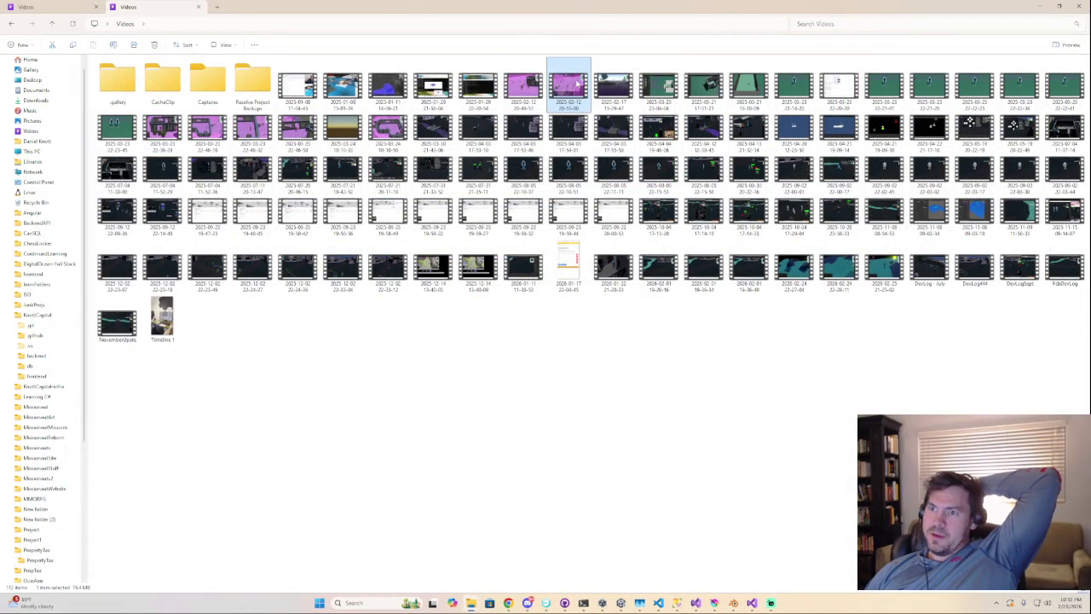
pyautogui.doubleClick(578, 84)
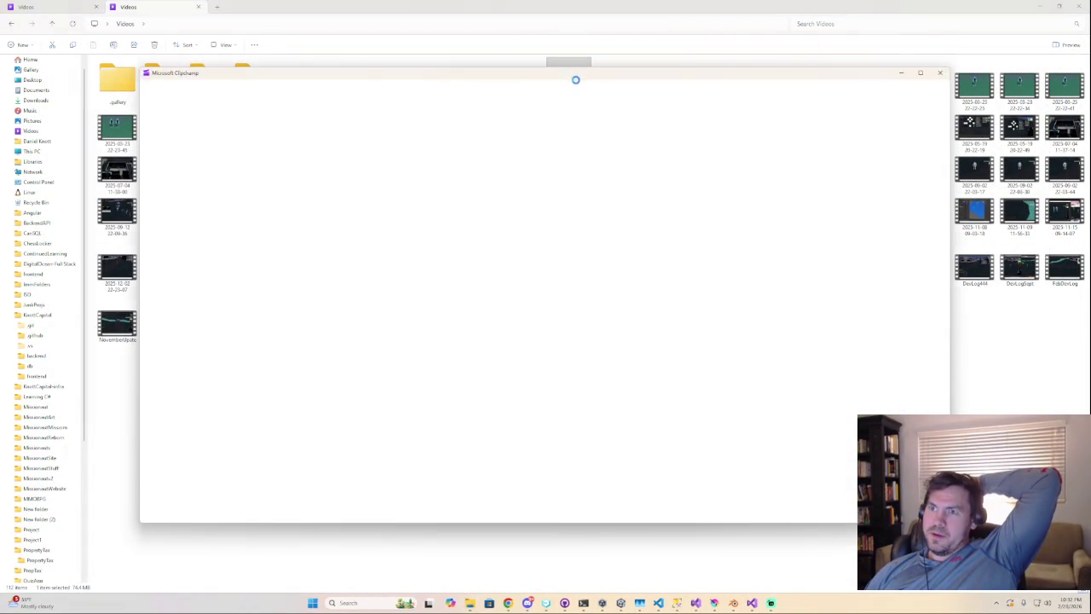
pyautogui.click(938, 77)
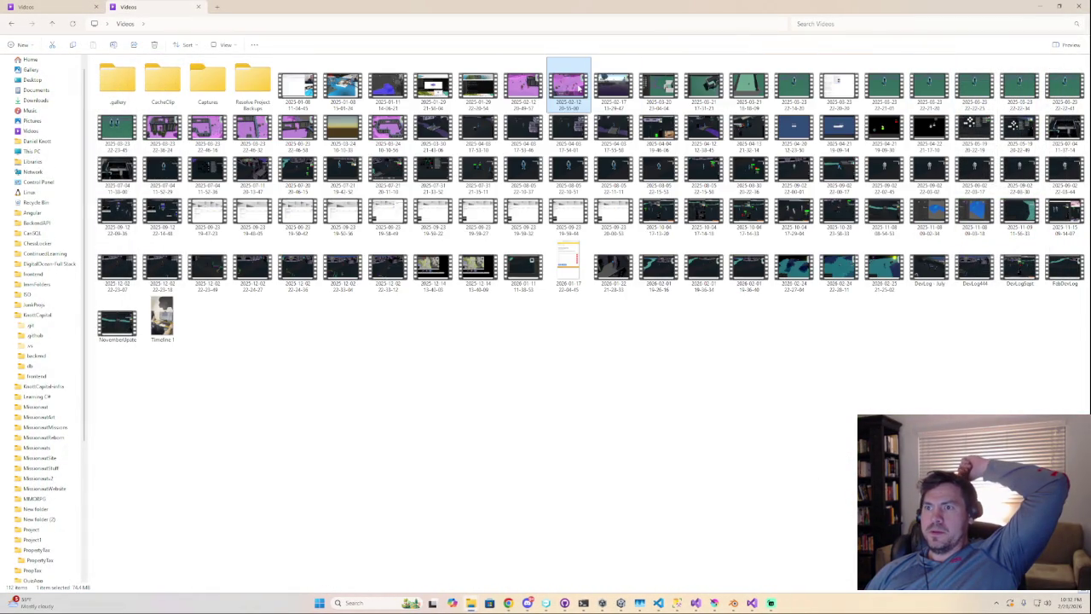
pyautogui.doubleClick(578, 85)
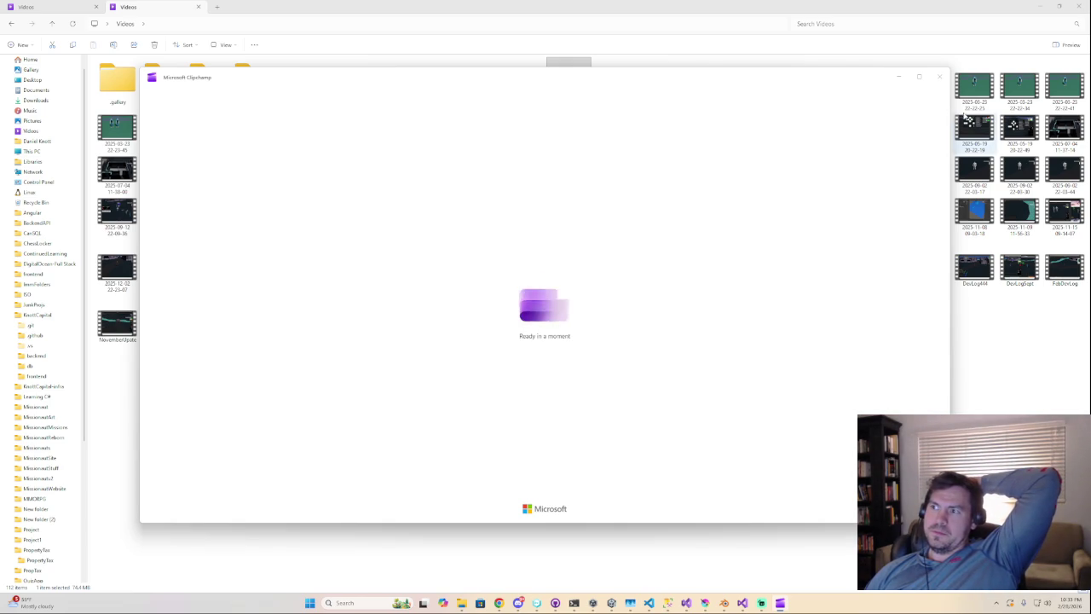
pyautogui.click(935, 79)
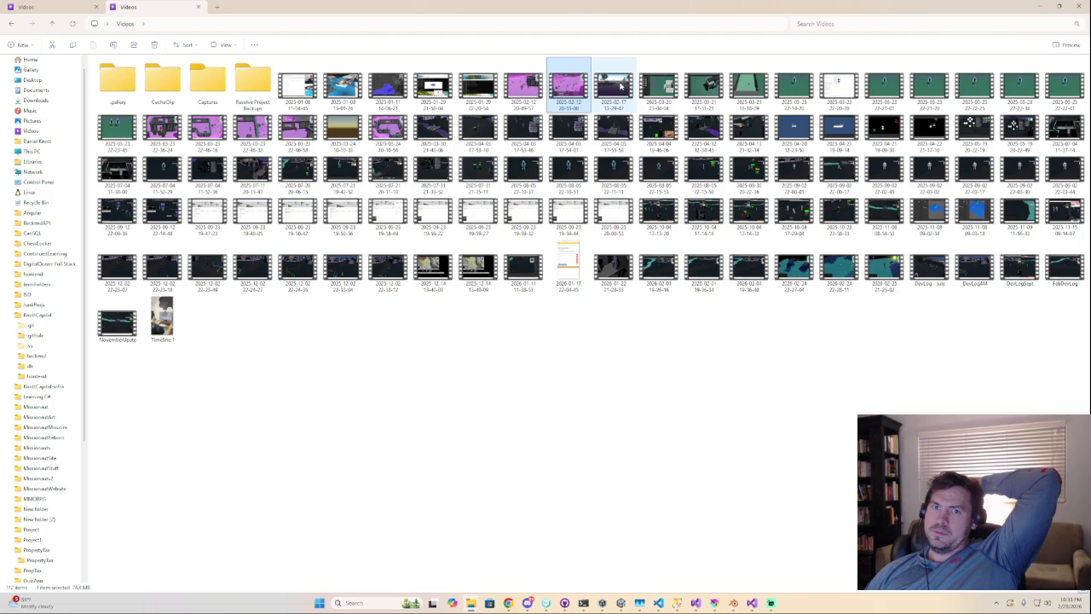
pyautogui.doubleClick(392, 132)
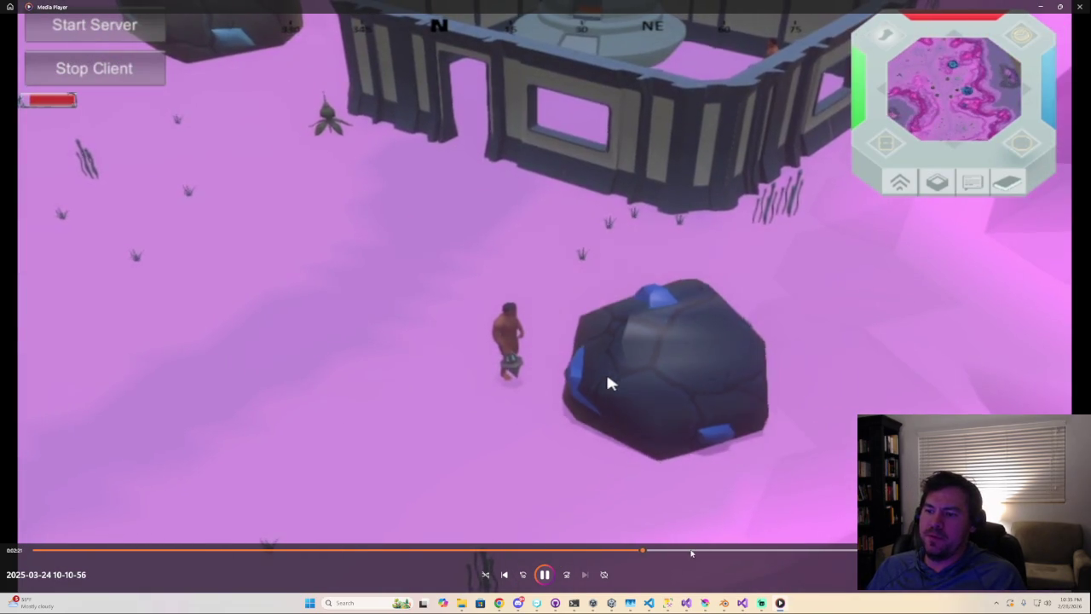
pyautogui.press('Right')
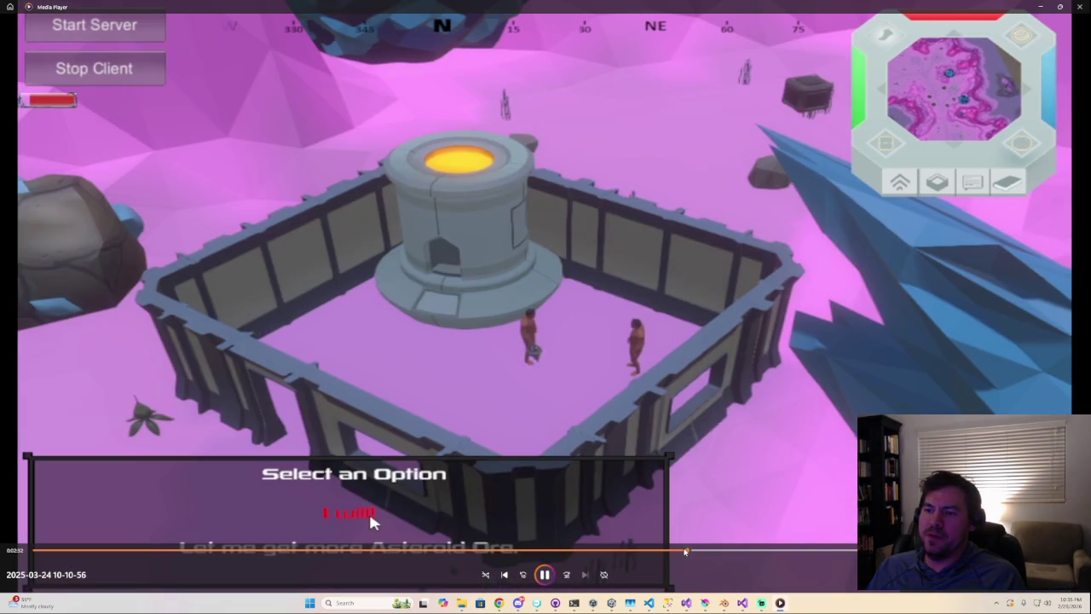
# - Skip further ahead to about 3:43, then close Media Player
pyautogui.press('Right')
pyautogui.press('Right')
pyautogui.press('Right')
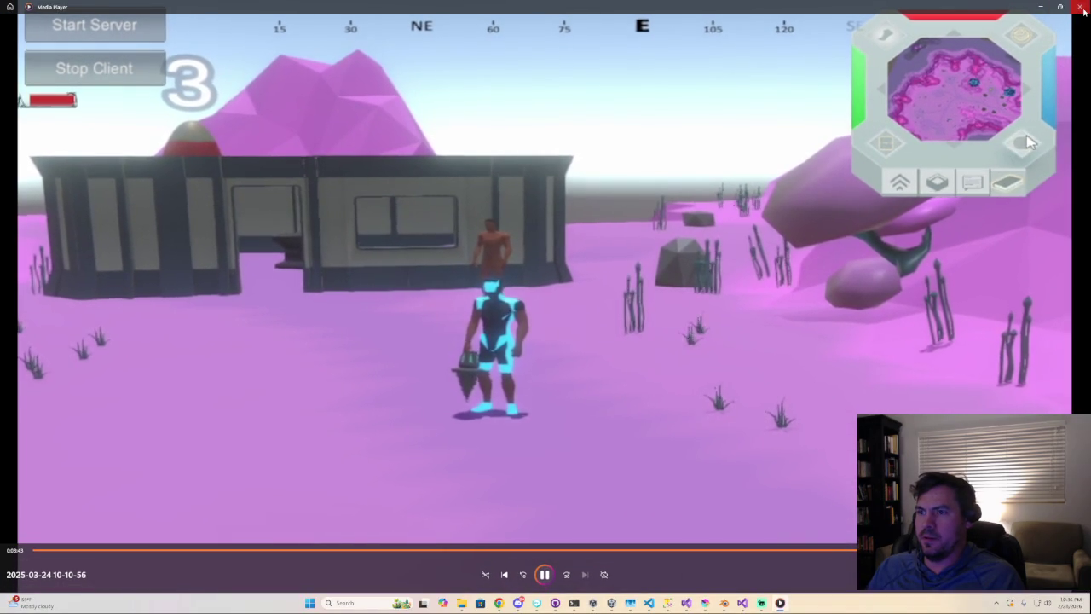
pyautogui.click(1084, 9)
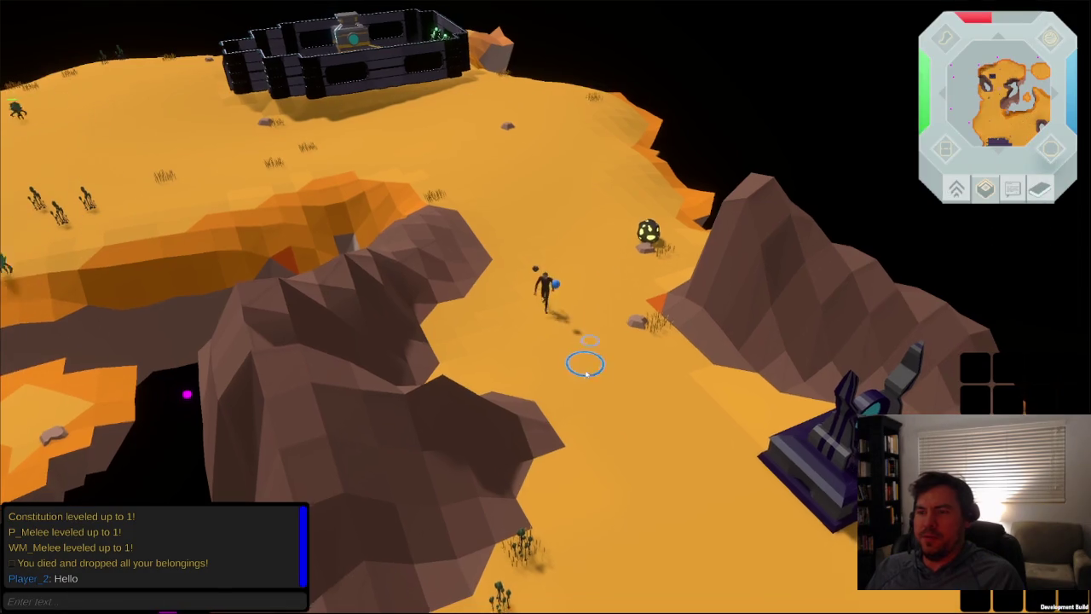
# - Switch to Blender, frame the Scilicyst Shard crystal, and start a screen snip with F1
pyautogui.moveTo(589, 309); pyautogui.dragTo(620, 76, button='right')
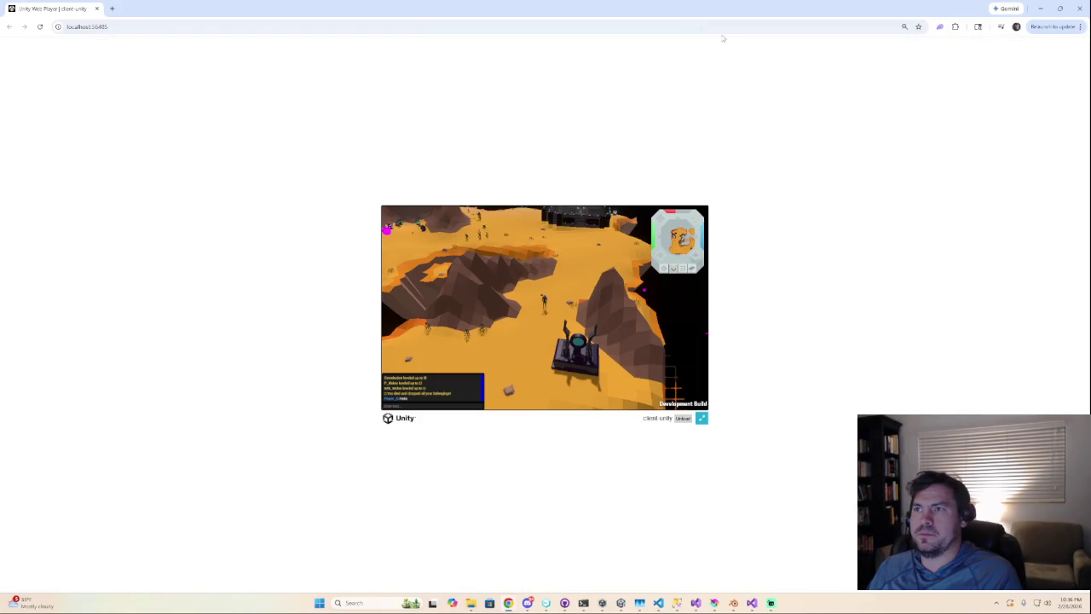
pyautogui.click(1040, 8)
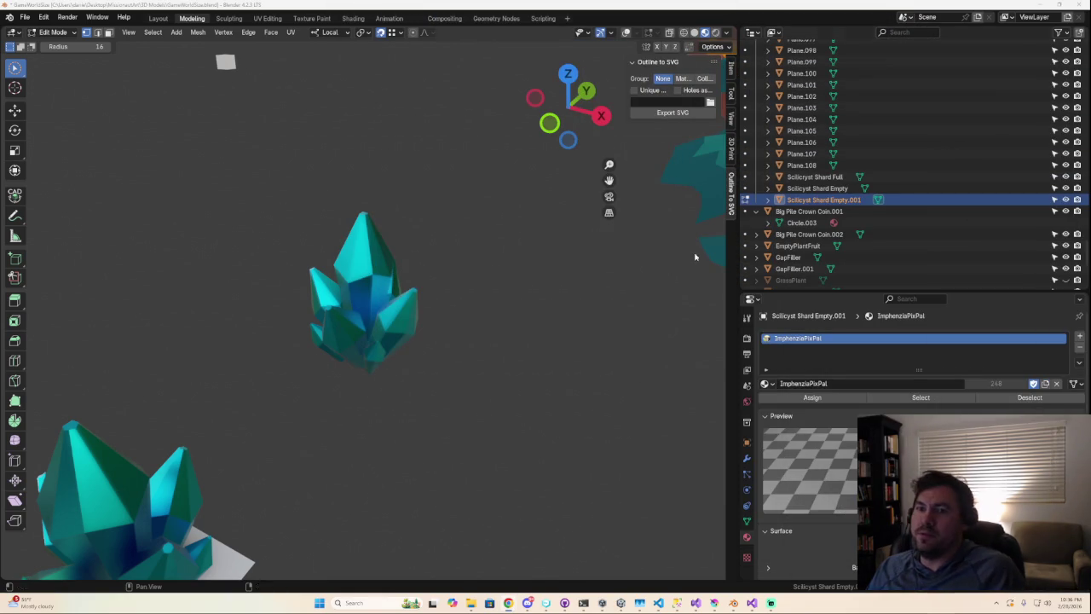
pyautogui.scroll(2, 467, 368)
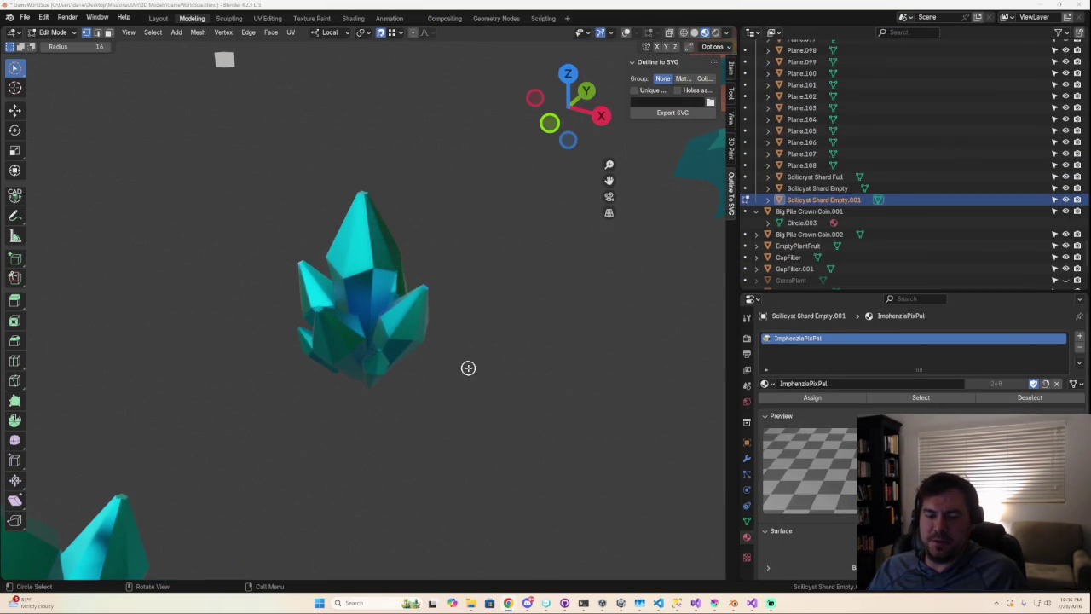
pyautogui.scroll(-3, 363, 399)
pyautogui.scroll(3, 363, 398)
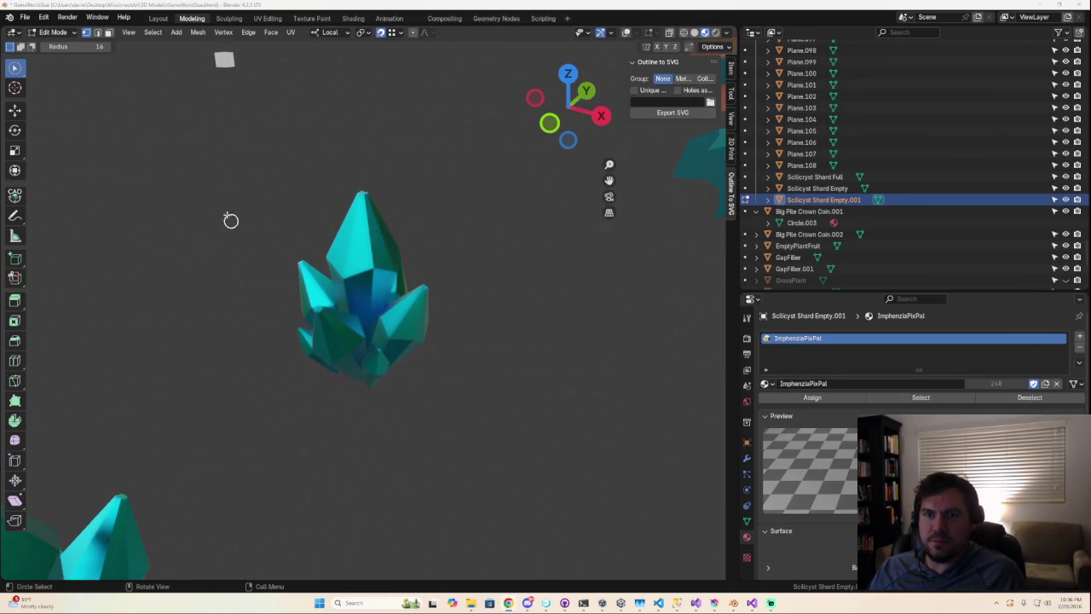
pyautogui.press('F1')
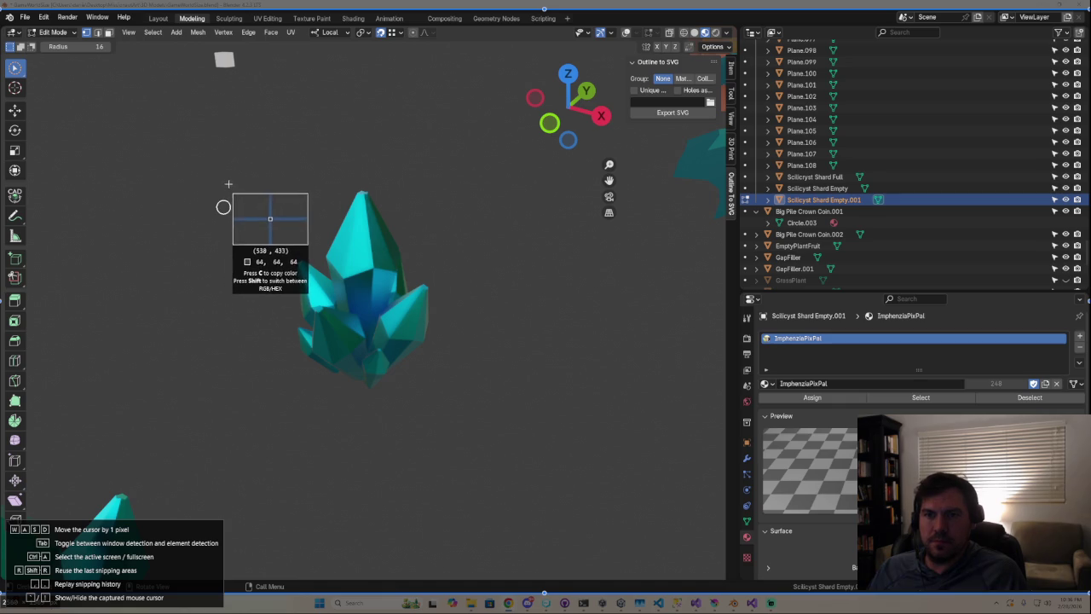
# - Fit the snip rectangle to 512×512 around the crystal, skip saving, and copy the snip
pyautogui.moveTo(233, 179); pyautogui.dragTo(492, 395)
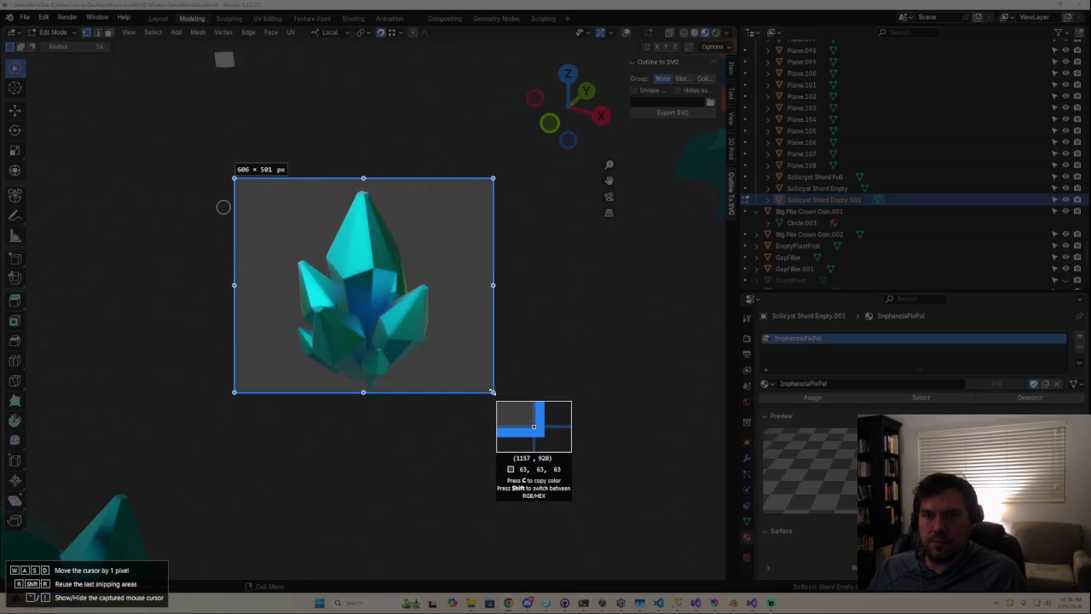
pyautogui.moveTo(492, 394); pyautogui.dragTo(497, 397)
pyautogui.moveTo(235, 287); pyautogui.dragTo(280, 288)
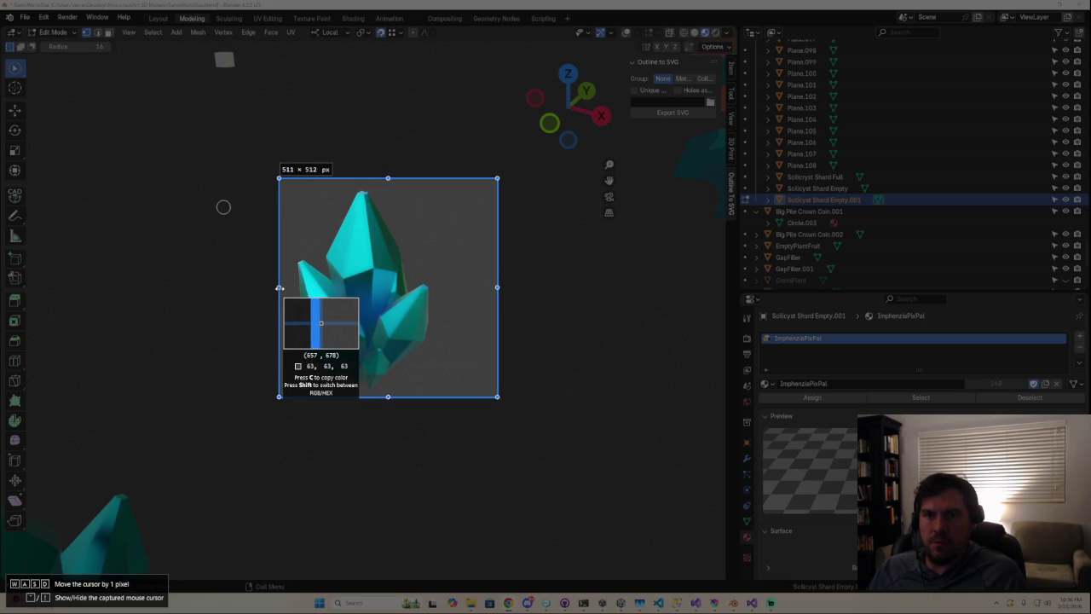
pyautogui.moveTo(279, 287); pyautogui.dragTo(279, 287)
pyautogui.moveTo(436, 280); pyautogui.dragTo(411, 272)
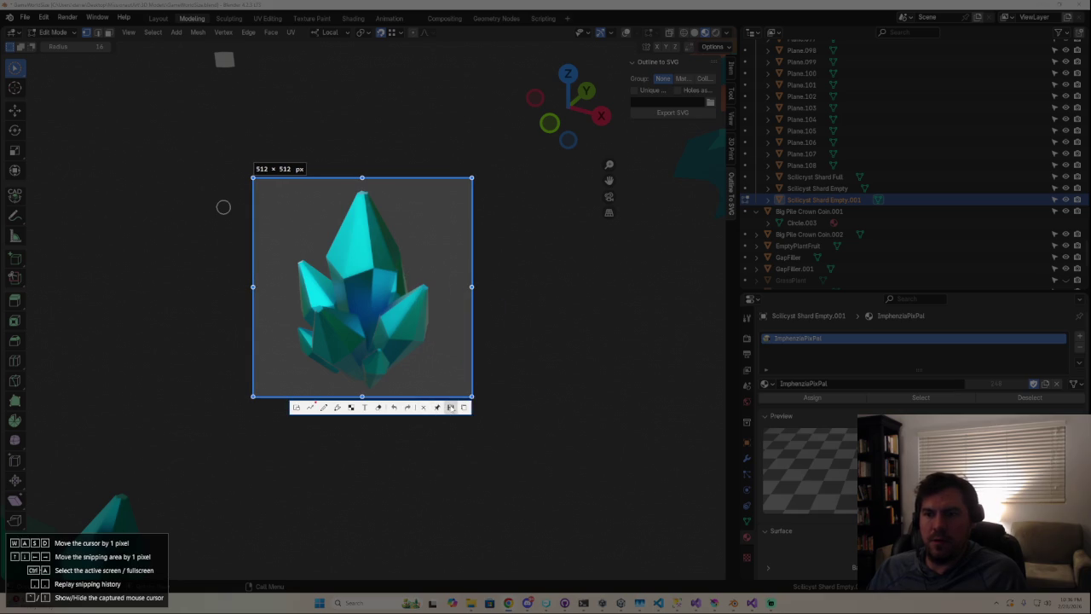
pyautogui.click(450, 407)
pyautogui.press('Escape')
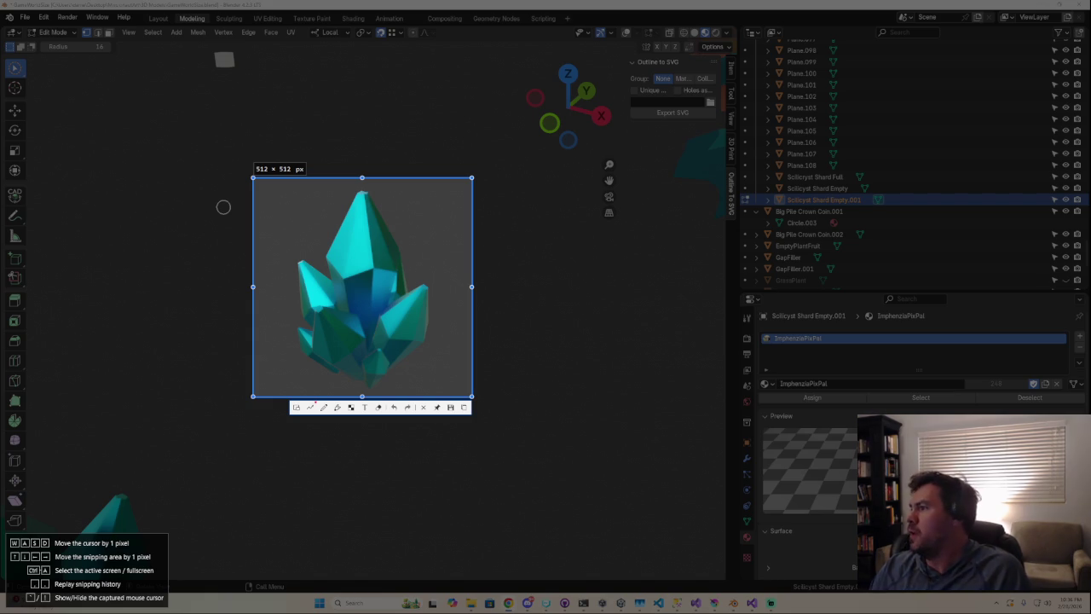
pyautogui.hotkey('ctrl', 'c')
pyautogui.moveTo(658, 603)
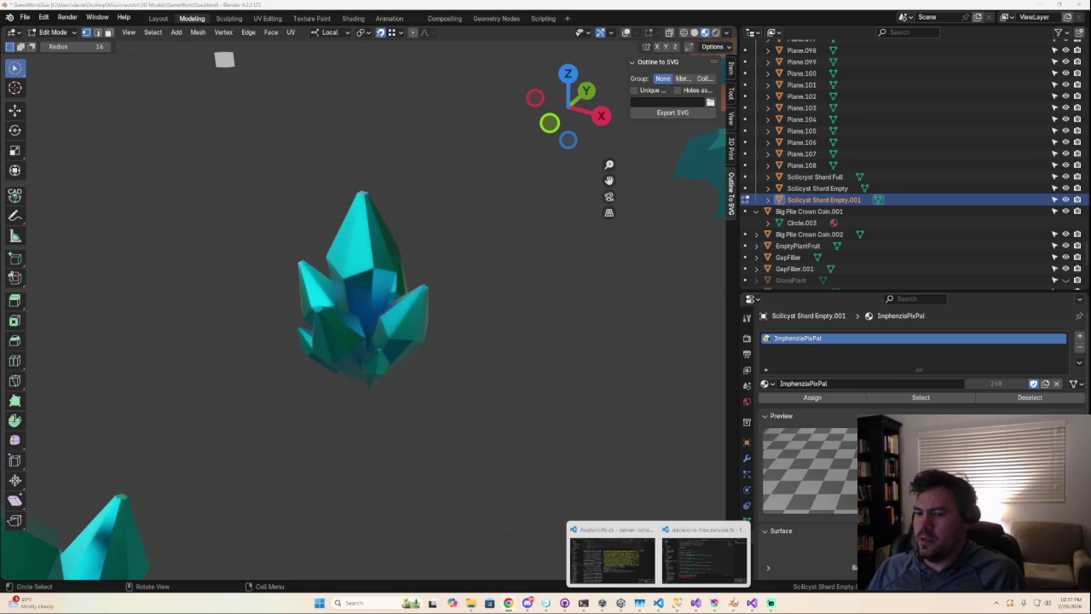
# - Search Windows for 'kri', dismiss the results, and Alt+Tab to Krita
pyautogui.click(367, 603)
pyautogui.write('kri')
pyautogui.press('Return')
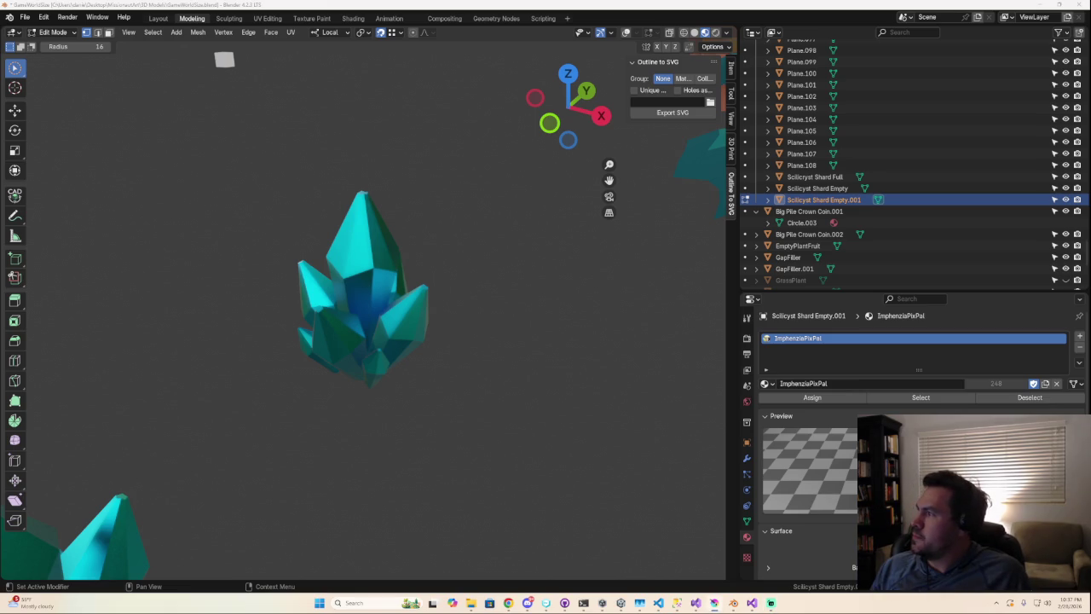
pyautogui.hotkey('alt', 'Tab')
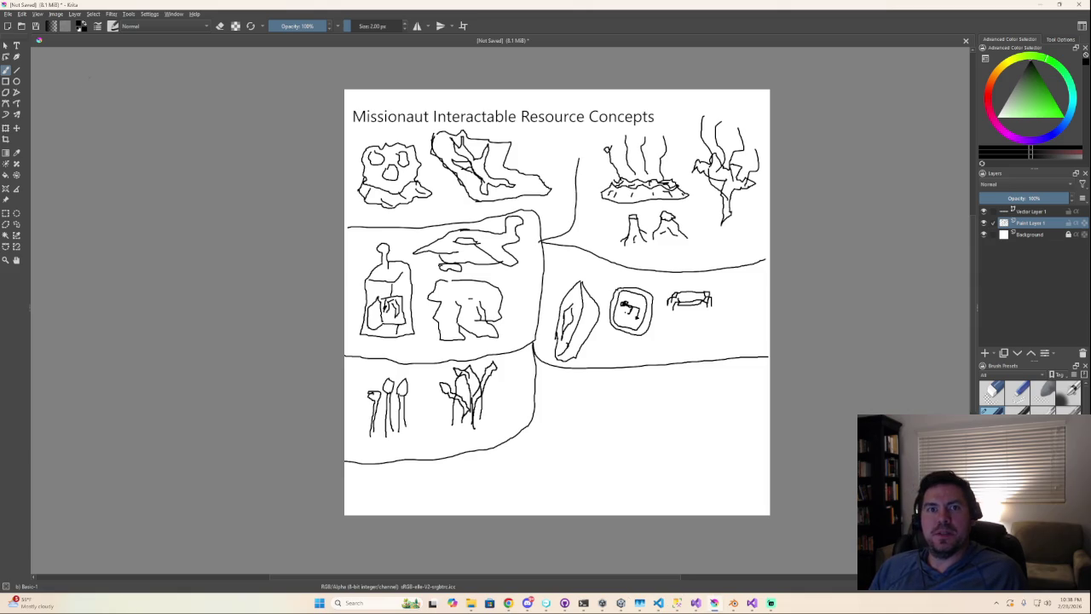
# - Check File > Open Recent, then Save As 'DesignStuff.kra'
pyautogui.click(8, 14)
pyautogui.moveTo(29, 43)
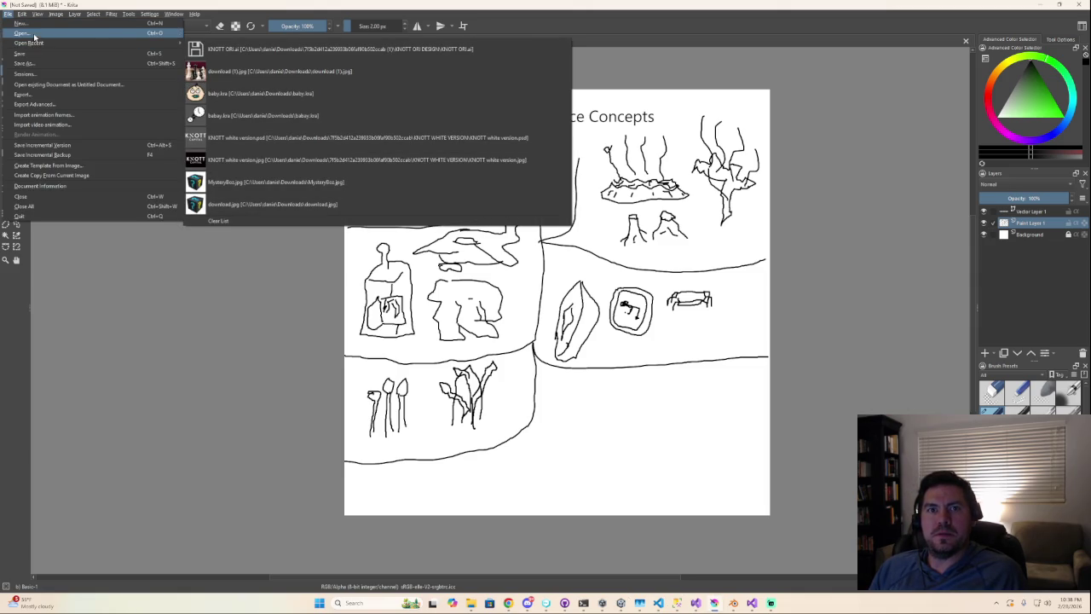
pyautogui.press('Escape')
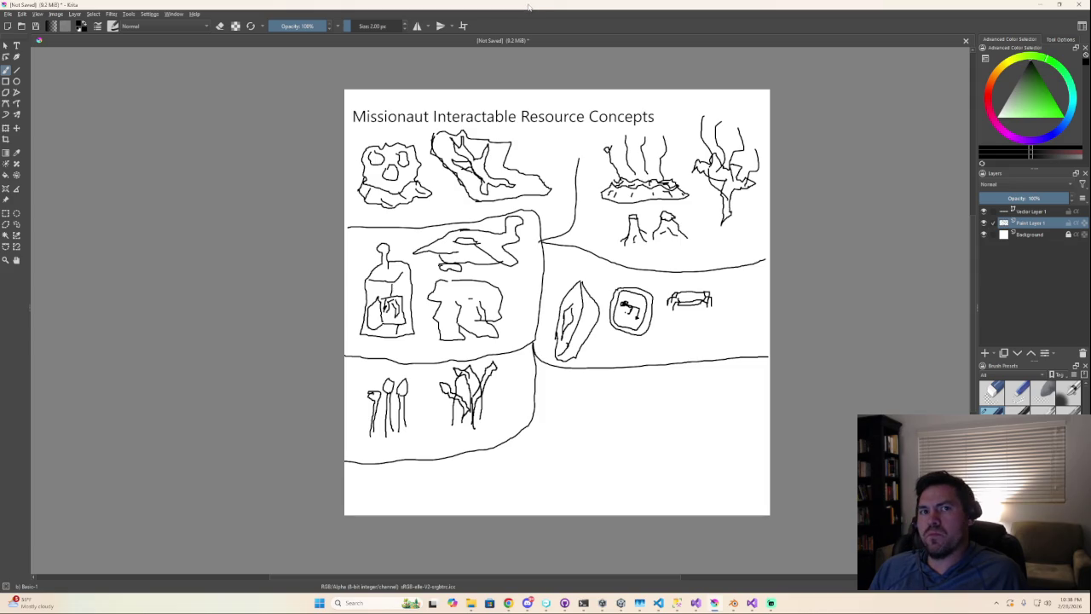
pyautogui.click(9, 15)
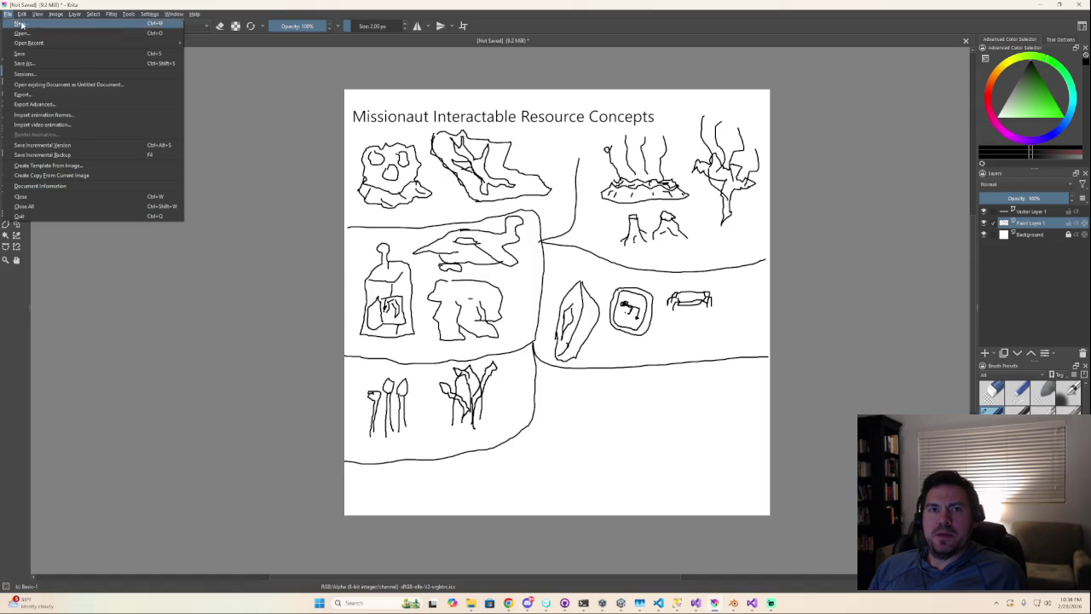
pyautogui.click(38, 63)
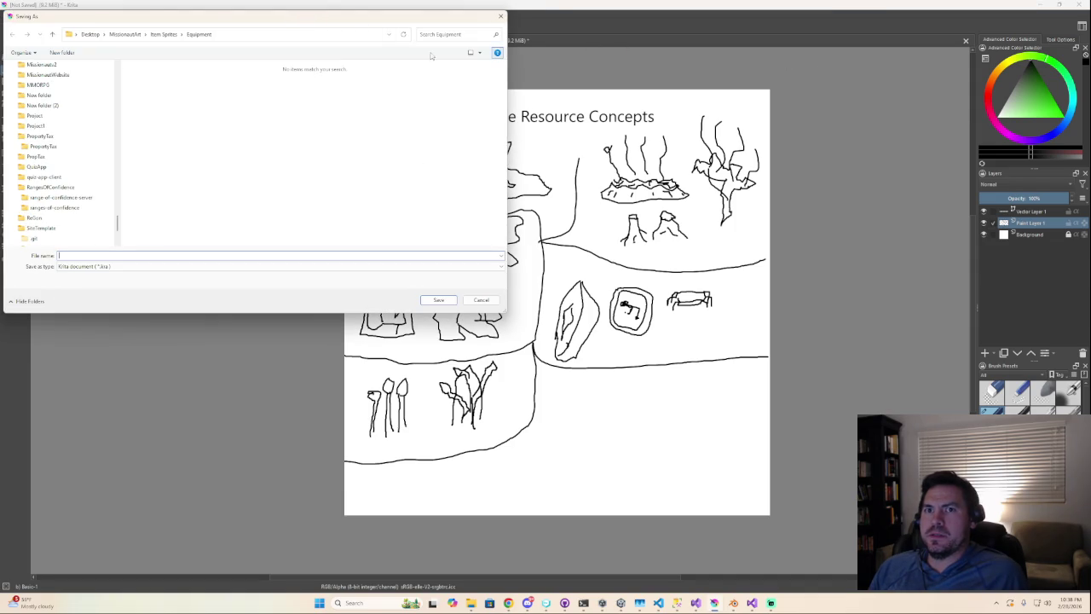
pyautogui.write('Omi')
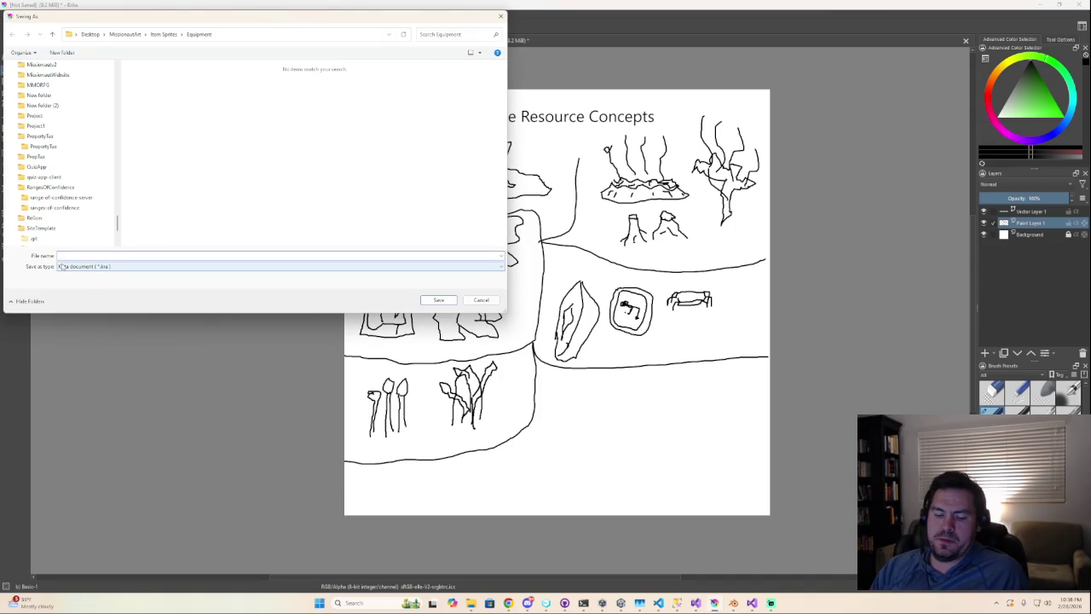
pyautogui.write('uff')
pyautogui.press('Return')
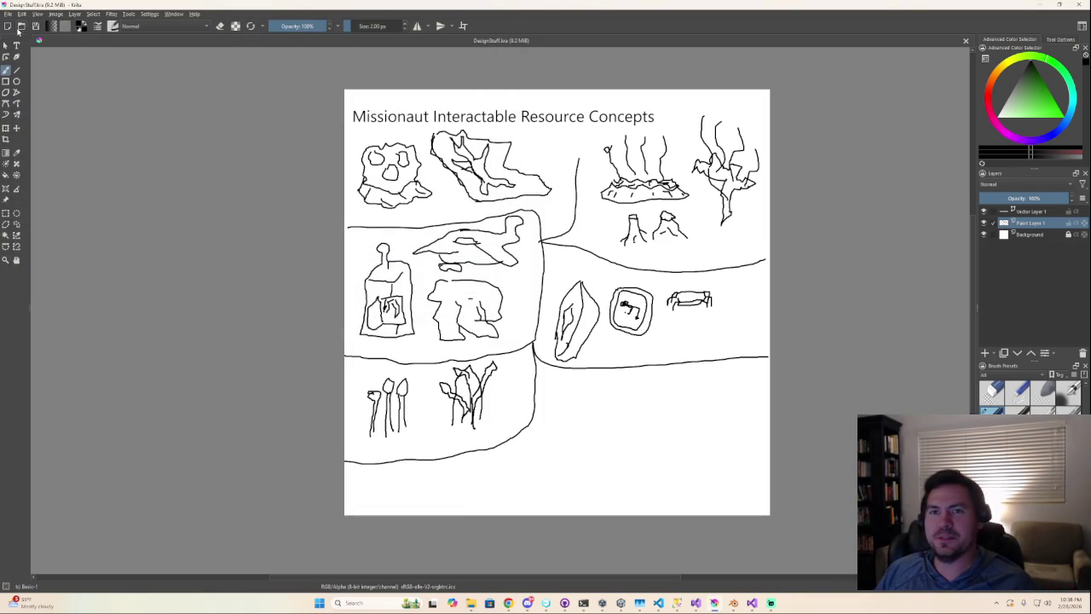
pyautogui.click(7, 14)
# - Create a new document with width 512 and height 512 pixels
pyautogui.click(17, 40)
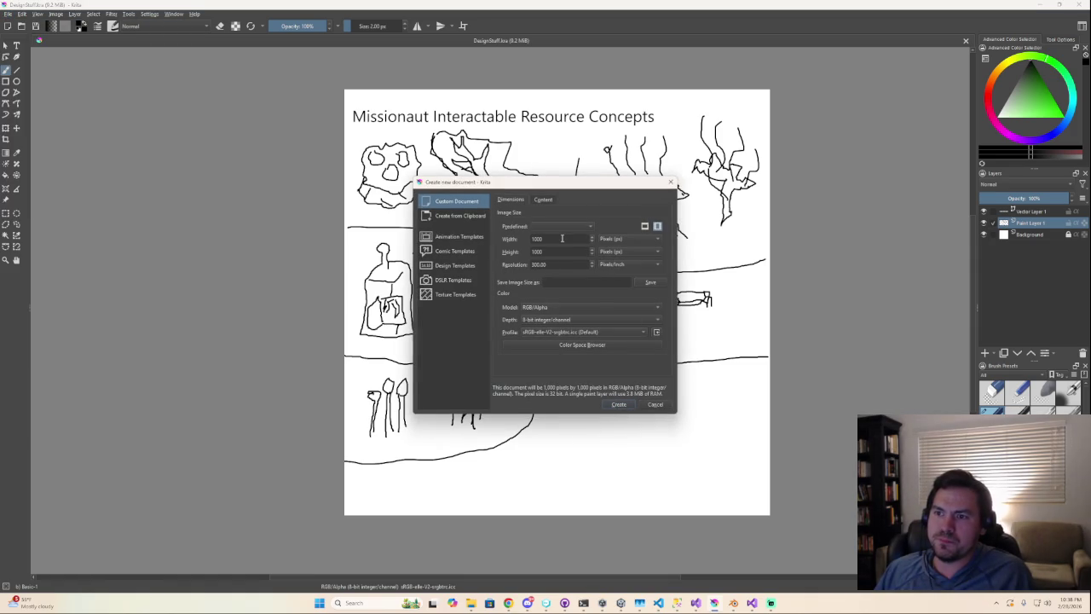
pyautogui.doubleClick(561, 240)
pyautogui.write('512')
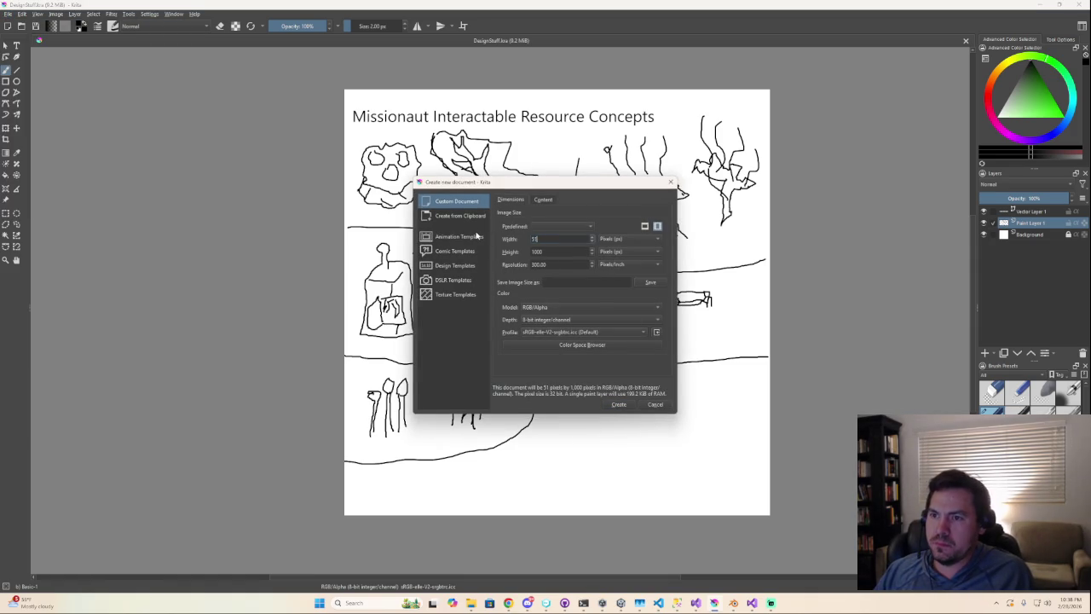
pyautogui.doubleClick(555, 251)
pyautogui.write('512')
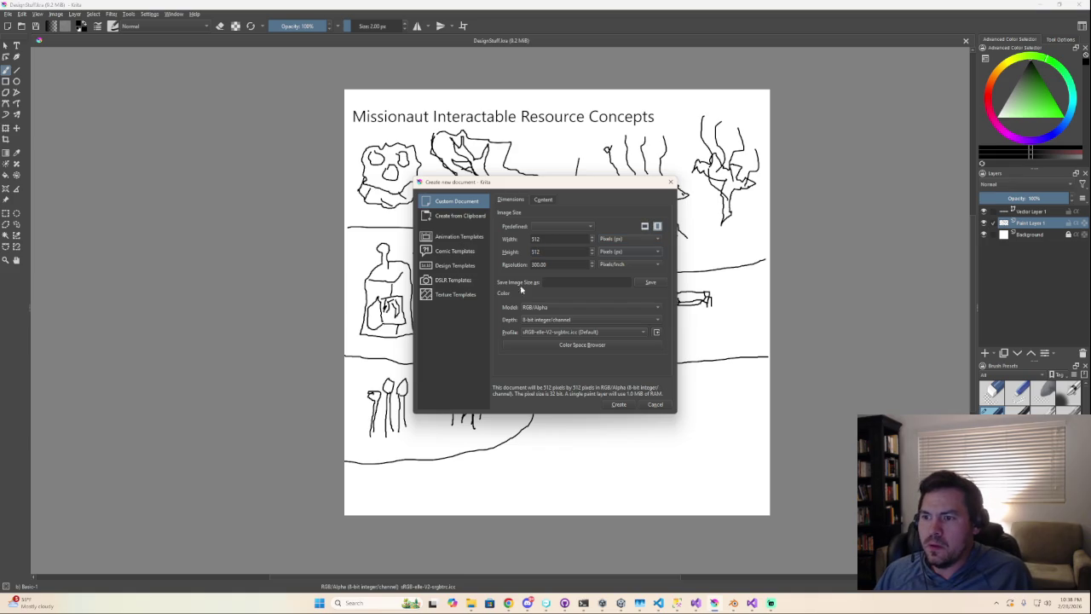
pyautogui.click(619, 404)
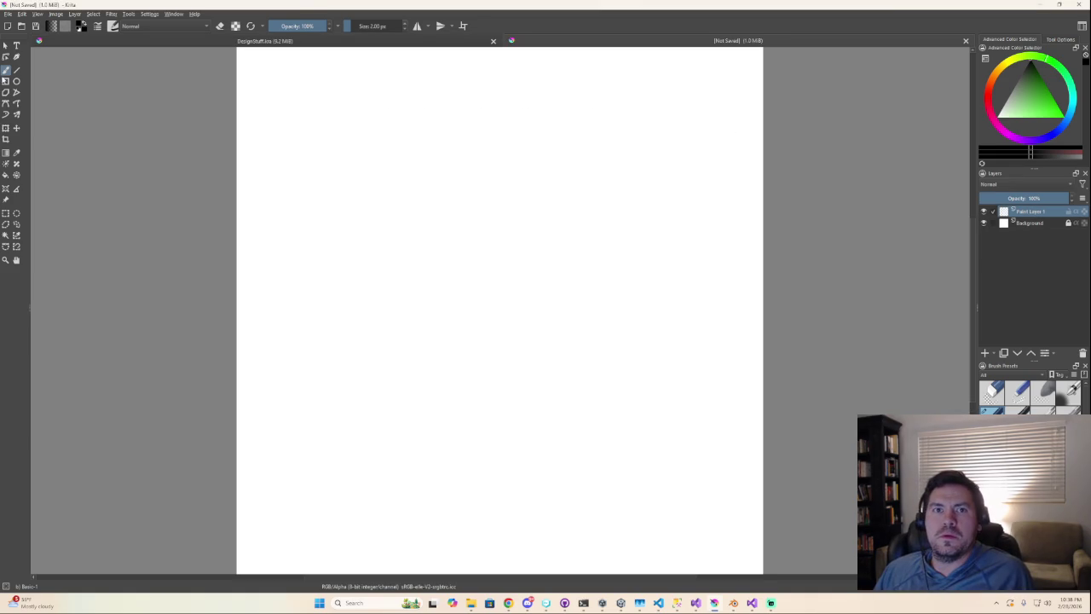
# - Cancel the File > Open dialog and show the Windows desktop
pyautogui.click(8, 14)
pyautogui.click(28, 35)
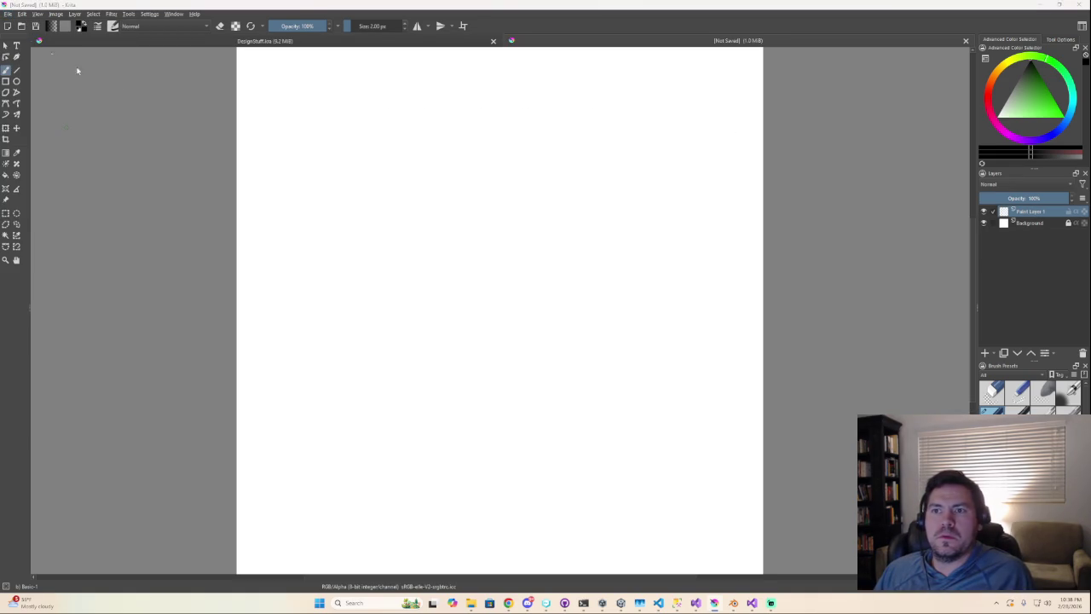
pyautogui.press('Escape')
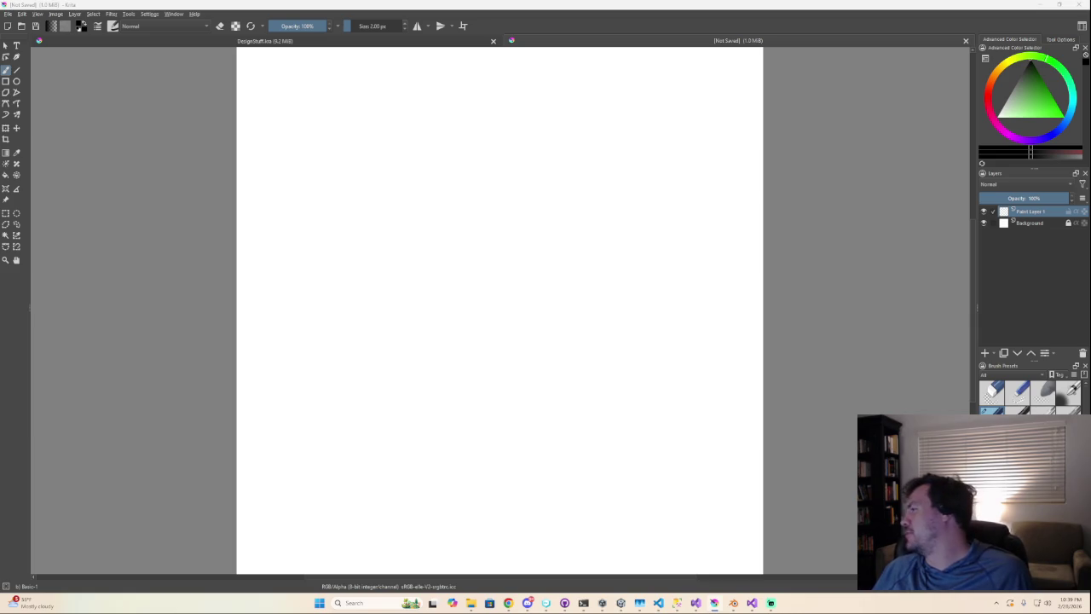
pyautogui.press('super+d')
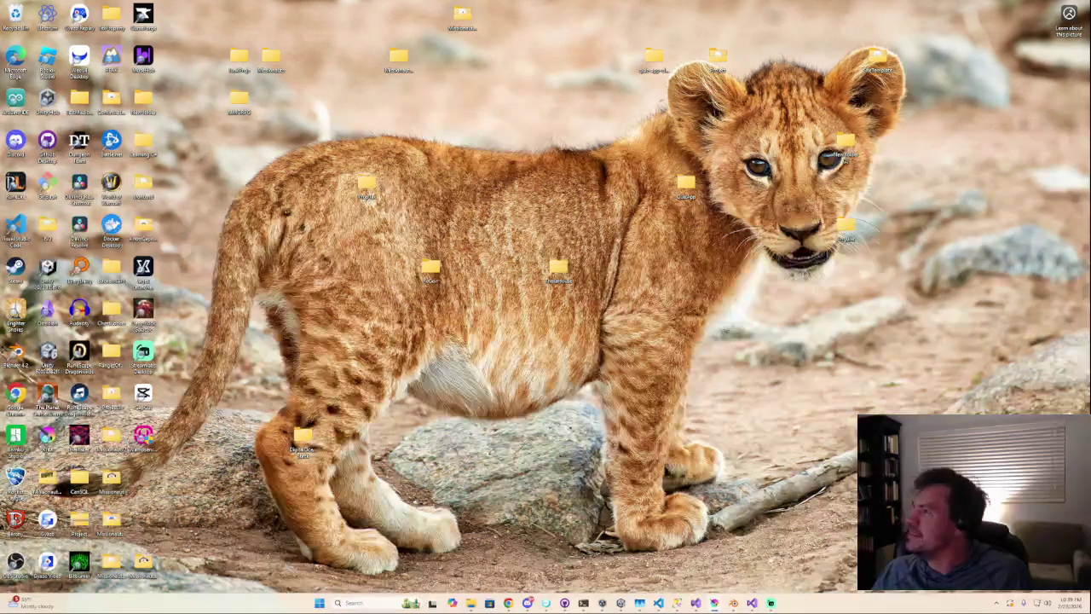
# - Peek at the desktop, then open ScilicrystShard.png in Krita as a third document
pyautogui.press('super+d')
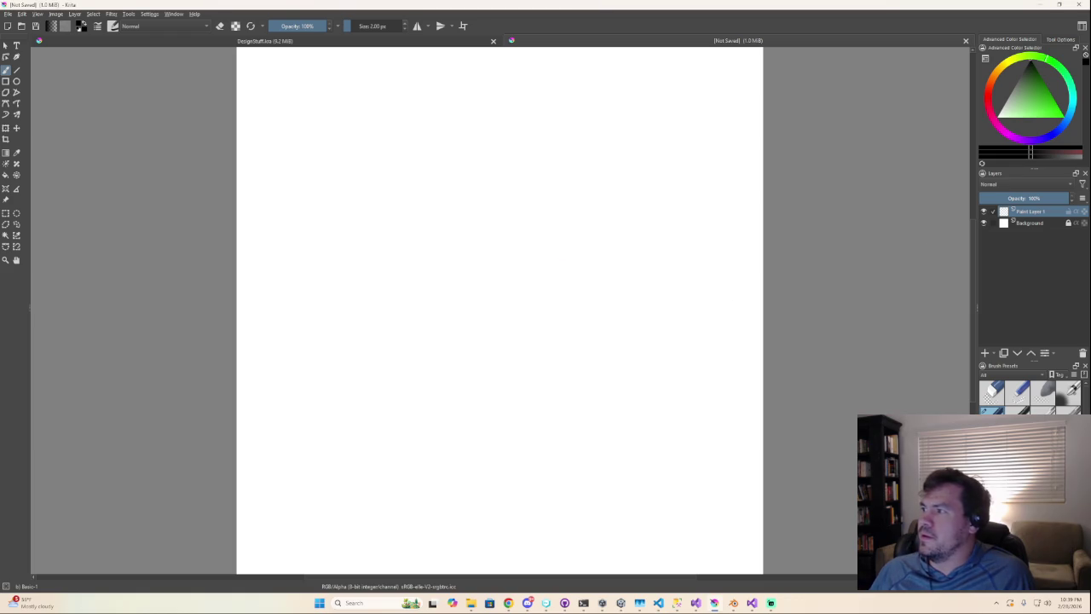
pyautogui.press('-')
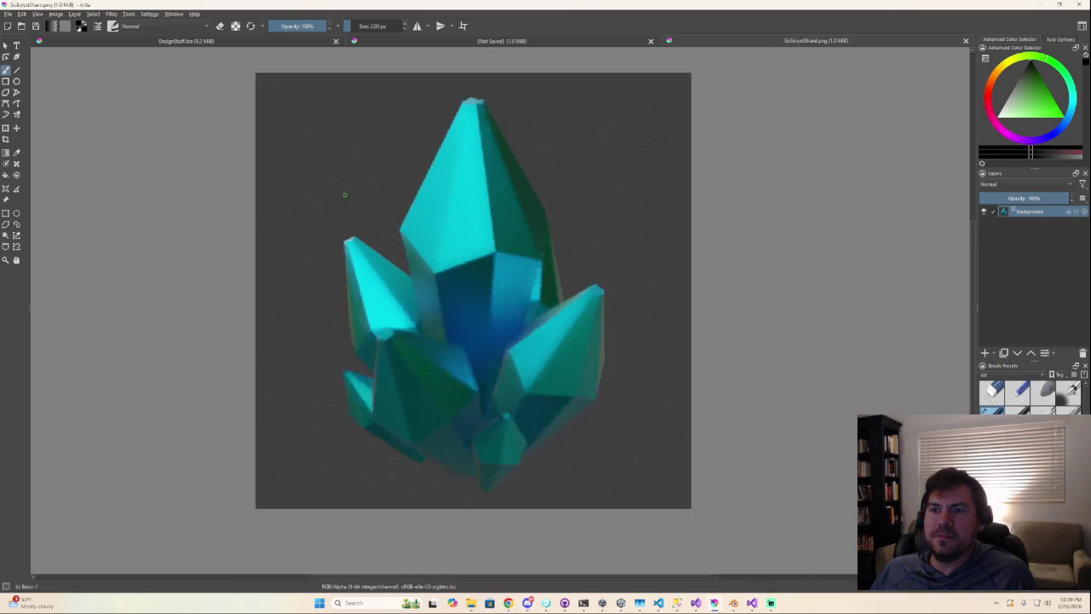
# - Fit the crystal image in view and select the whole canvas
pyautogui.press('-')
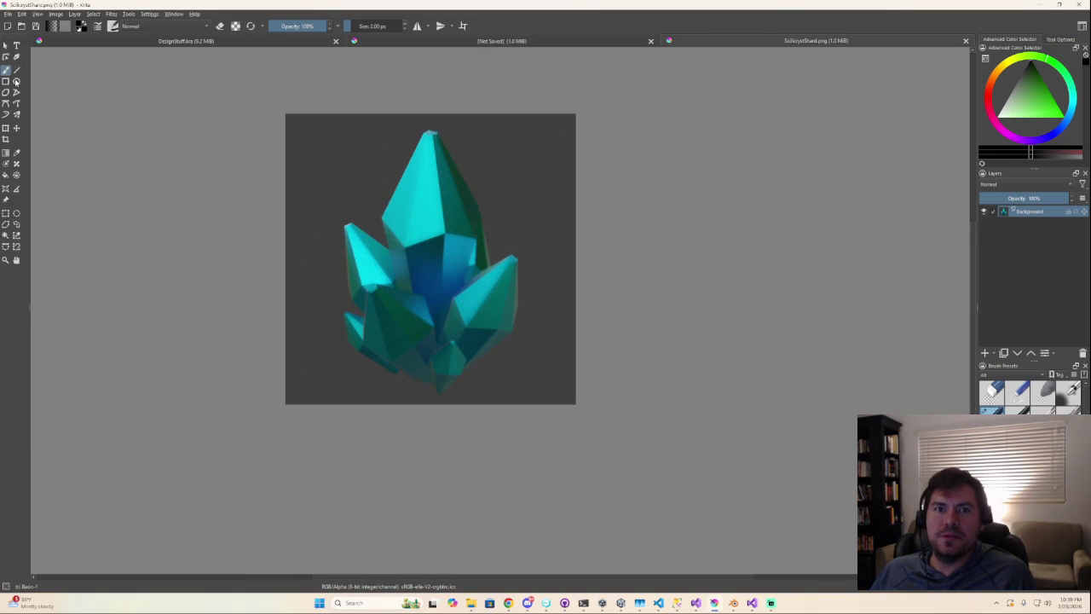
pyautogui.click(89, 15)
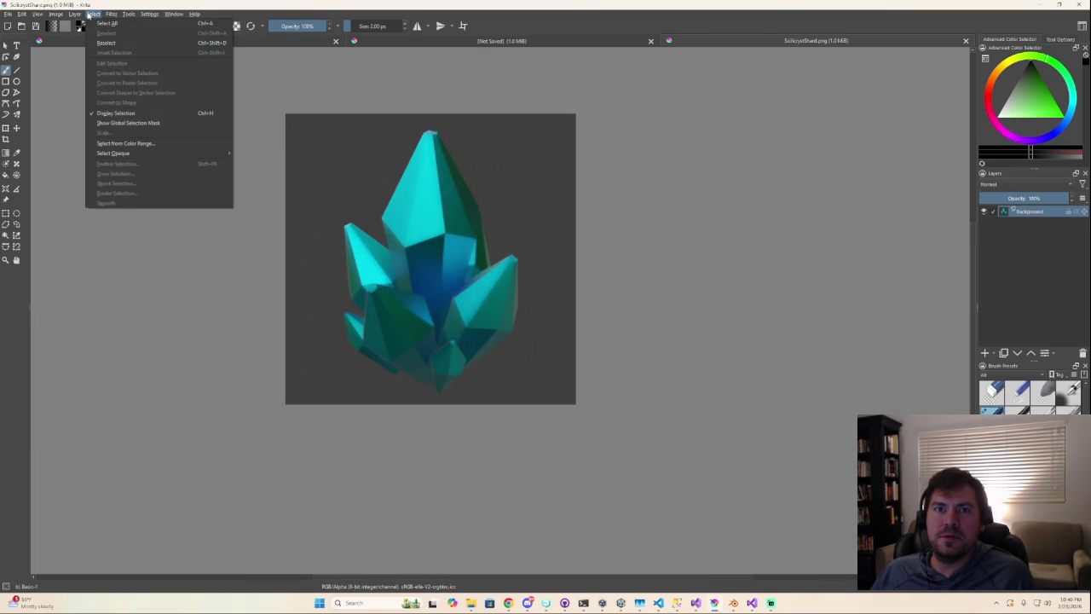
pyautogui.click(107, 32)
pyautogui.rightClick(6, 127)
pyautogui.press('Escape')
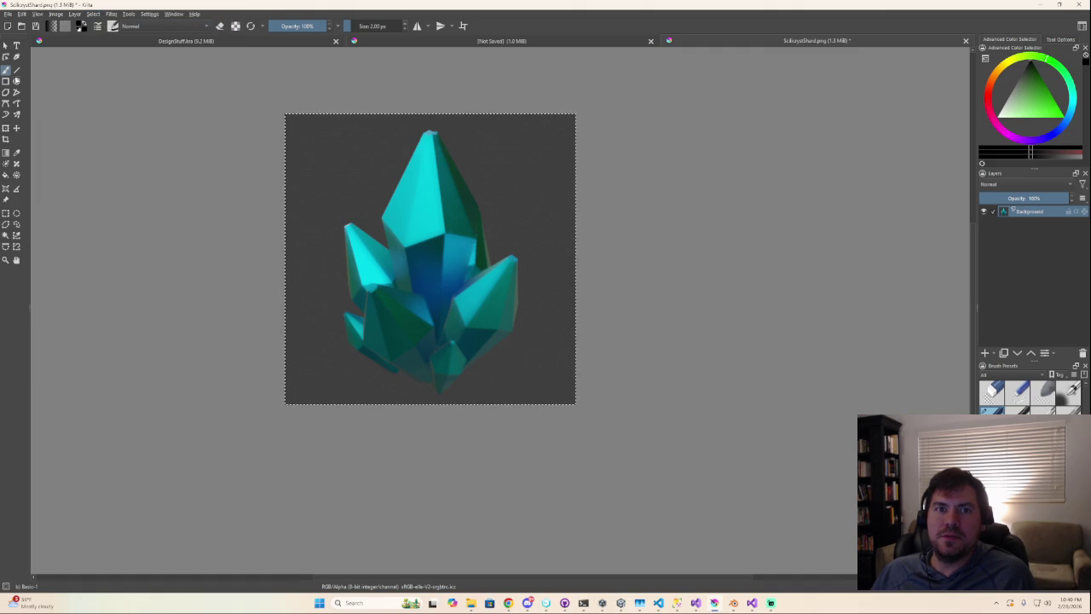
# - Contiguous-select the grey background around the teal crystal and delete it to transparency
pyautogui.click(6, 234)
pyautogui.click(316, 163)
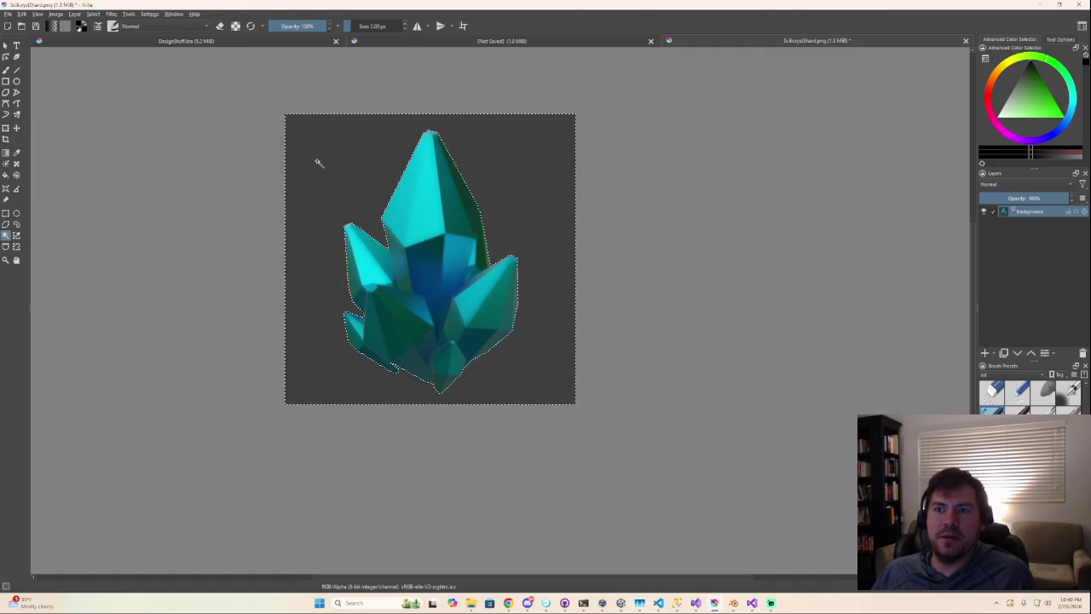
pyautogui.press('Delete')
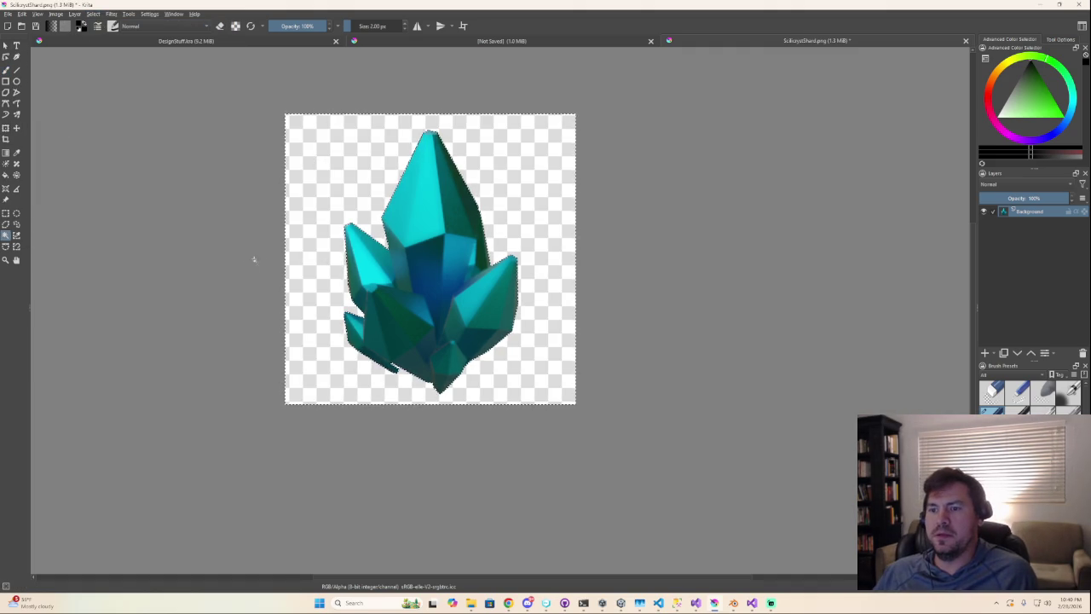
pyautogui.scroll(4, 255, 263)
pyautogui.scroll(-4, 249, 265)
pyautogui.scroll(-1, 264, 270)
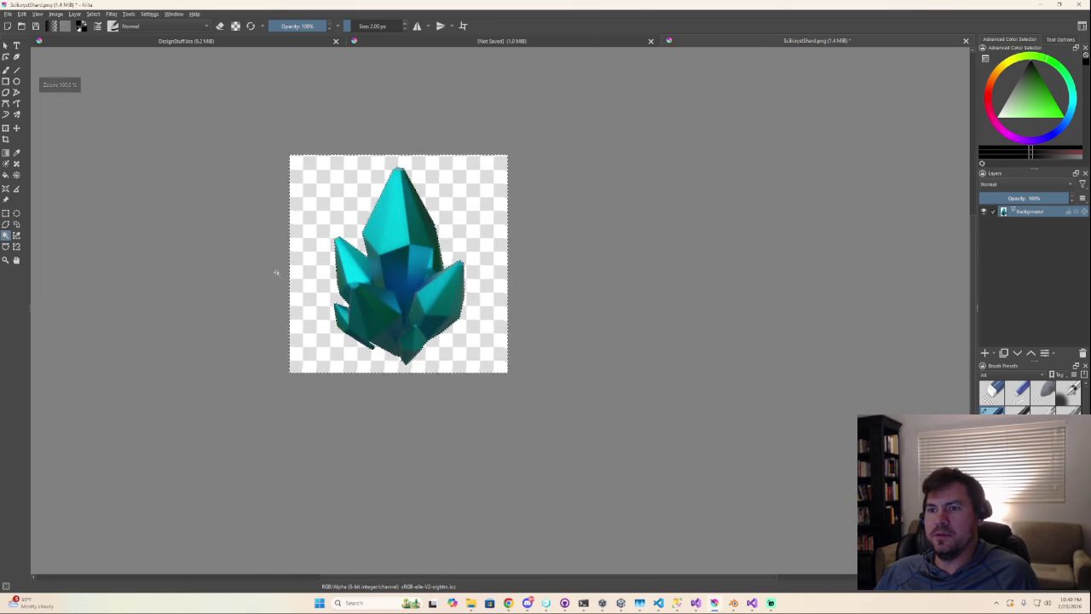
pyautogui.scroll(1, 276, 273)
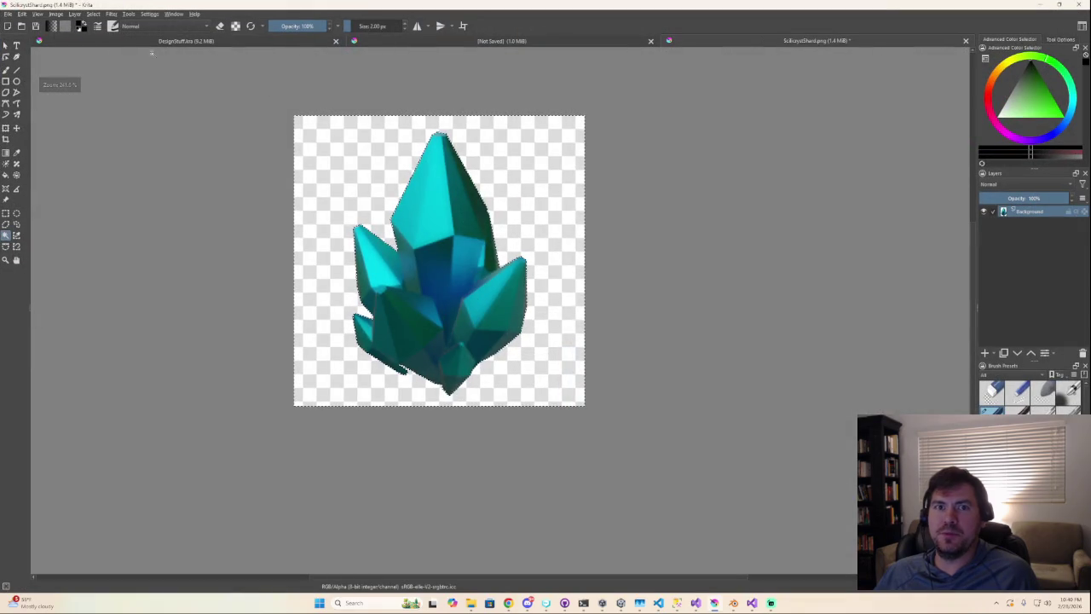
pyautogui.click(10, 15)
# - Save the transparent crystal as a PNG, accepting the default PNG export options
pyautogui.click(293, 224)
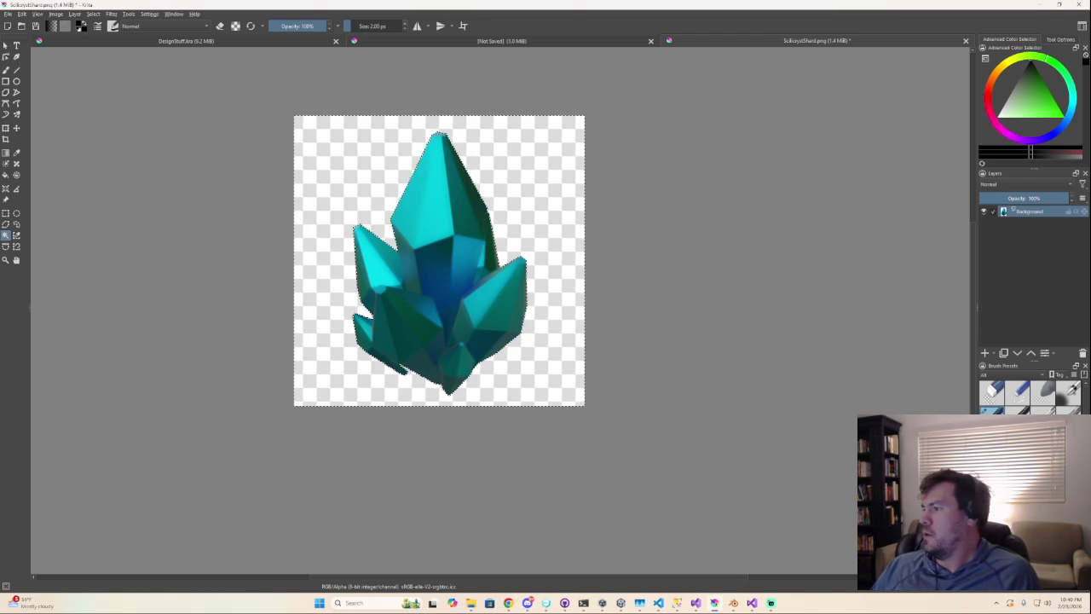
pyautogui.hotkey('ctrl', 's')
pyautogui.click(588, 396)
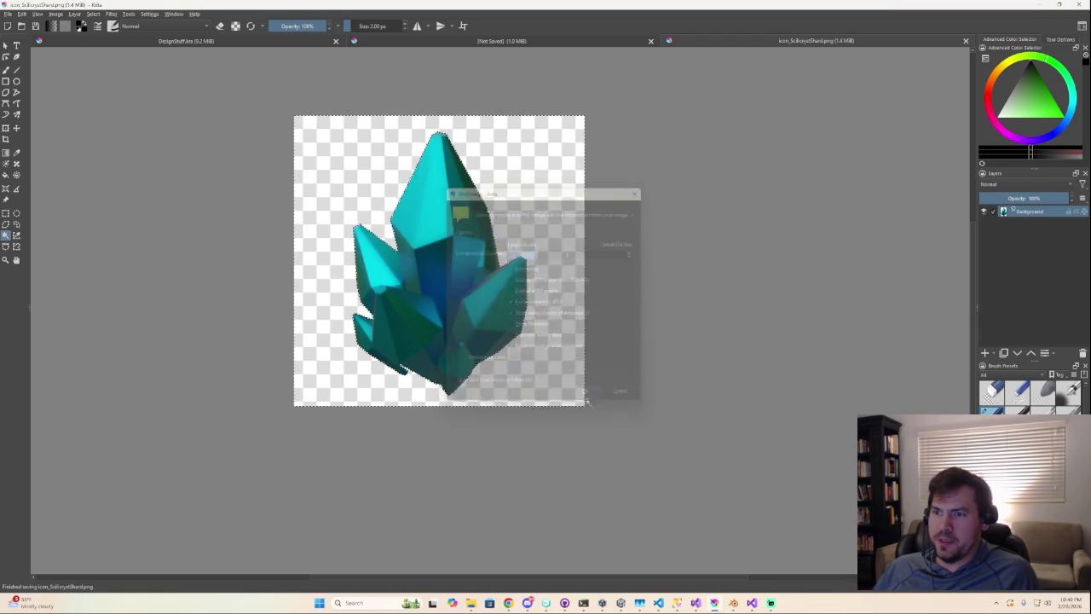
pyautogui.moveTo(620, 603)
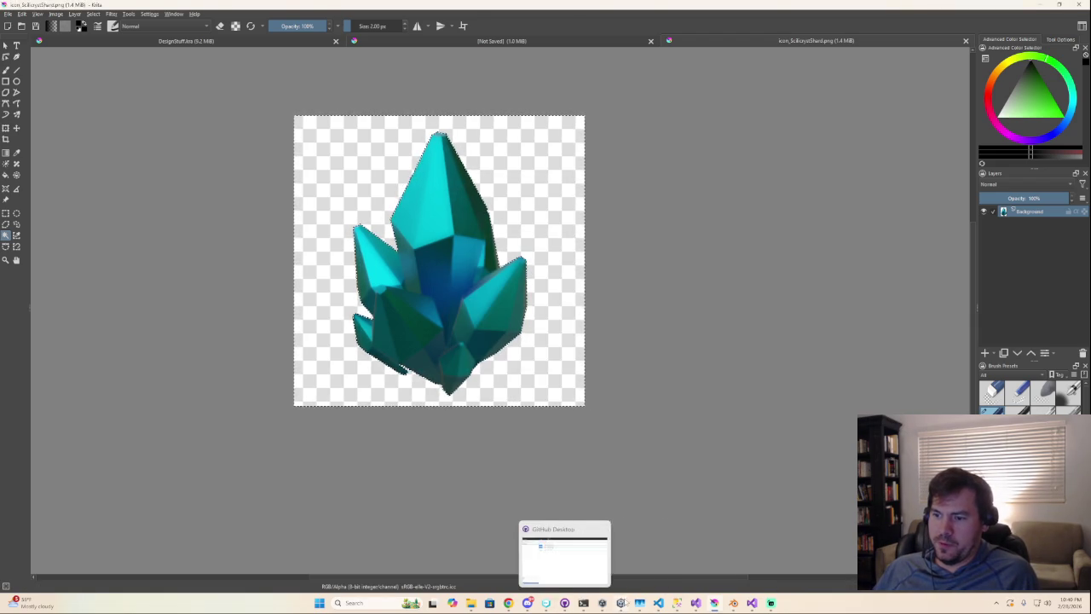
pyautogui.click(609, 565)
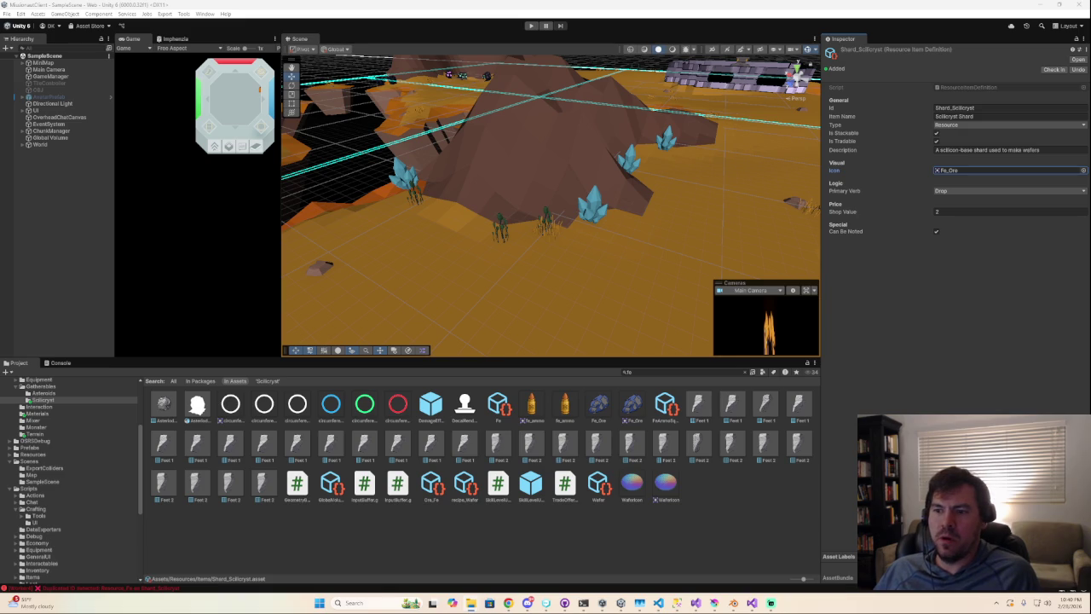
# - Drag from the Shard_Scilicryst definition's icon area toward the Project panel
pyautogui.moveTo(946, 169)
pyautogui.mouseDown()
pyautogui.moveTo(686, 500)
pyautogui.moveTo(47, 406)
pyautogui.mouseUp()
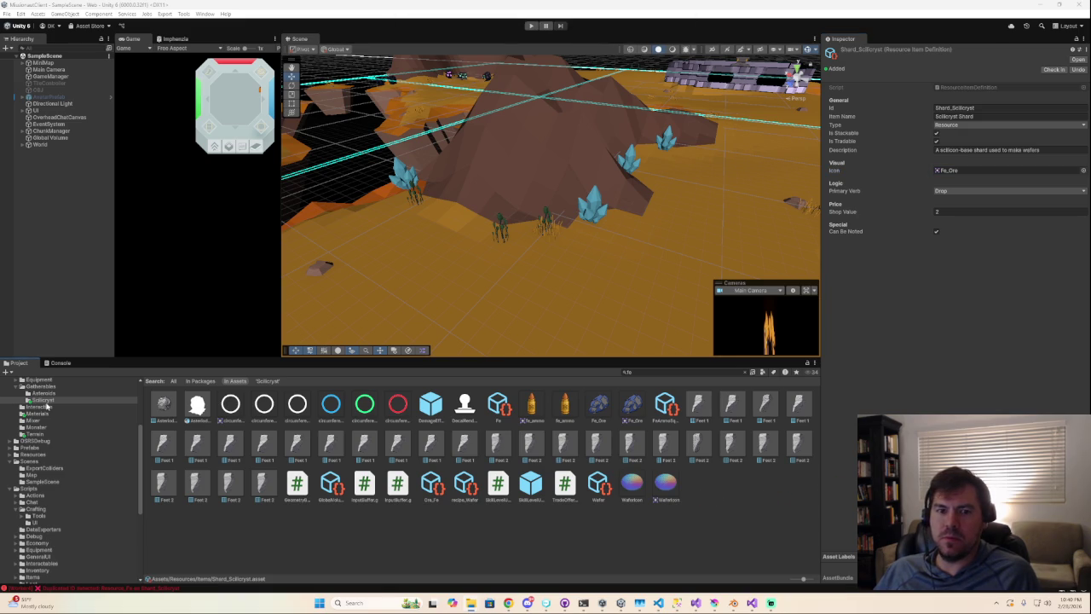